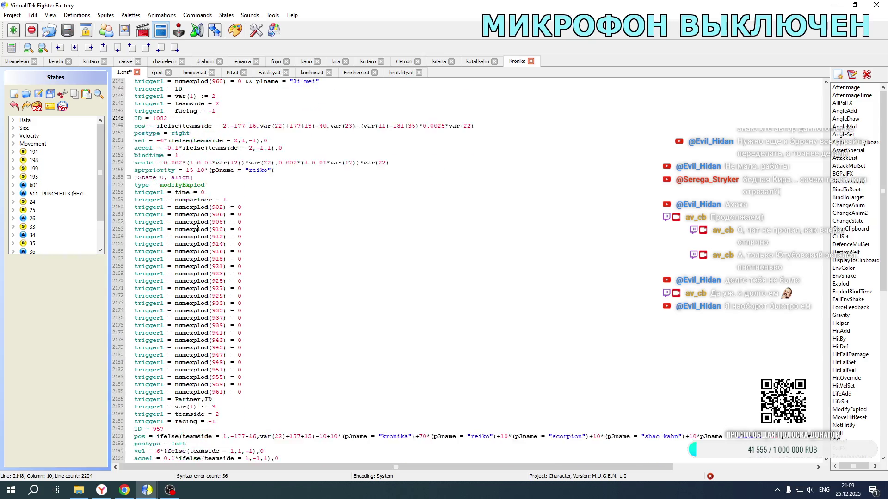
# - Change the explod ID from 957 to 1082 and retype the minus before 177 on line 2149
pyautogui.doubleClick(168, 348)
pyautogui.write('108')
pyautogui.write('2')
pyautogui.scroll(7, 203, 309)
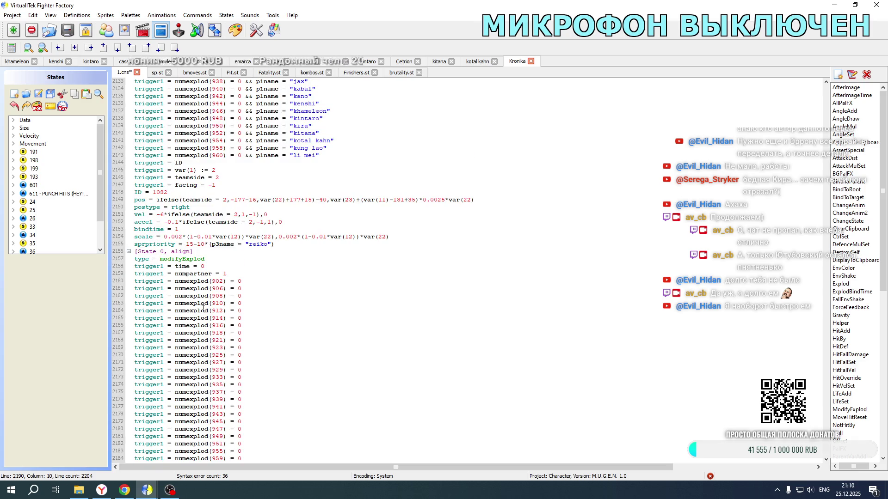
pyautogui.moveTo(231, 203); pyautogui.dragTo(285, 200)
pyautogui.press('Delete')
pyautogui.write('-')
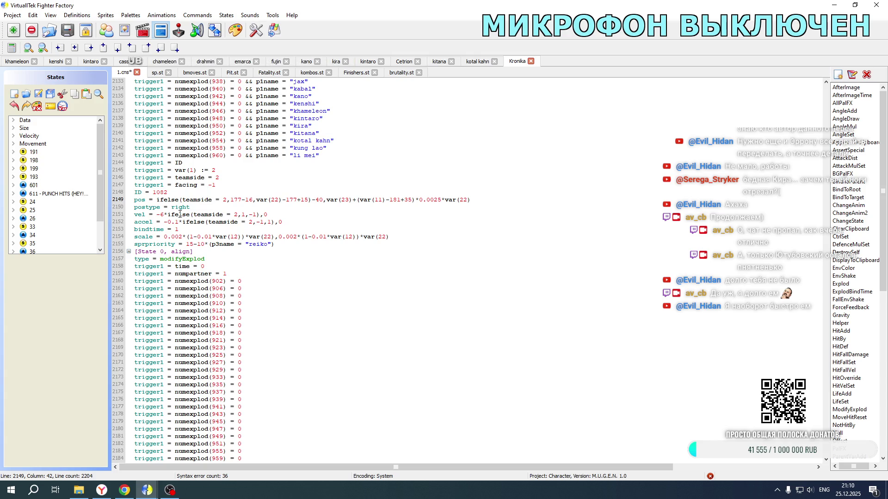
# - Set var(1) to 4 and teamside to 2 in the pos, vel and accel lines
pyautogui.scroll(-7, 180, 213)
pyautogui.doubleClick(213, 325)
pyautogui.write('4')
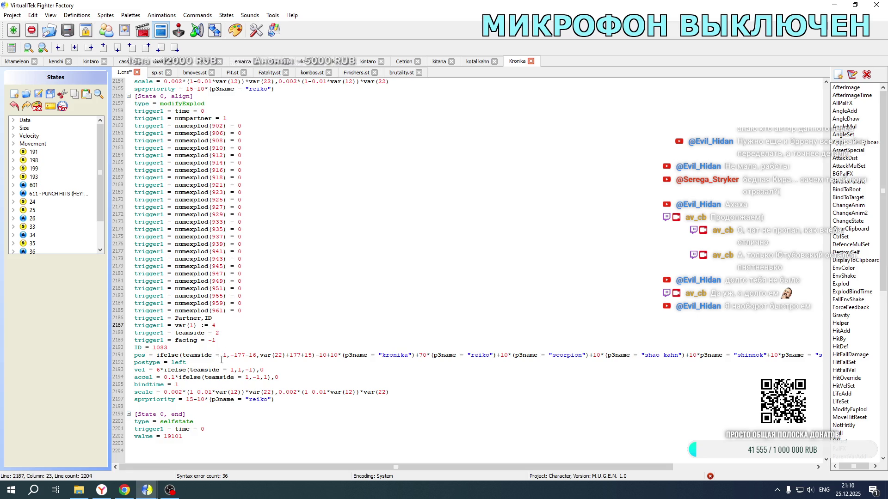
pyautogui.doubleClick(225, 354)
pyautogui.write('2')
pyautogui.doubleClick(233, 370)
pyautogui.write('2')
pyautogui.doubleClick(247, 378)
pyautogui.write('2')
# - Make the pos line use 177 and minus var(22), and set postype to right
pyautogui.click(233, 354)
pyautogui.press('BackSpace')
pyautogui.click(284, 355)
pyautogui.press('BackSpace')
pyautogui.write('-')
pyautogui.moveTo(171, 363); pyautogui.dragTo(188, 362)
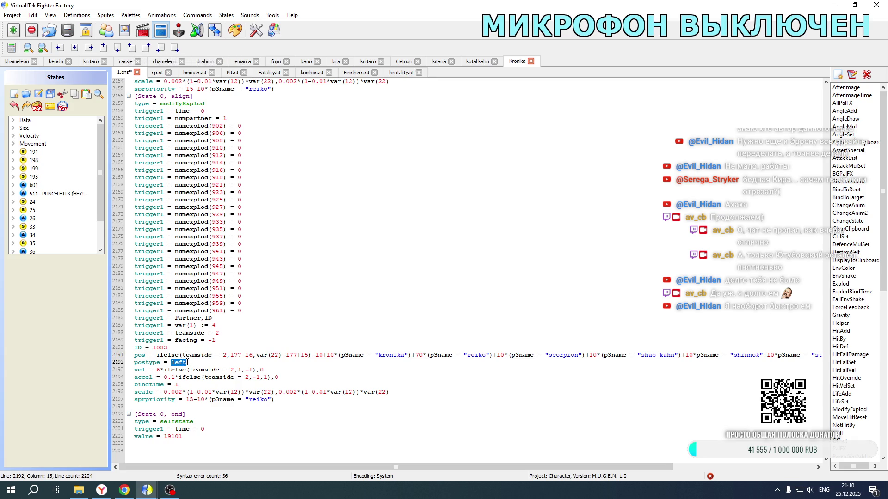
pyautogui.write('right')
# - Negate the velocity factor 6 and accel factor 0.1, and change the 10+10* sign to plus
pyautogui.click(158, 370)
pyautogui.write('-')
pyautogui.click(165, 378)
pyautogui.write('-')
pyautogui.moveTo(313, 356)
pyautogui.mouseDown()
pyautogui.moveTo(179, 355)
pyautogui.moveTo(315, 356)
pyautogui.mouseUp()
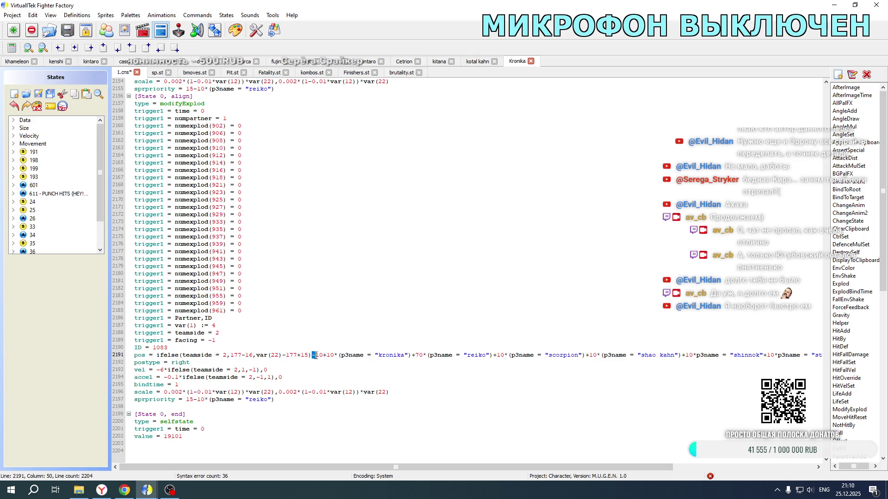
pyautogui.write('+')
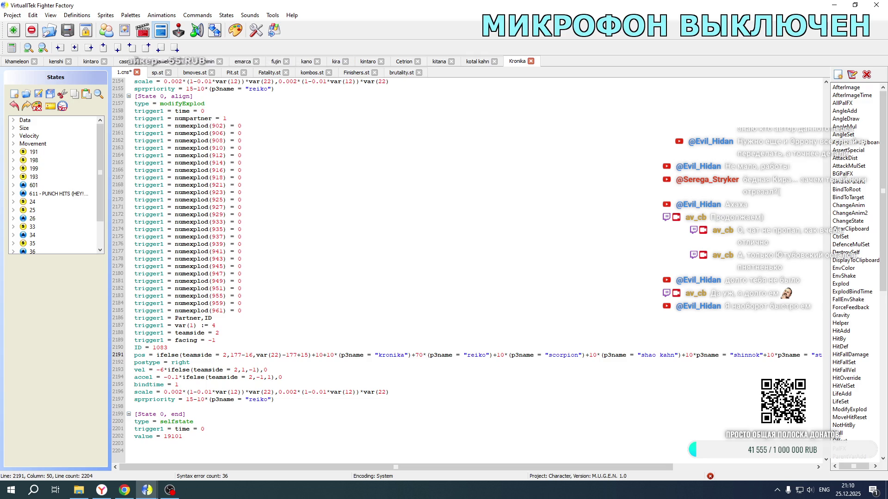
# - Flip the Kronika, Reiko, Scorpion, Shao Kahn and Shinnok offset terms from plus to minus
pyautogui.doubleClick(326, 355)
pyautogui.write('-')
pyautogui.doubleClick(415, 355)
pyautogui.write('-')
pyautogui.doubleClick(493, 354)
pyautogui.write('-')
pyautogui.doubleClick(588, 355)
pyautogui.write('-')
pyautogui.doubleClick(683, 354)
pyautogui.write('-')
# - Check the Stryker offset term and save Kronika's 1.cns
pyautogui.moveTo(634, 467); pyautogui.dragTo(776, 463)
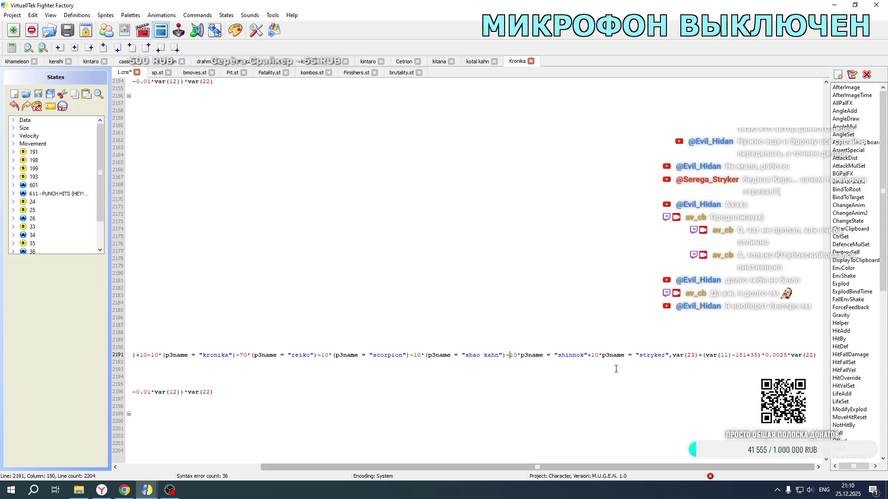
pyautogui.doubleClick(589, 355)
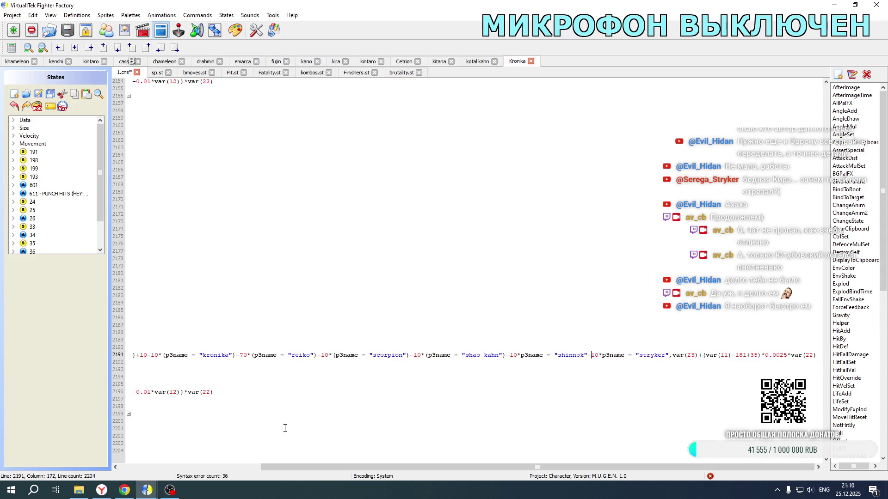
pyautogui.moveTo(287, 467); pyautogui.dragTo(104, 462)
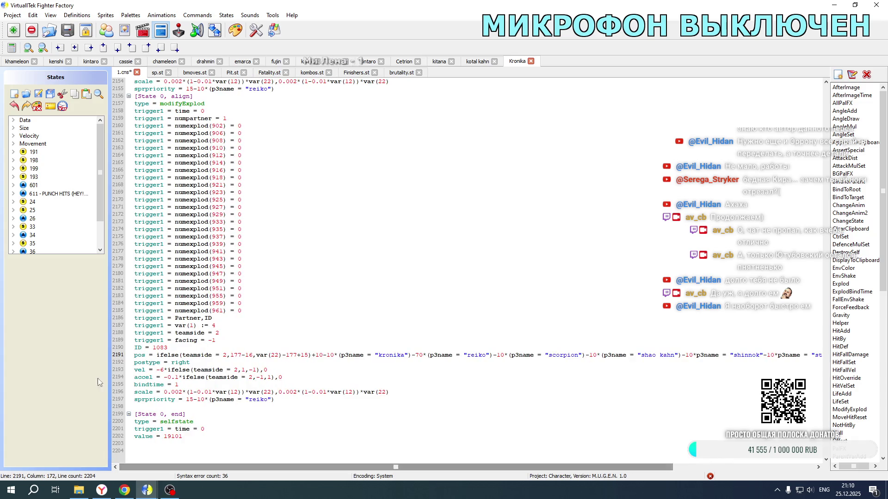
pyautogui.click(36, 95)
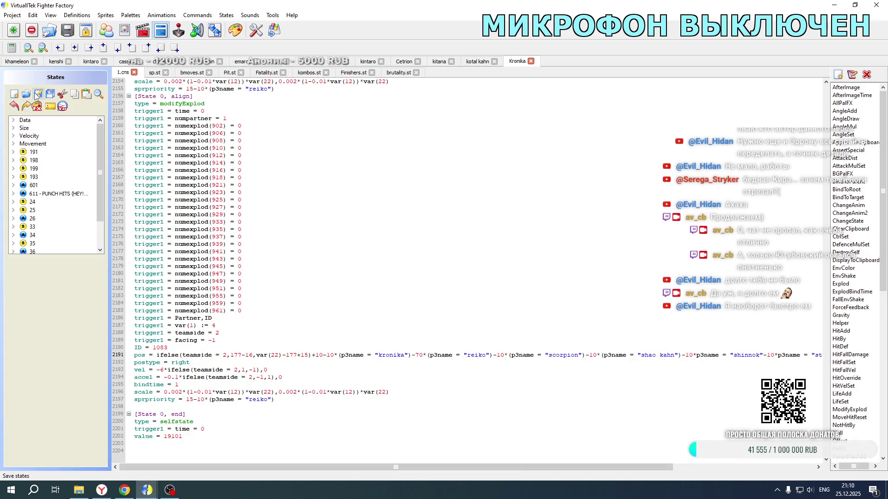
# - Find and select the KRONIKA ModifyExplod block in khameleon's Fatality.st
pyautogui.click(17, 61)
pyautogui.scroll(-16, 245, 234)
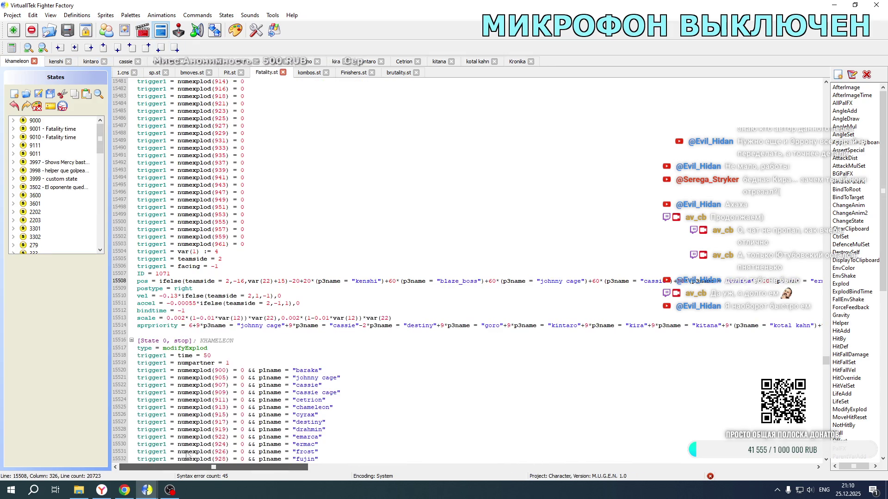
pyautogui.scroll(-11, 245, 299)
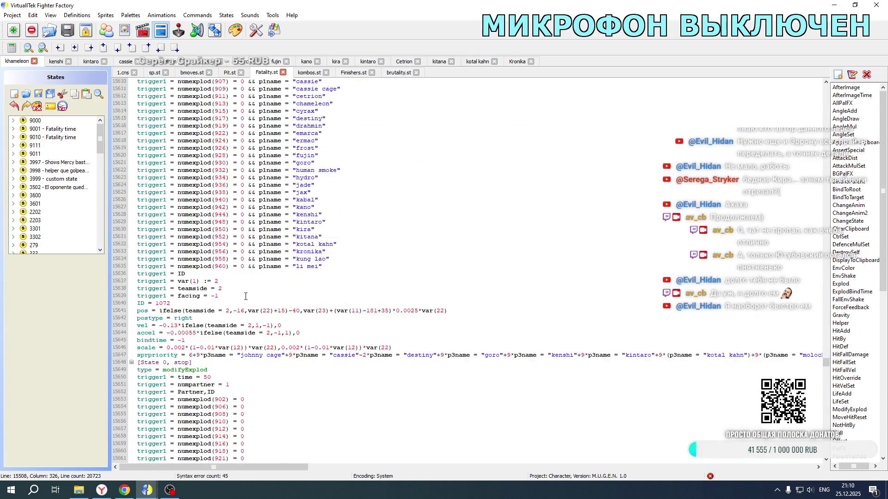
pyautogui.scroll(-5, 246, 296)
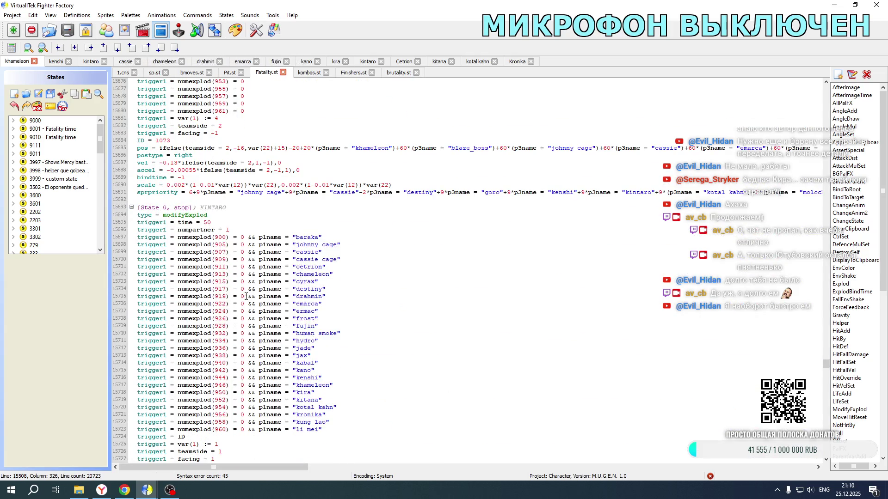
pyautogui.moveTo(826, 367); pyautogui.dragTo(826, 379)
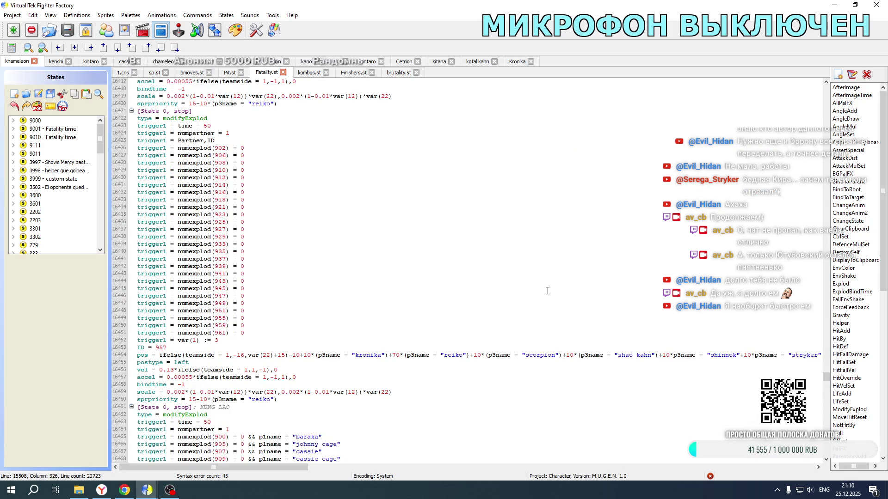
pyautogui.scroll(18, 547, 291)
pyautogui.moveTo(137, 215)
pyautogui.mouseDown()
pyautogui.moveTo(324, 256)
pyautogui.moveTo(300, 473)
pyautogui.moveTo(312, 139)
pyautogui.moveTo(300, 148)
pyautogui.mouseUp()
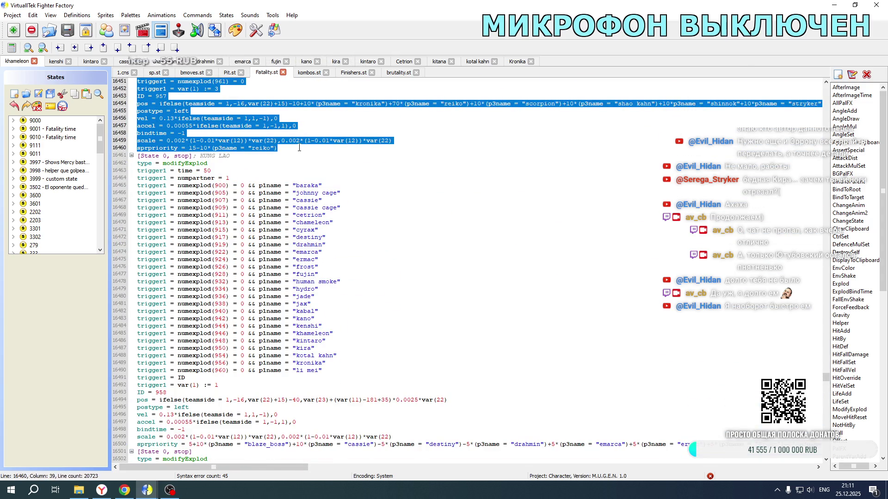
# - Paste a duplicate of the block on a new line below it, then return to Kronika's 1.cns
pyautogui.click(299, 148)
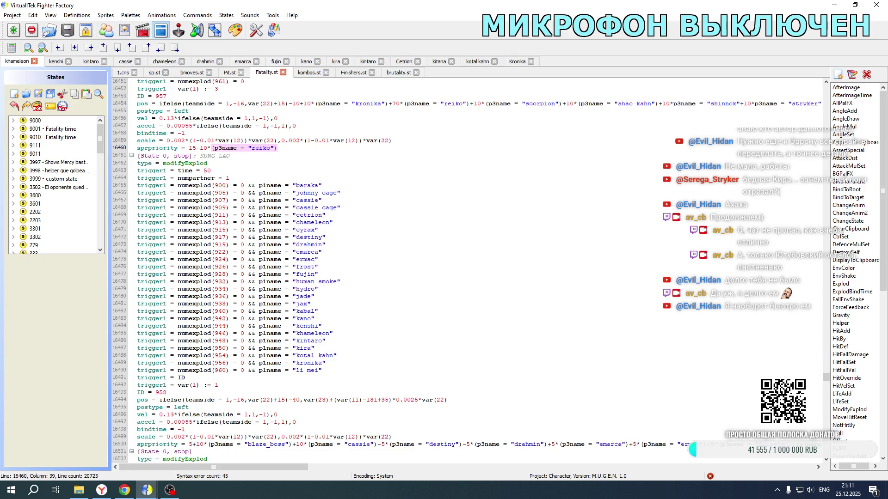
pyautogui.press('Return')
pyautogui.hotkey('ctrl', 'v')
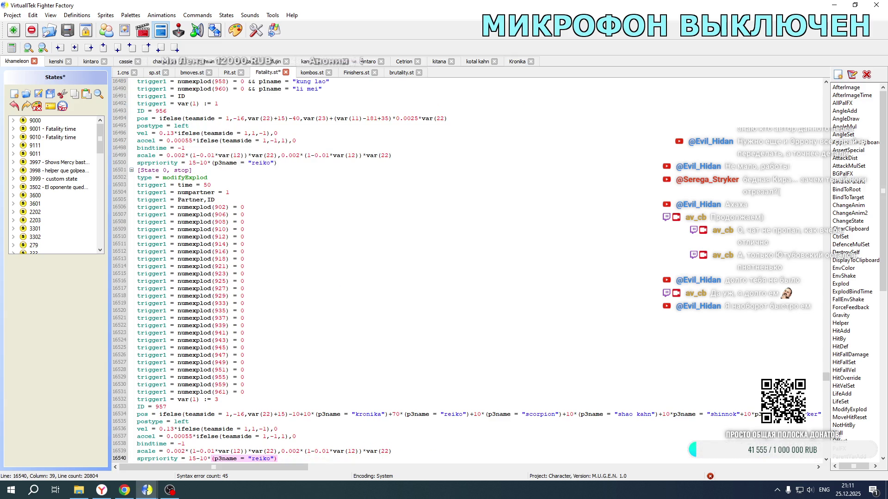
pyautogui.scroll(20, 326, 182)
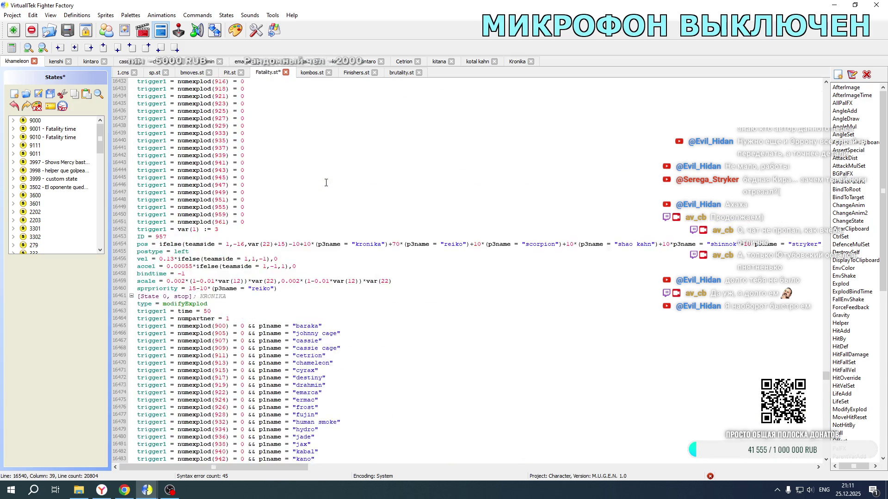
pyautogui.scroll(3, 326, 182)
pyautogui.click(221, 289)
pyautogui.click(517, 63)
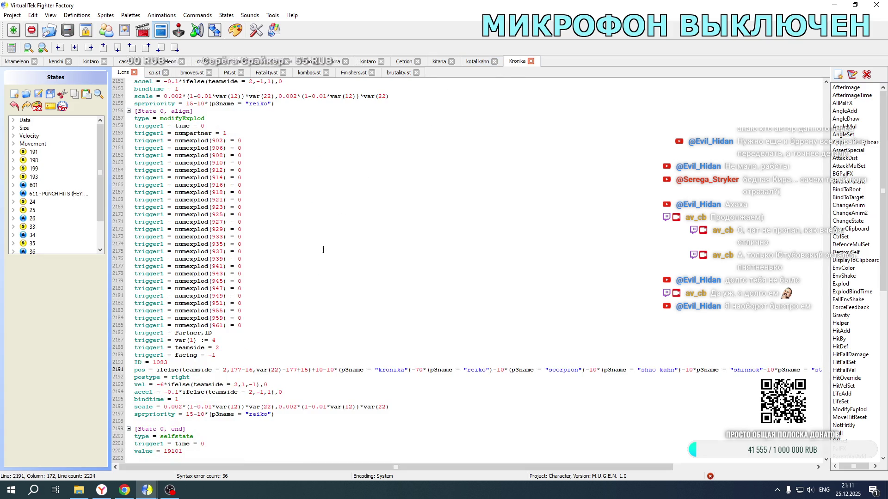
# - Copy the teamside and facing triggers from 1.cns and paste them under the first two var(1) lines
pyautogui.moveTo(225, 355); pyautogui.dragTo(220, 342)
pyautogui.hotkey('ctrl', 'c')
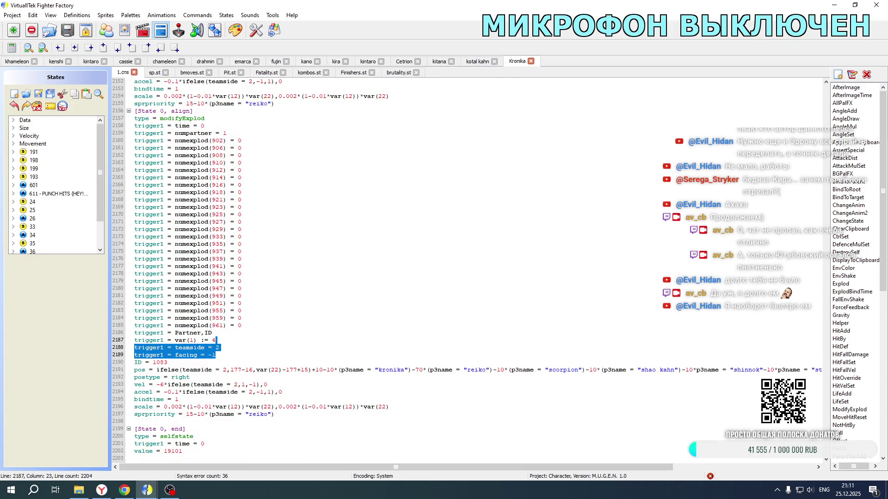
pyautogui.click(2, 62)
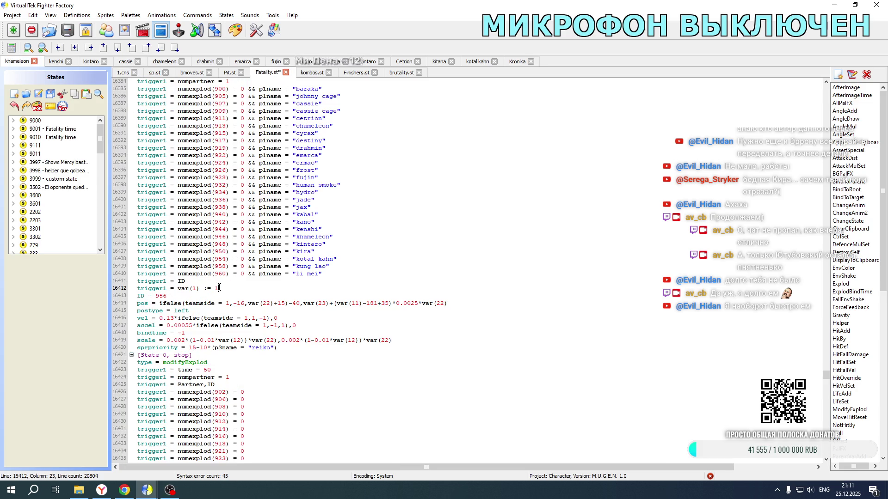
pyautogui.hotkey('ctrl', 'v')
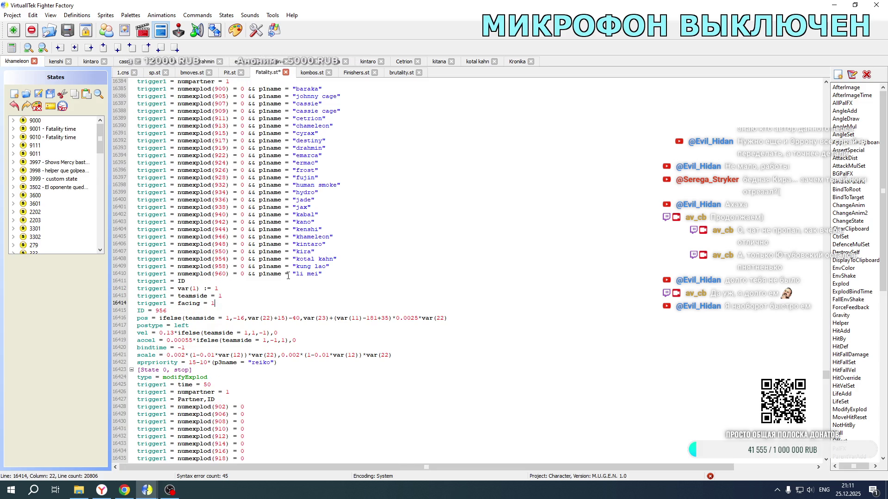
pyautogui.scroll(-15, 288, 276)
pyautogui.click(220, 270)
pyautogui.hotkey('ctrl', 'v')
# - Set the pasted teamside and facing trigger values to 1
pyautogui.click(220, 269)
pyautogui.press('Down')
pyautogui.press('BackSpace')
pyautogui.write('1')
pyautogui.press('Down')
pyautogui.press('BackSpace')
pyautogui.press('BackSpace')
pyautogui.write('1')
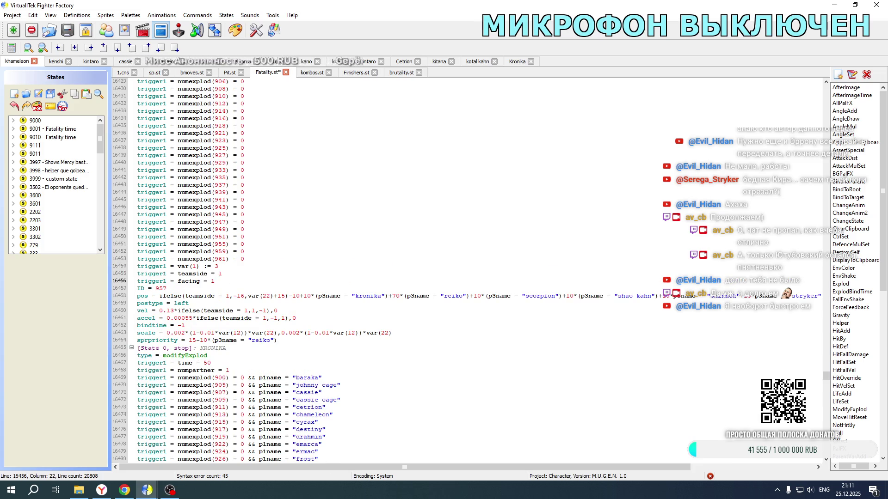
# - Paste the triggers into the next block and change its var(1) value to 3
pyautogui.scroll(-13, 417, 270)
pyautogui.click(227, 290)
pyautogui.hotkey('ctrl', 'v')
pyautogui.press('Up')
pyautogui.press('Up')
pyautogui.press('BackSpace')
pyautogui.write('3')
# - Set var(1) to 4 on line 16538 and paste the teamside and facing triggers below it
pyautogui.scroll(-8, 240, 283)
pyautogui.scroll(-4, 241, 283)
pyautogui.scroll(5, 228, 238)
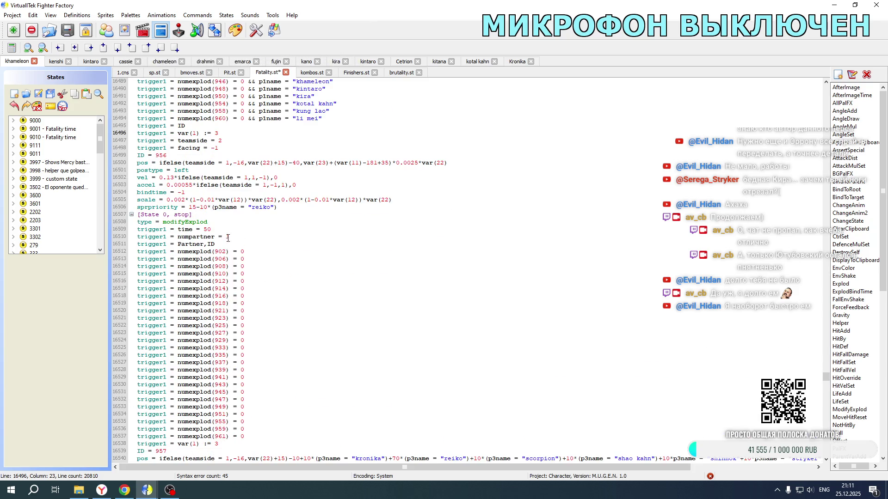
pyautogui.scroll(-7, 229, 237)
pyautogui.doubleClick(217, 289)
pyautogui.write('4')
pyautogui.hotkey('ctrl', 'v')
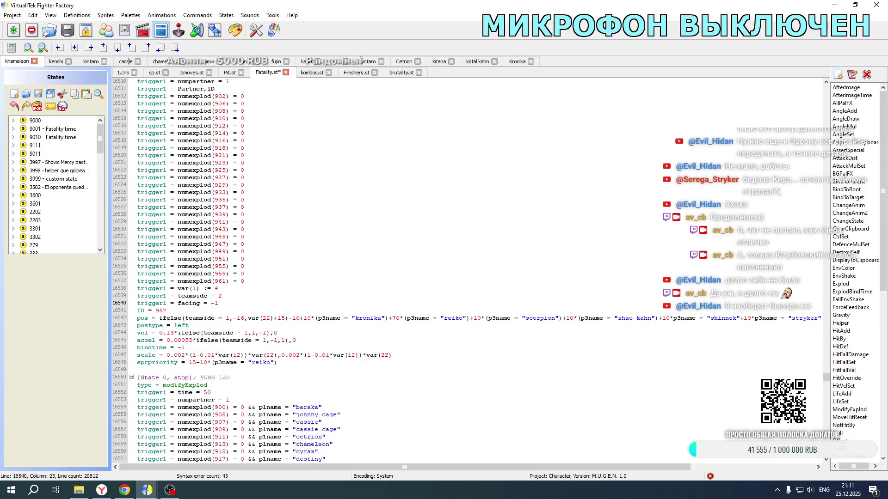
pyautogui.scroll(11, 225, 309)
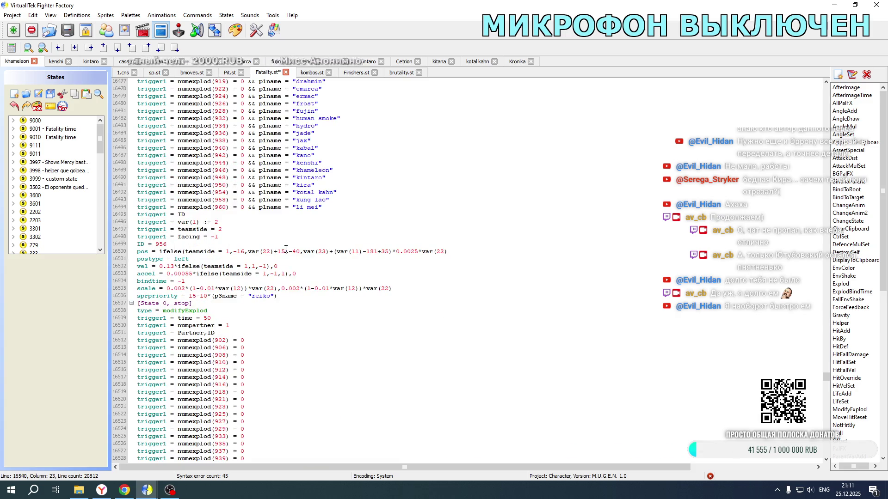
# - Set teamside 2 in pos and vel, change ID 956 to 1082, and postype to right
pyautogui.doubleClick(227, 252)
pyautogui.write('2')
pyautogui.doubleClick(246, 267)
pyautogui.write('2')
pyautogui.doubleClick(264, 274)
pyautogui.write('2')
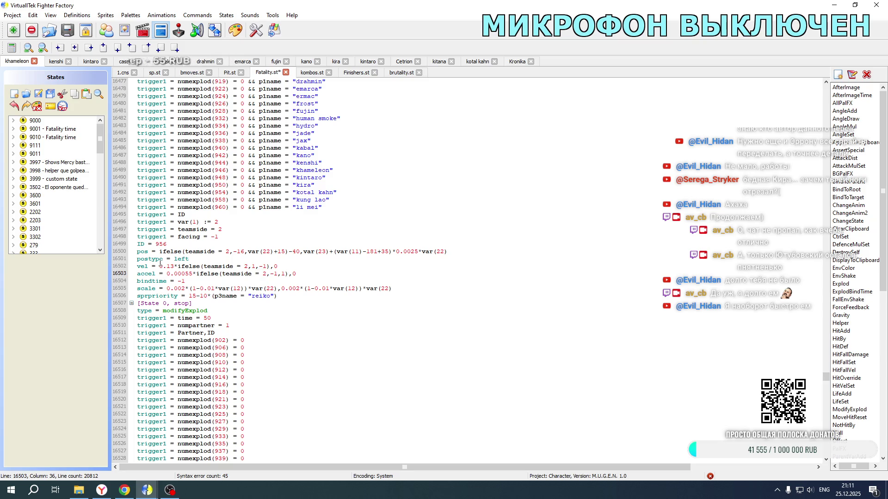
pyautogui.doubleClick(163, 244)
pyautogui.write('1082')
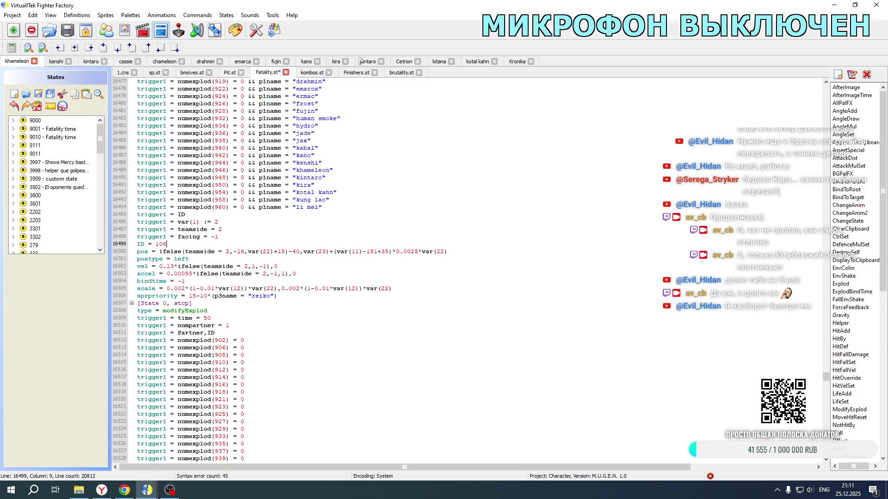
pyautogui.moveTo(175, 259); pyautogui.dragTo(194, 259)
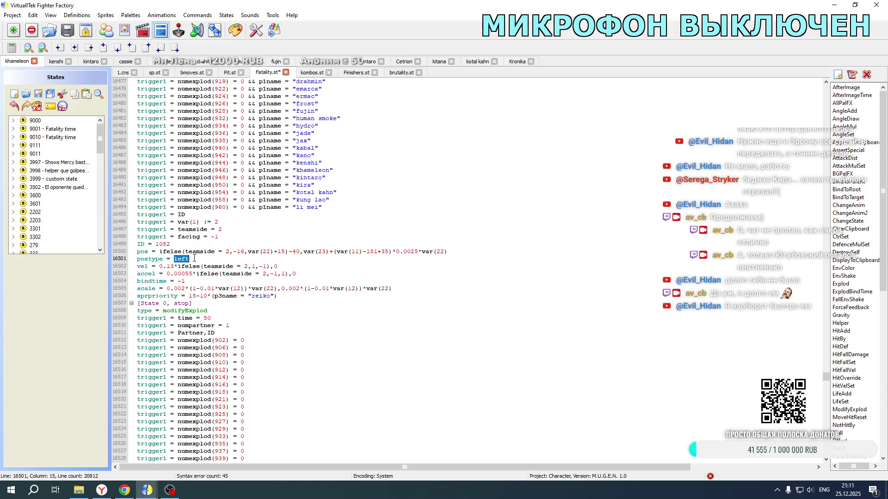
pyautogui.write('right')
# - Negate the velocity to -0.13 and the accel to -0.00055
pyautogui.click(160, 266)
pyautogui.write('-')
pyautogui.click(167, 274)
pyautogui.write('-')
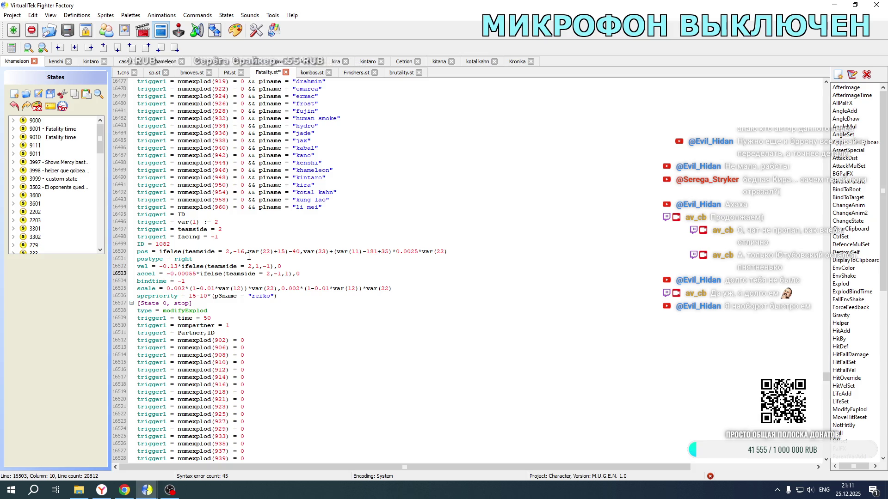
# - In the copied block, change ID 957 to 1083 and set teamside 2 in pos and vel
pyautogui.scroll(-11, 249, 256)
pyautogui.doubleClick(162, 311)
pyautogui.write('1083')
pyautogui.doubleClick(227, 318)
pyautogui.write('2')
pyautogui.doubleClick(247, 333)
pyautogui.write('2')
# - Negate the copied block's vel and accel values and set its postype to right
pyautogui.click(265, 340)
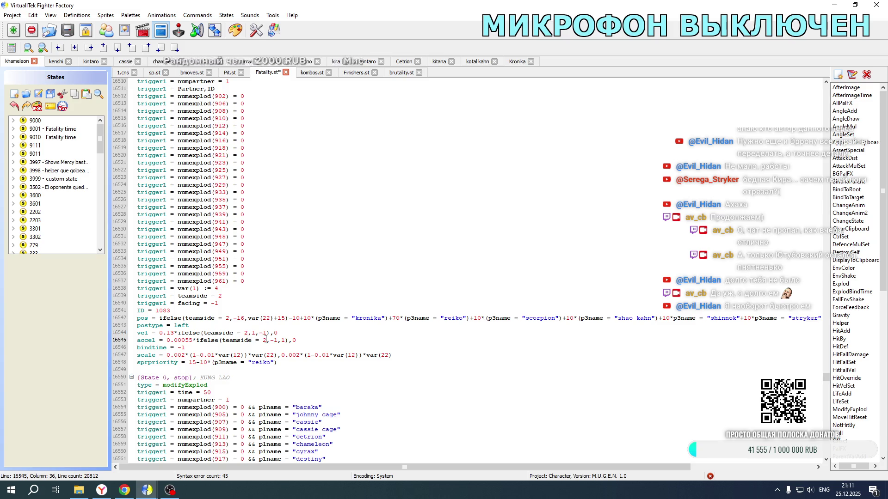
pyautogui.click(163, 333)
pyautogui.press('BackSpace')
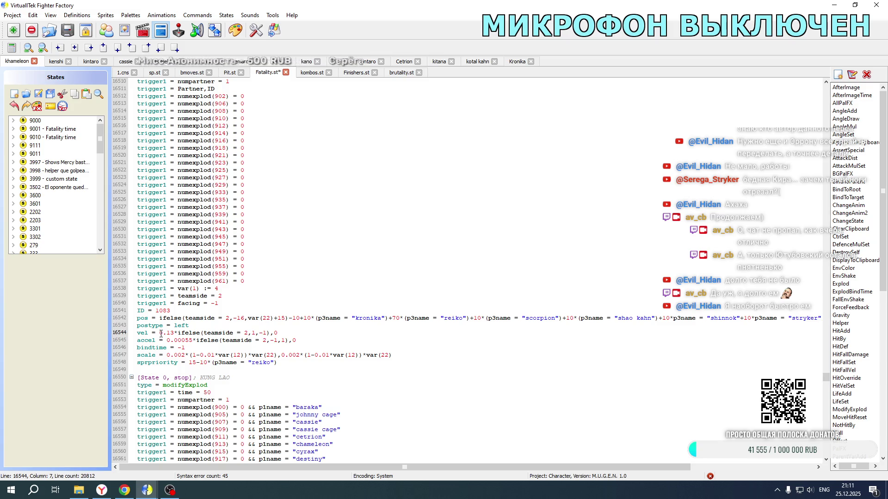
pyautogui.write('-0')
pyautogui.click(171, 340)
pyautogui.write('-')
pyautogui.moveTo(175, 325); pyautogui.dragTo(191, 326)
pyautogui.write('right')
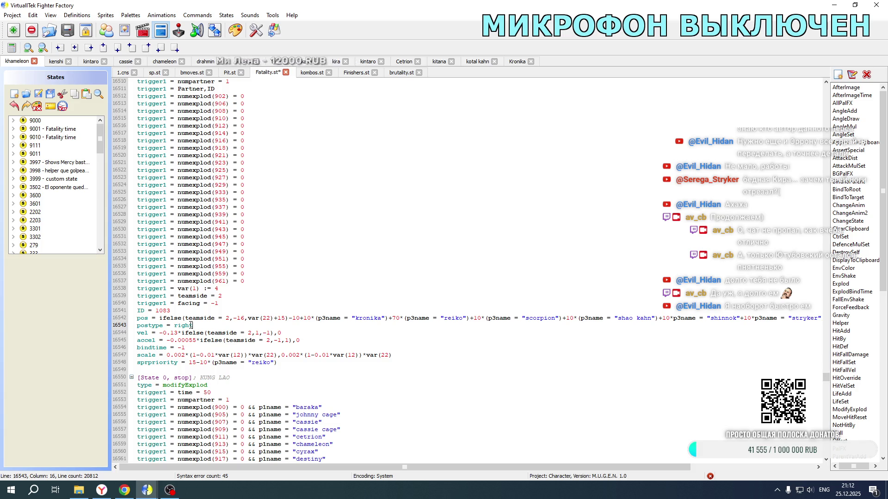
pyautogui.click(517, 62)
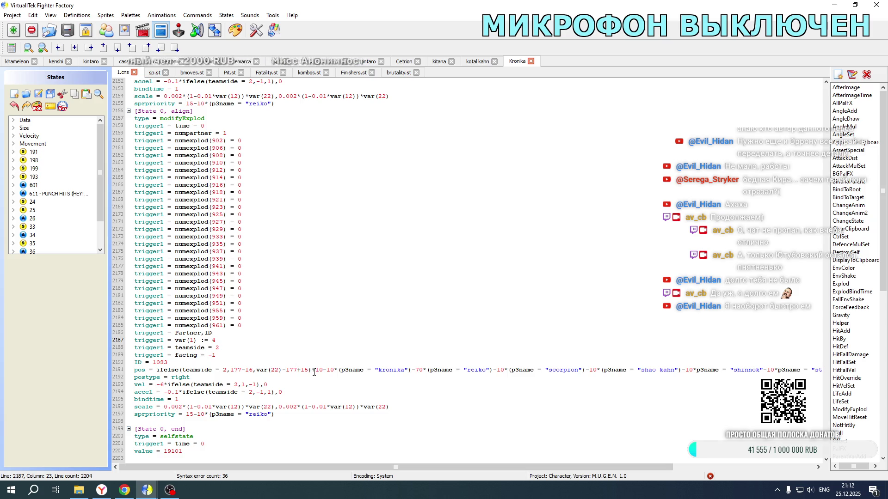
# - Replace khameleon's pos line offset terms with Kronika's negative partner offsets from line 2191
pyautogui.scroll(-1, 314, 372)
pyautogui.moveTo(314, 356)
pyautogui.mouseDown()
pyautogui.moveTo(818, 356)
pyautogui.moveTo(670, 355)
pyautogui.mouseUp()
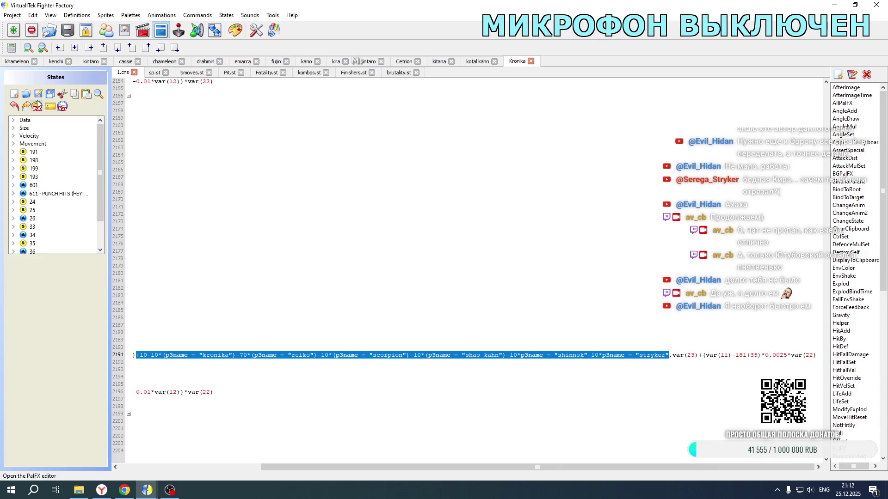
pyautogui.click(26, 65)
pyautogui.scroll(-4, 191, 216)
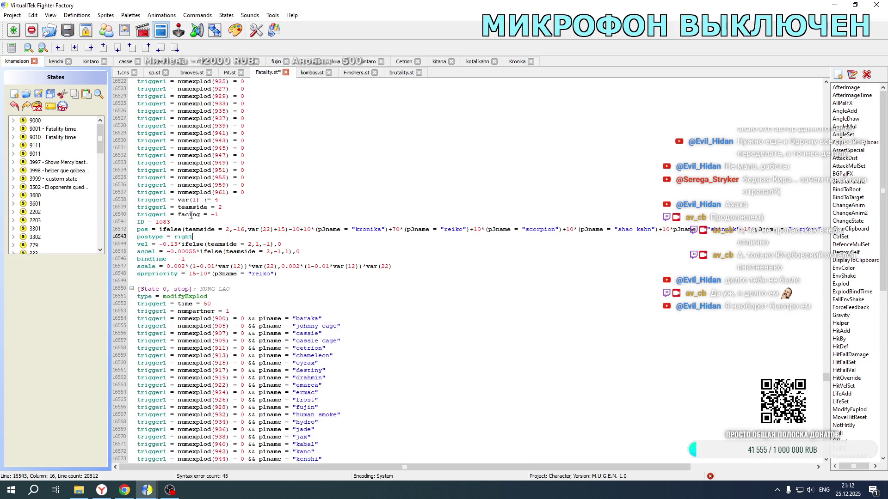
pyautogui.scroll(-8, 319, 252)
pyautogui.scroll(10, 319, 251)
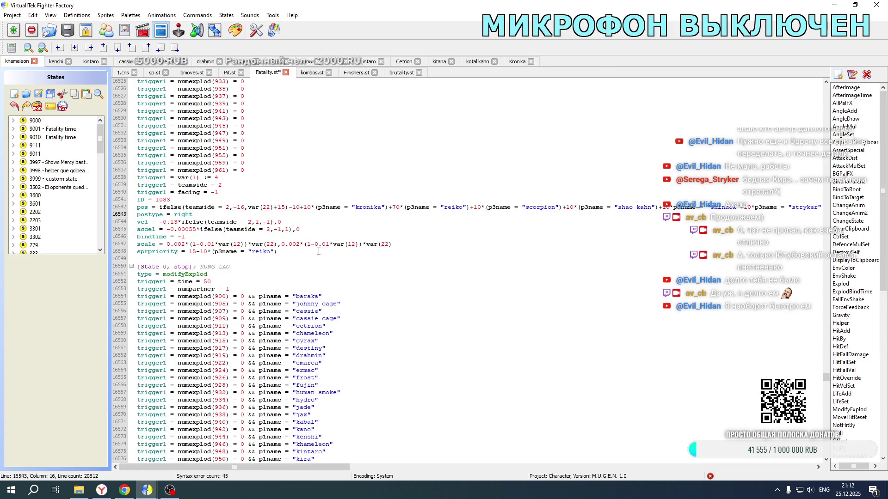
pyautogui.moveTo(290, 274)
pyautogui.mouseDown()
pyautogui.moveTo(417, 282)
pyautogui.moveTo(825, 270)
pyautogui.moveTo(93, 266)
pyautogui.moveTo(825, 278)
pyautogui.mouseUp()
pyautogui.click(581, 267)
pyautogui.moveTo(580, 268); pyautogui.dragTo(537, 276)
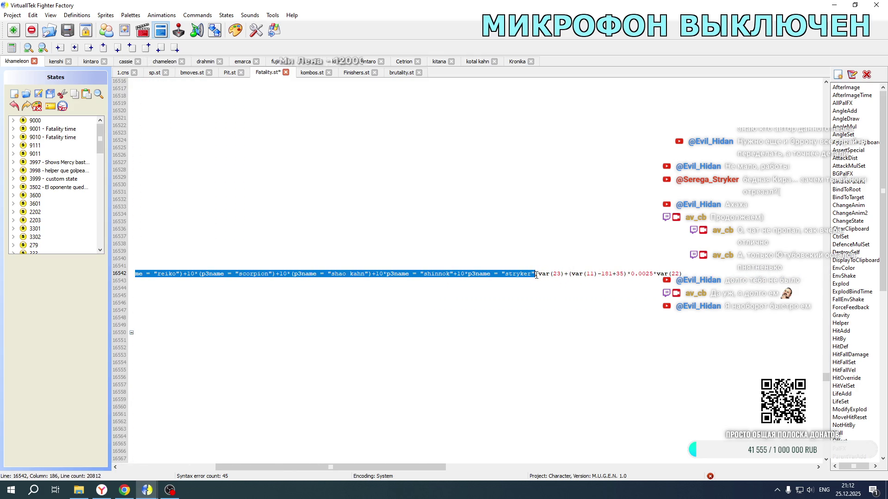
pyautogui.hotkey('ctrl', 'v')
# - Save Fatality.st and launch Mortal Kombat New Age into arcade mode
pyautogui.moveTo(439, 467); pyautogui.dragTo(342, 467)
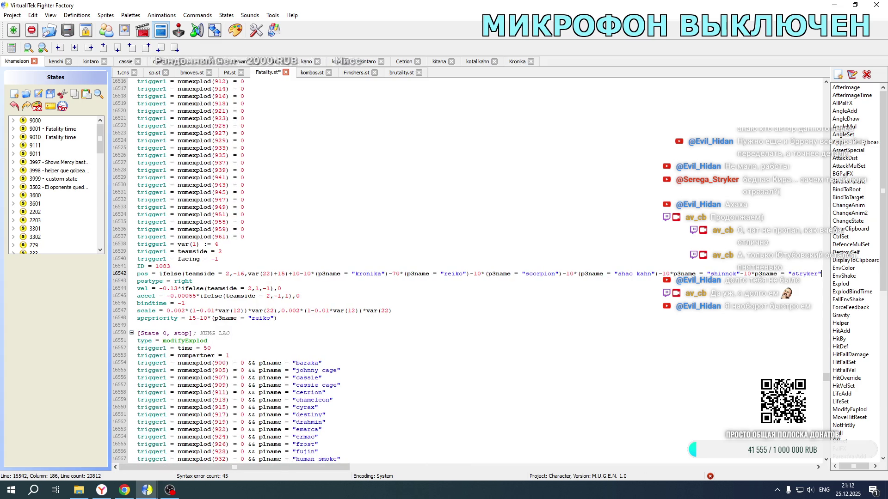
pyautogui.click(40, 94)
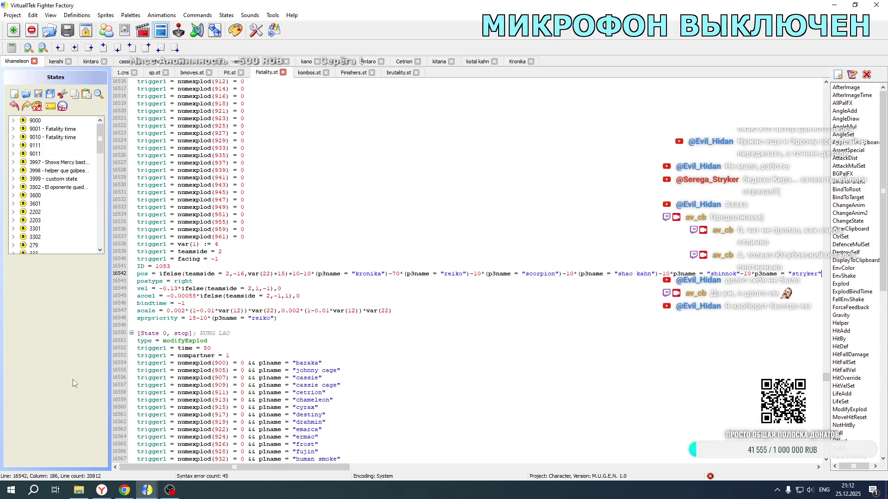
pyautogui.click(79, 490)
pyautogui.doubleClick(175, 293)
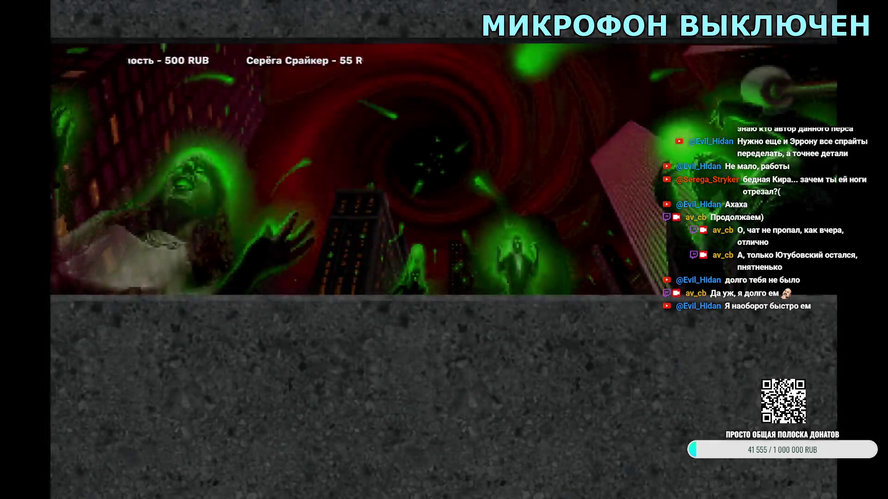
pyautogui.press('Return')
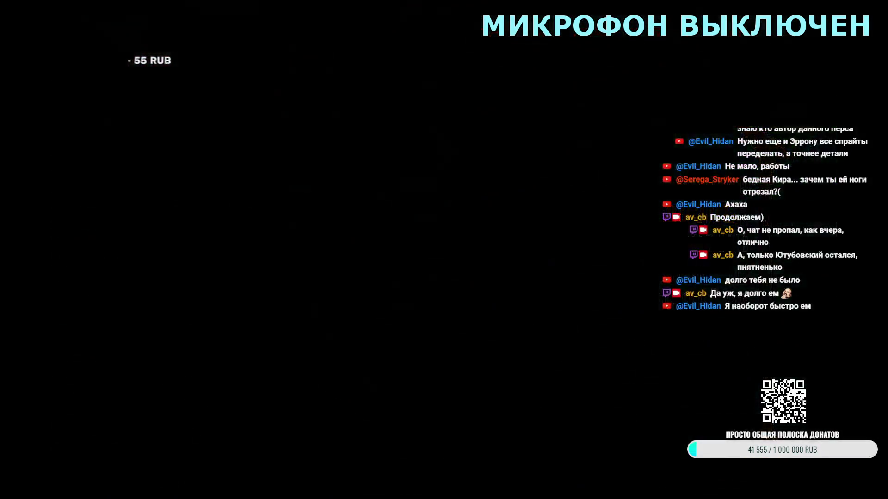
# - Pick Kronika in Tag mode against a random opponent, then quit to character select
pyautogui.press('Escape')
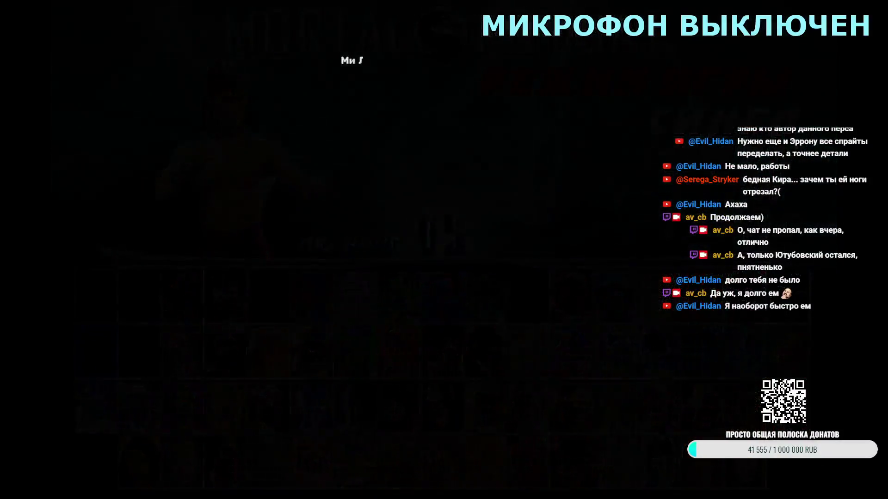
pyautogui.press('Down')
pyautogui.press('Down')
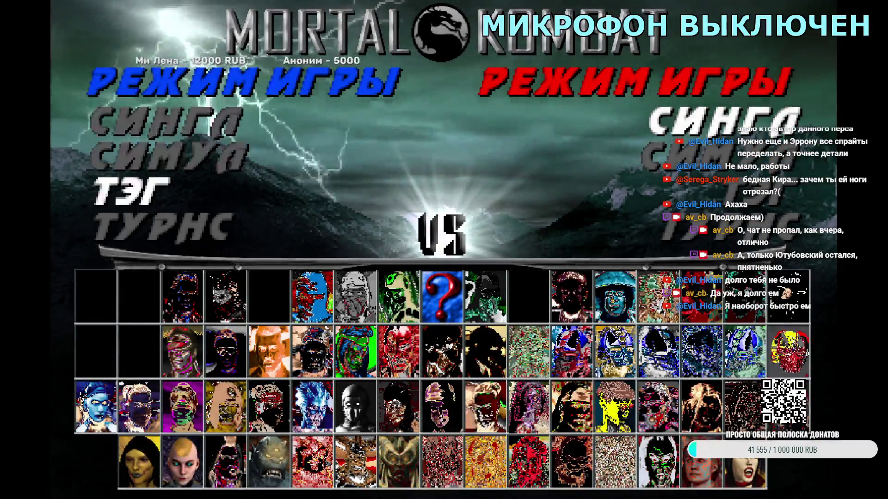
pyautogui.press('Return')
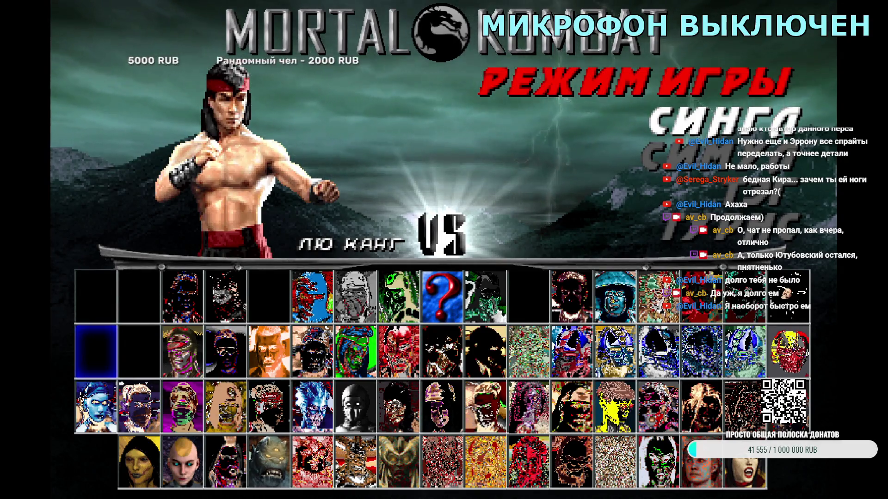
pyautogui.press('Down')
pyautogui.press('Down')
pyautogui.press('Return')
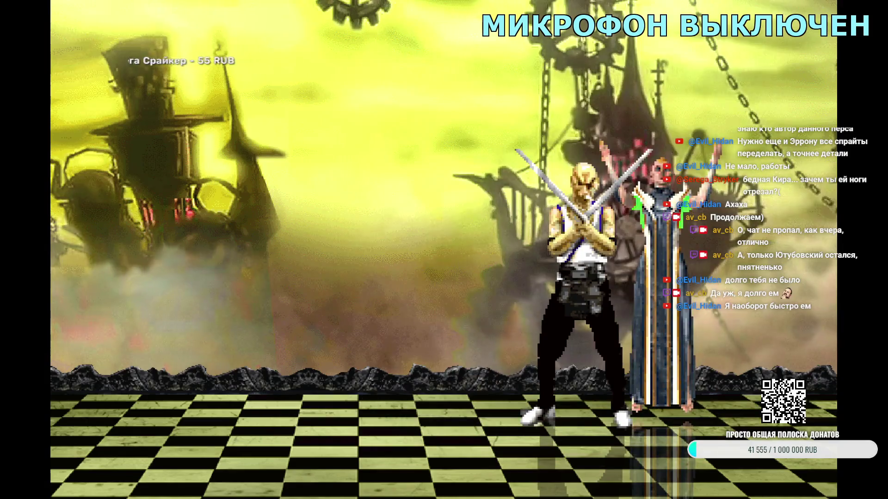
pyautogui.press('Escape')
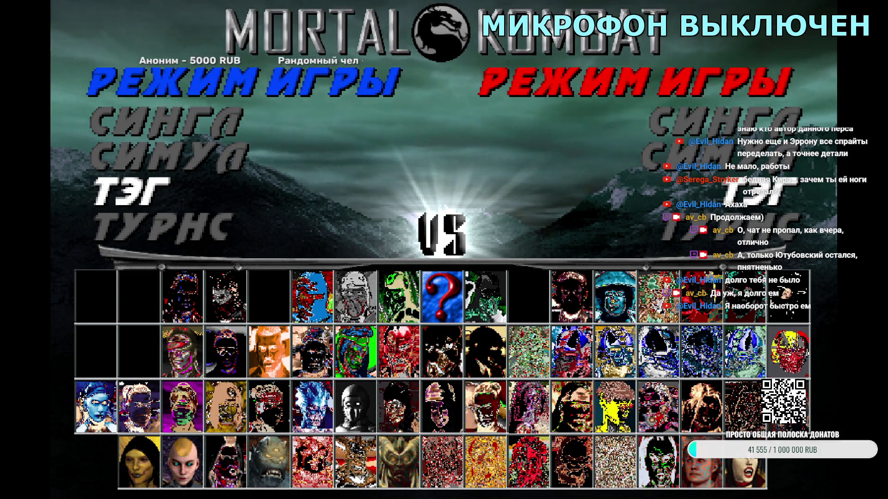
# - Play a Tag match with Kronika and Blaze, then quit back to character select
pyautogui.press('Return')
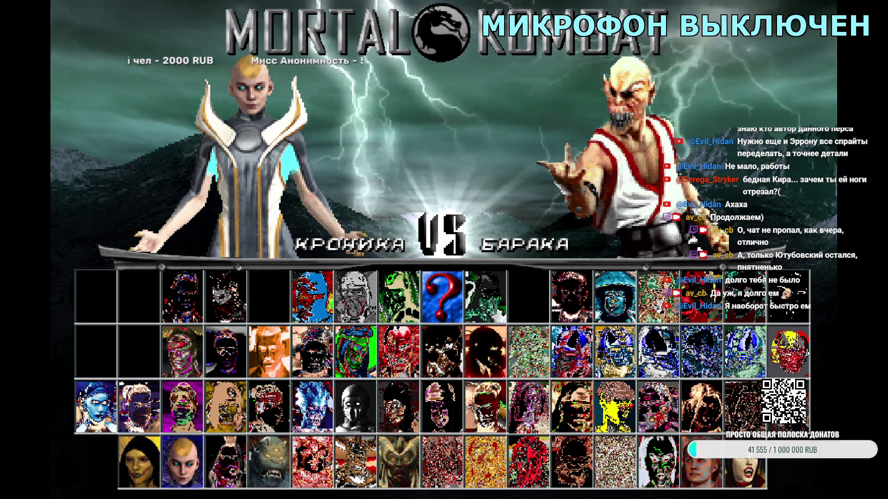
pyautogui.press('Left')
pyautogui.press('Up')
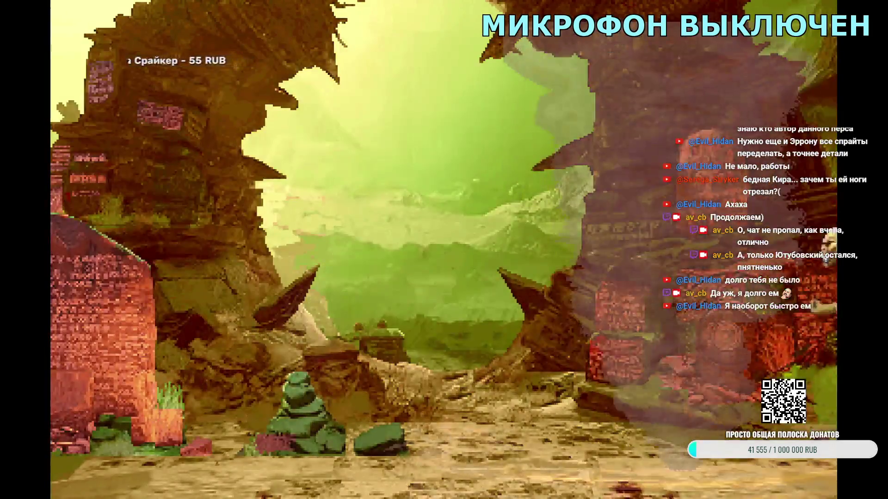
pyautogui.press('Escape')
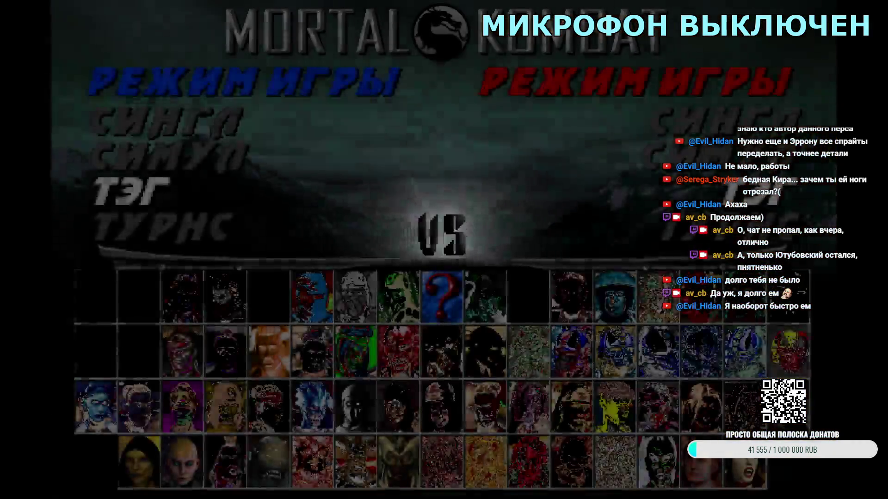
# - Start a tag match with Blaze and Kronika, then skip it back to selection
pyautogui.press('Return')
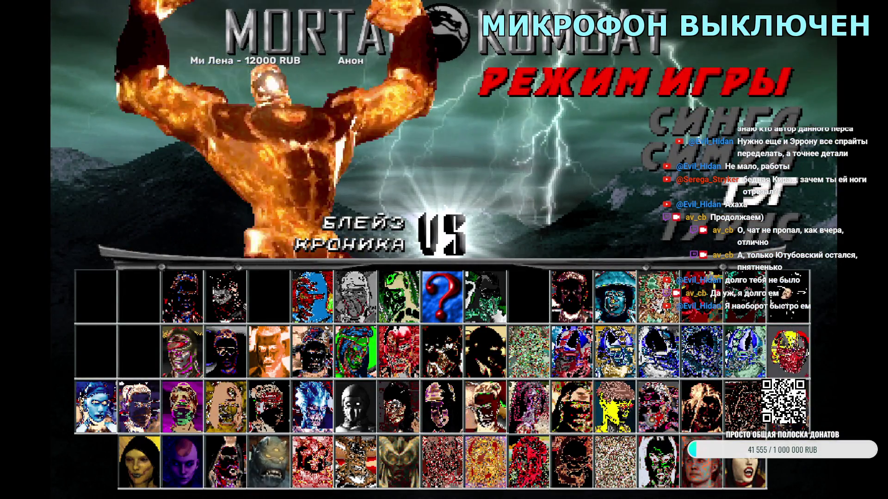
pyautogui.press('Return')
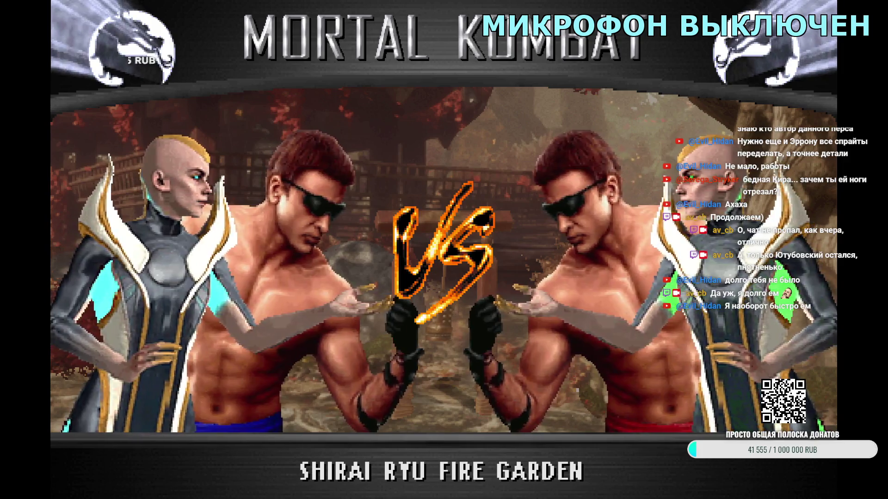
pyautogui.press('Escape')
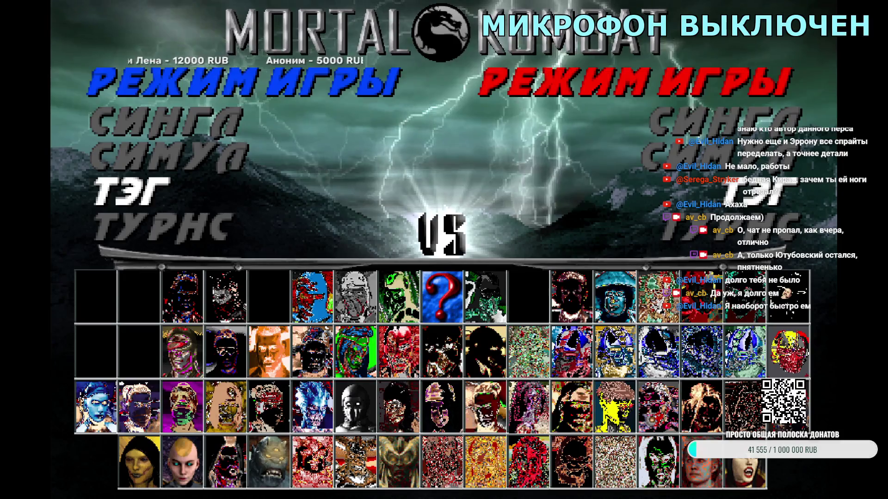
# - Pick Kronika in Tag mode with a different partner, then leave the Raptor Lab fight for character select
pyautogui.press('Return')
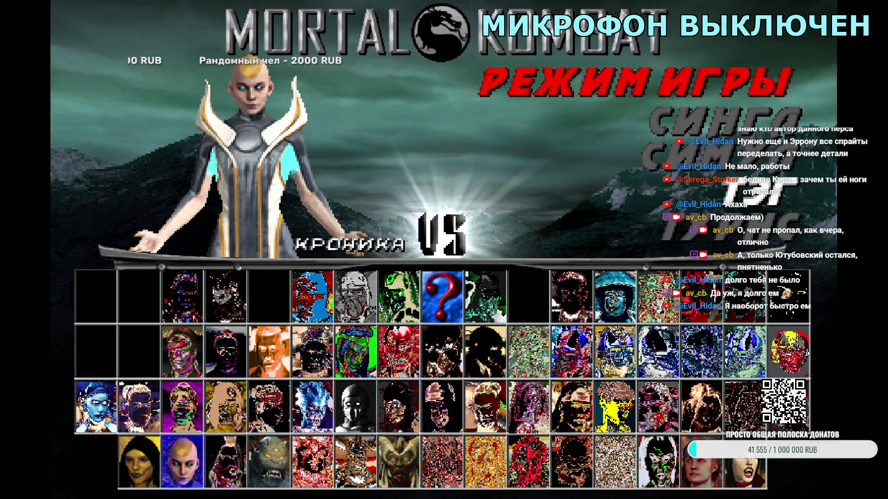
pyautogui.press('Return')
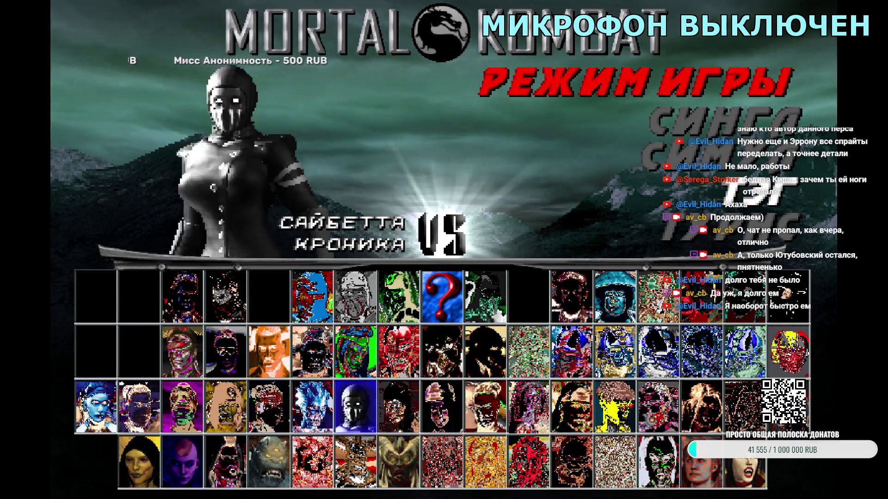
pyautogui.press('Right')
pyautogui.press('Right')
pyautogui.press('Right')
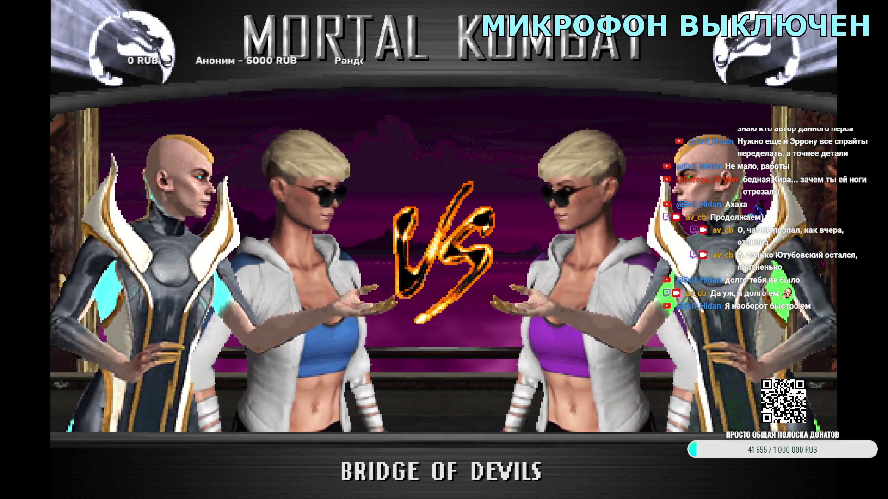
pyautogui.press('Escape')
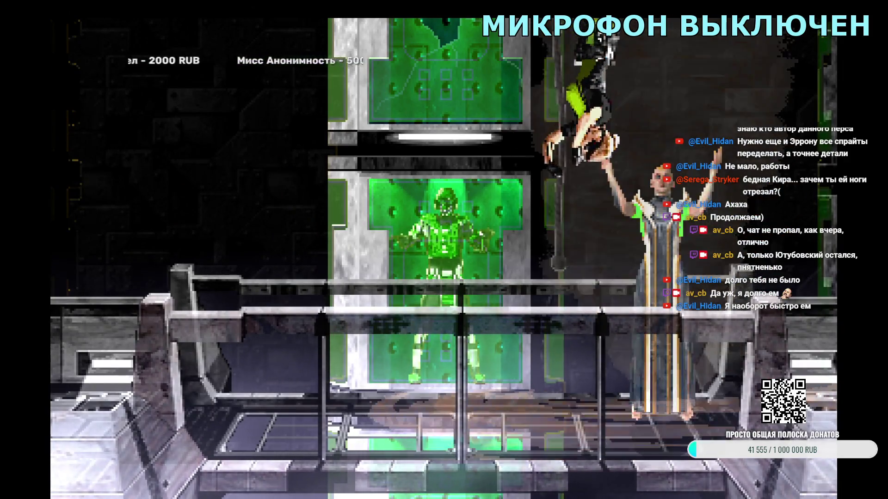
pyautogui.press('Escape')
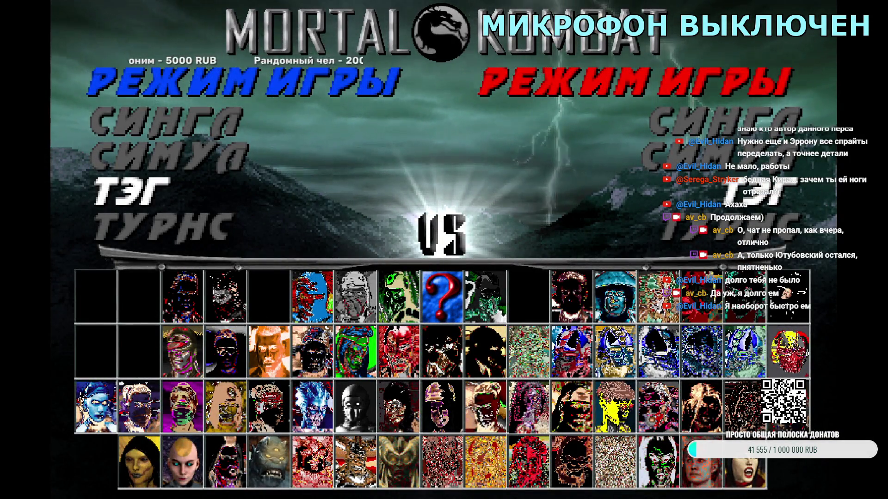
# - Team Kronika with Cyrax in Tag mode and back out of the VS screen
pyautogui.press('Return')
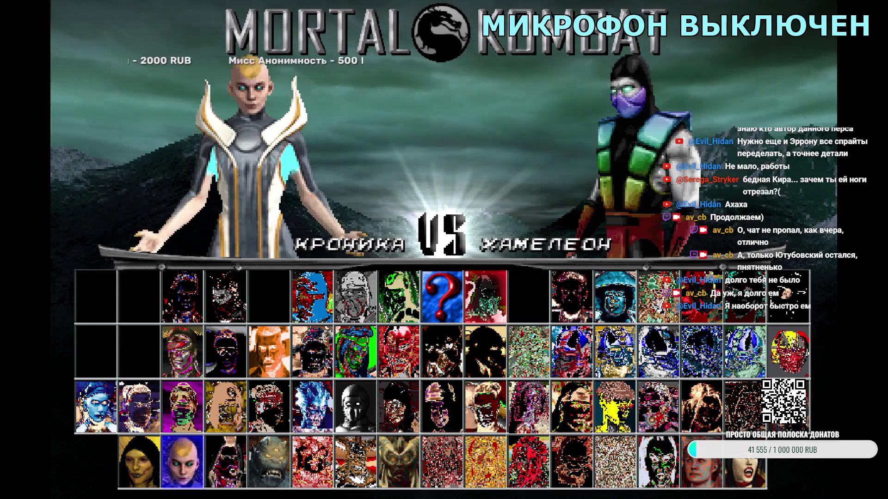
pyautogui.press('Return')
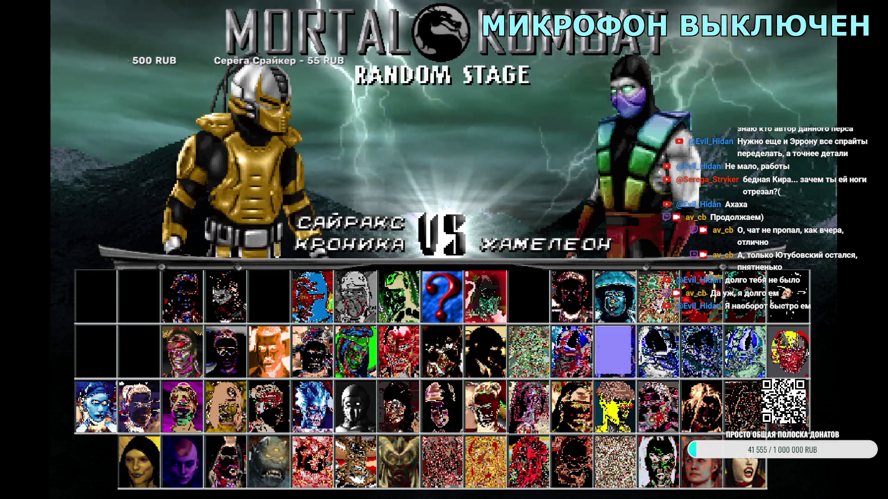
pyautogui.press('Right')
pyautogui.press('Right')
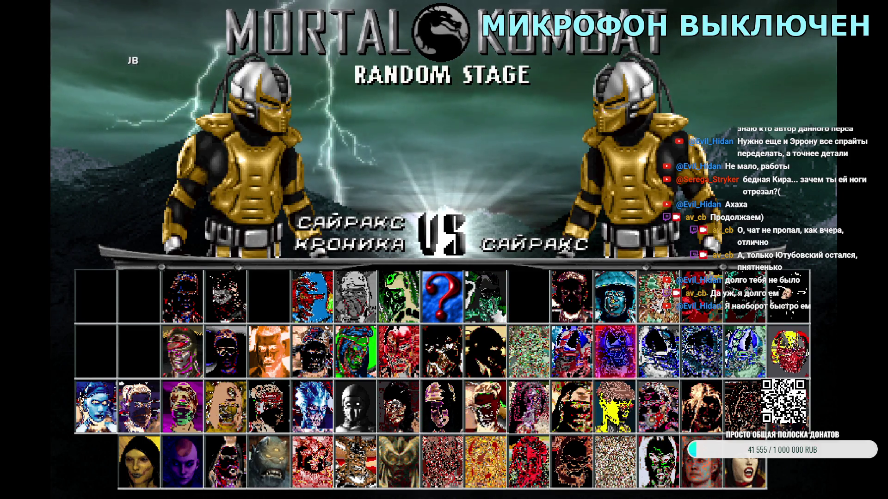
pyautogui.press('Return')
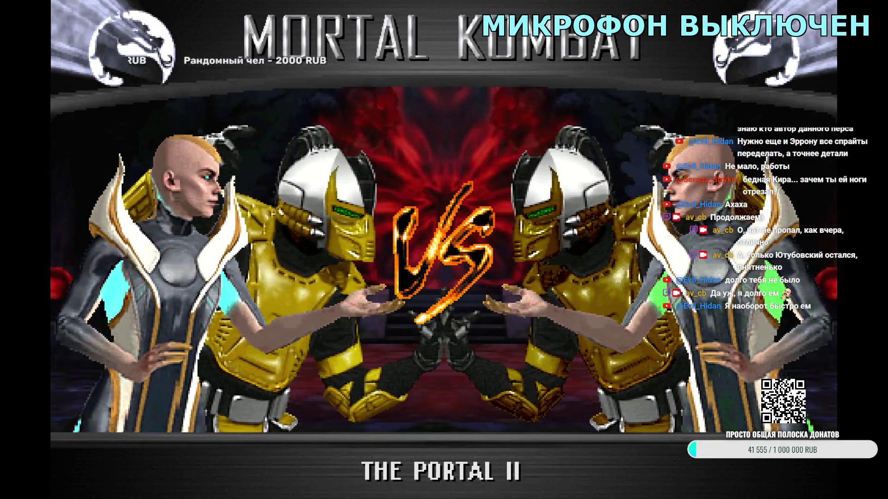
pyautogui.press('Escape')
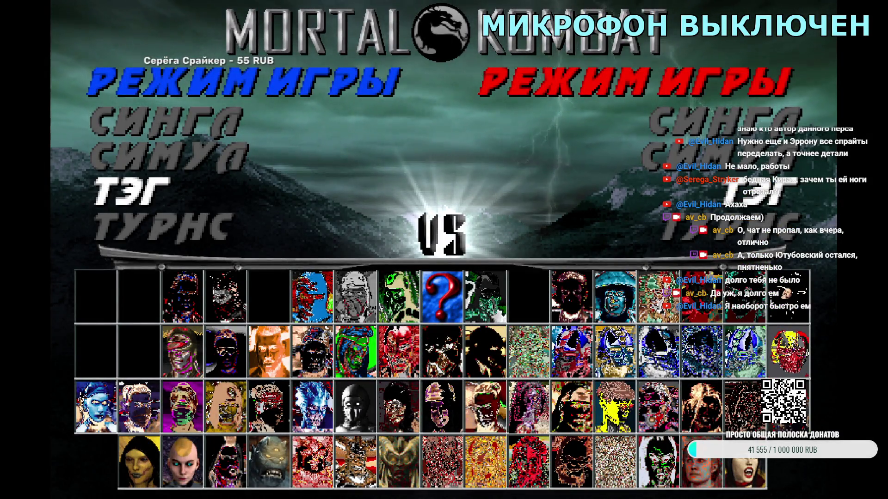
# - Start and abandon several more Kronika tag matches, returning to character select each time
pyautogui.press('Return')
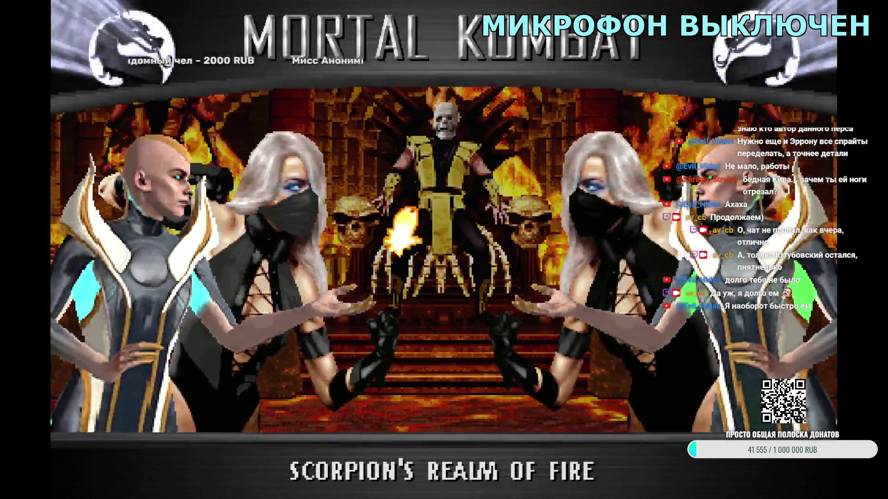
pyautogui.press('Escape')
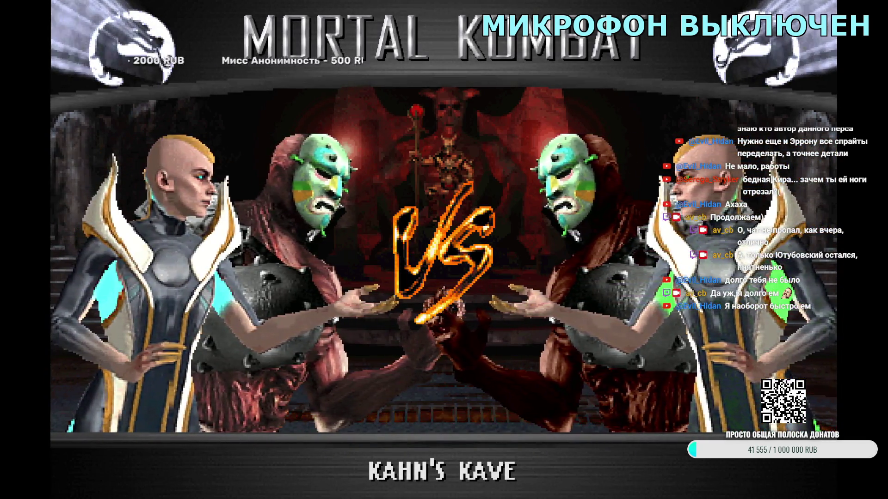
pyautogui.press('Escape')
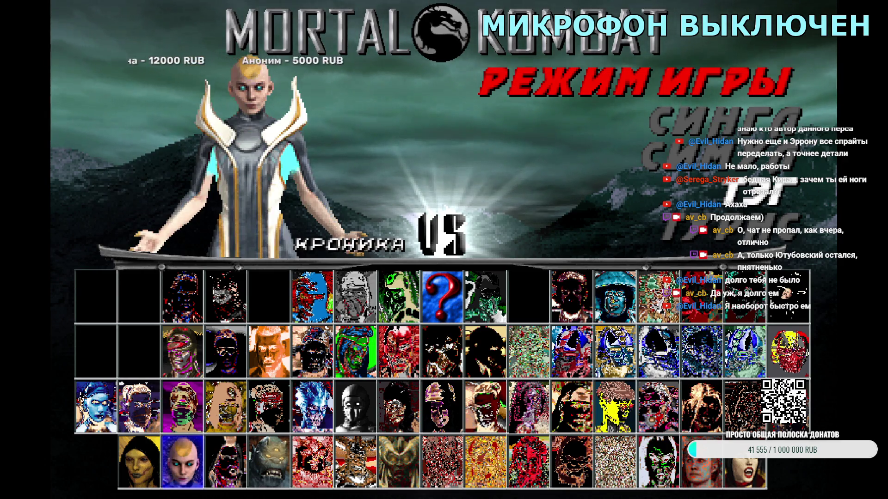
pyautogui.press('Return')
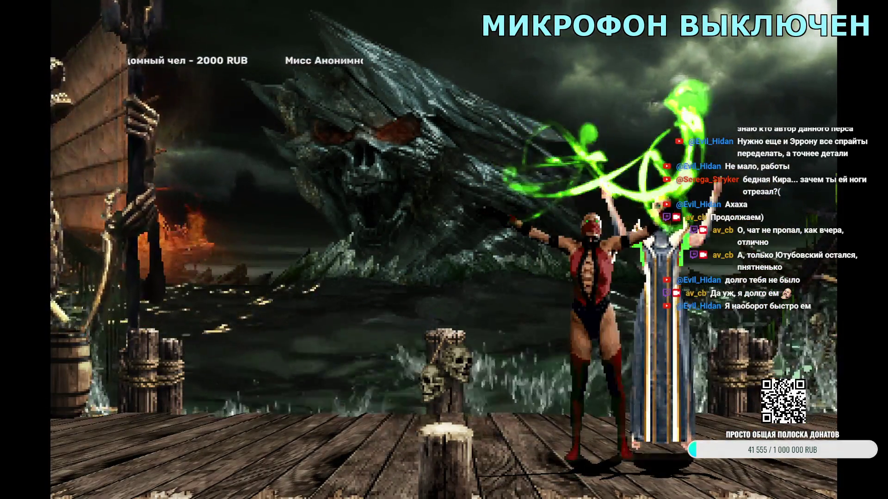
pyautogui.press('Escape')
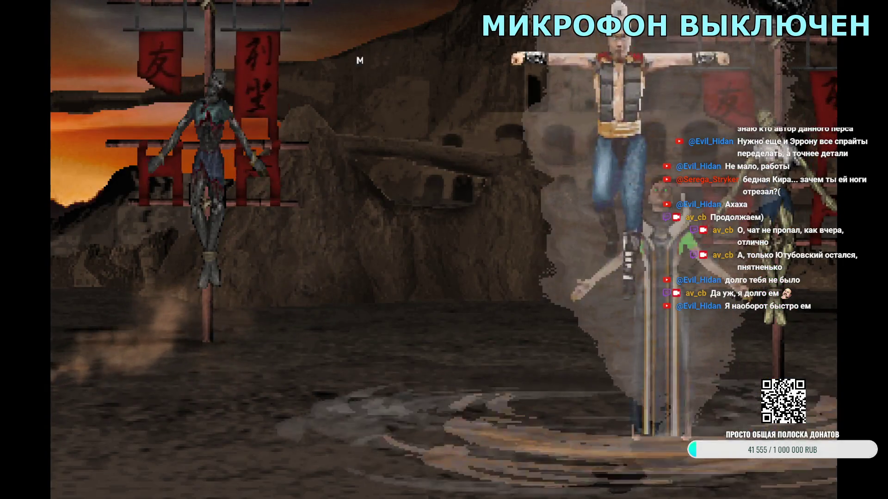
pyautogui.press('Escape')
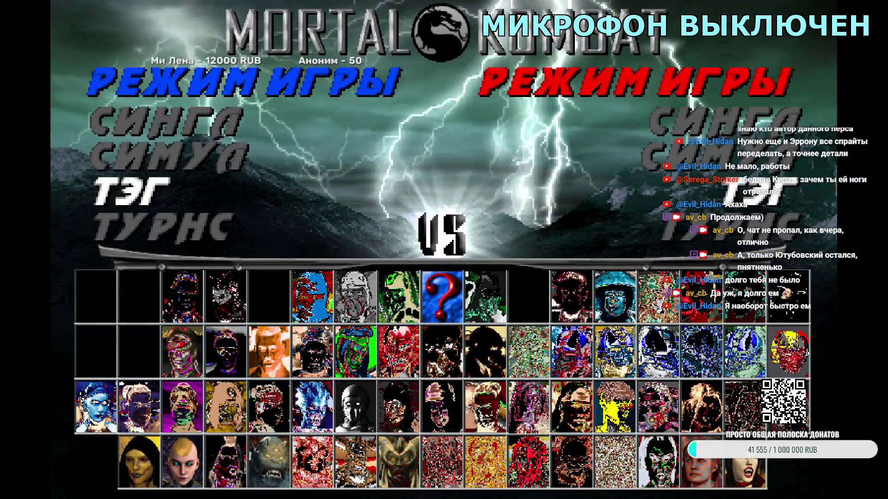
# - Confirm Tag mode and pick Kronika as the first tag fighter
pyautogui.press('Return')
pyautogui.press('Return')
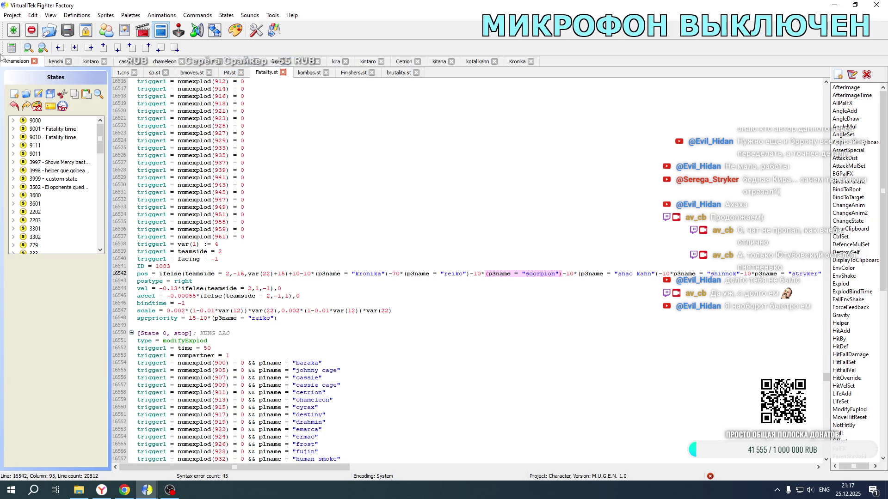
# - Go to Frost's pos line 13821 in Fatality.st and paste a copy of the kotal kahn offset term
pyautogui.scroll(-14, 221, 286)
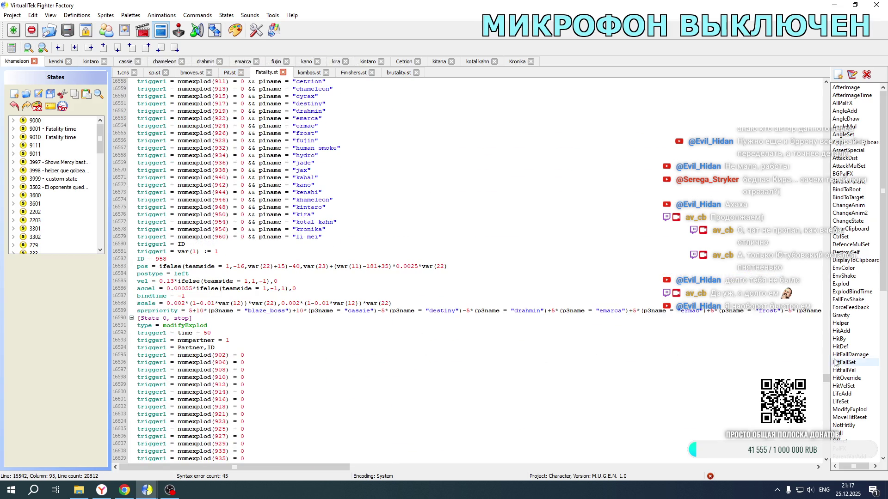
pyautogui.moveTo(826, 378); pyautogui.dragTo(827, 339)
pyautogui.scroll(15, 345, 309)
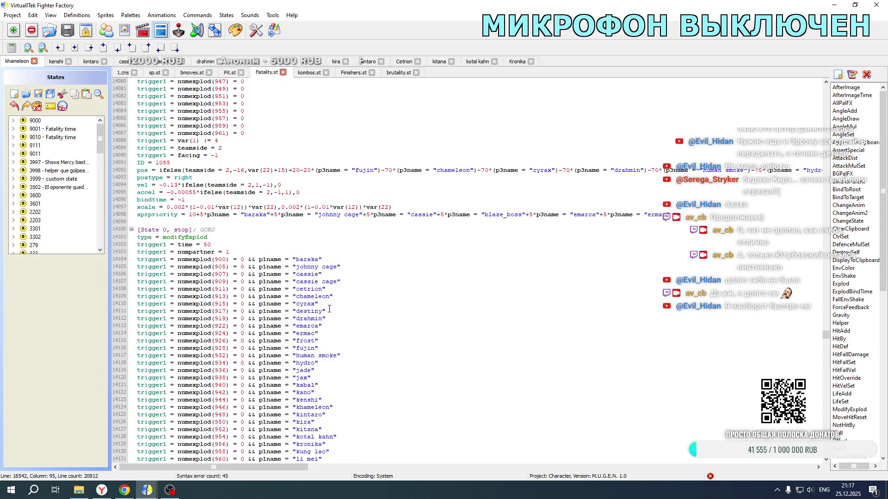
pyautogui.scroll(9, 329, 309)
pyautogui.moveTo(828, 336); pyautogui.dragTo(828, 300)
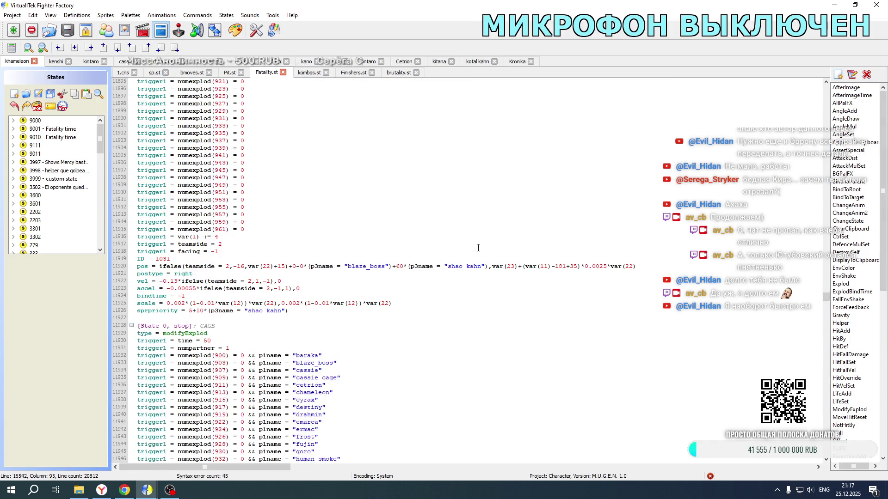
pyautogui.scroll(-20, 478, 248)
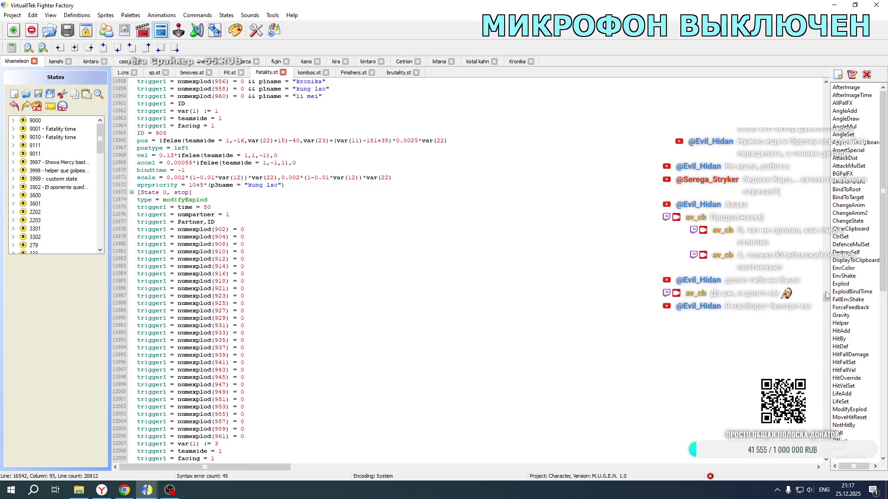
pyautogui.moveTo(828, 300); pyautogui.dragTo(825, 331)
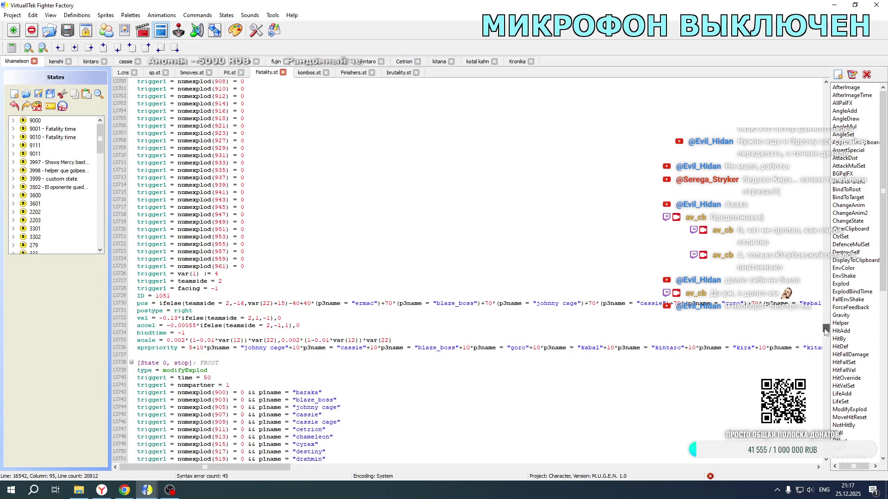
pyautogui.scroll(-20, 252, 290)
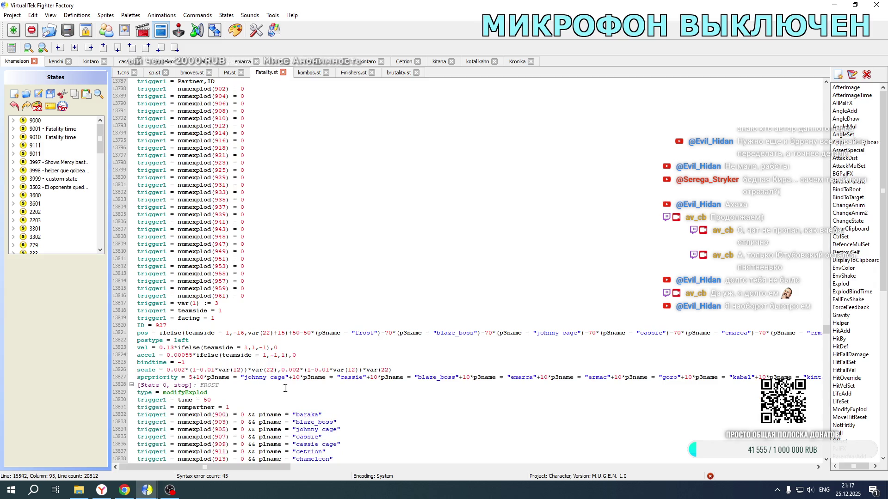
pyautogui.moveTo(256, 468)
pyautogui.mouseDown()
pyautogui.moveTo(684, 462)
pyautogui.moveTo(456, 462)
pyautogui.mouseUp()
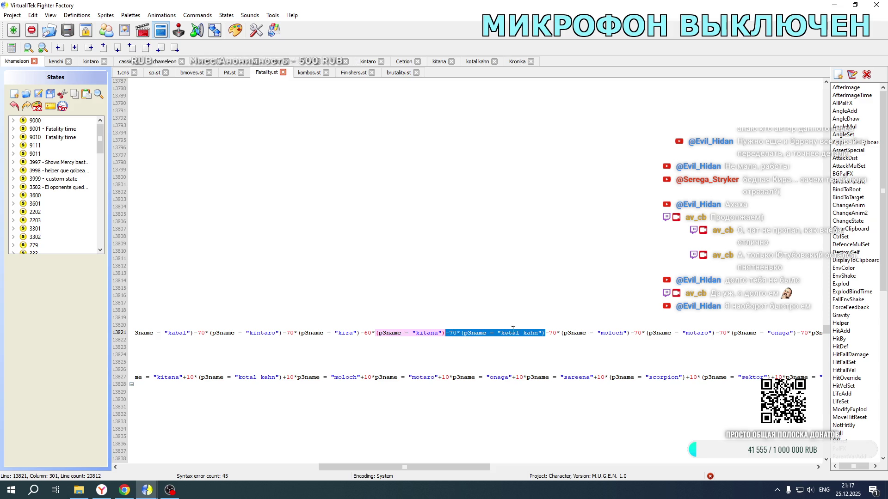
pyautogui.hotkey('ctrl', 'v')
pyautogui.write('-70*(p3name = "kotal kahn")')
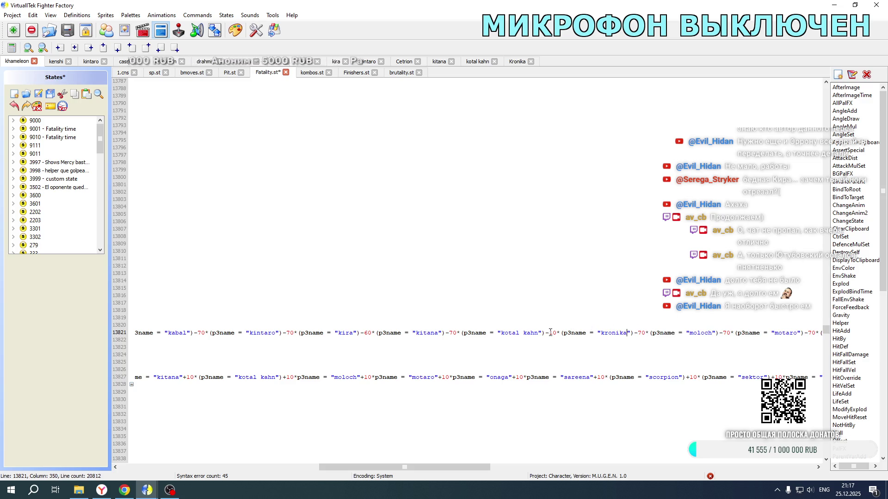
# - Copy the -10*(p3name = "kronika") term and paste it after kotal kahn on line 13911
pyautogui.moveTo(584, 333); pyautogui.dragTo(636, 333)
pyautogui.hotkey('ctrl', 'c')
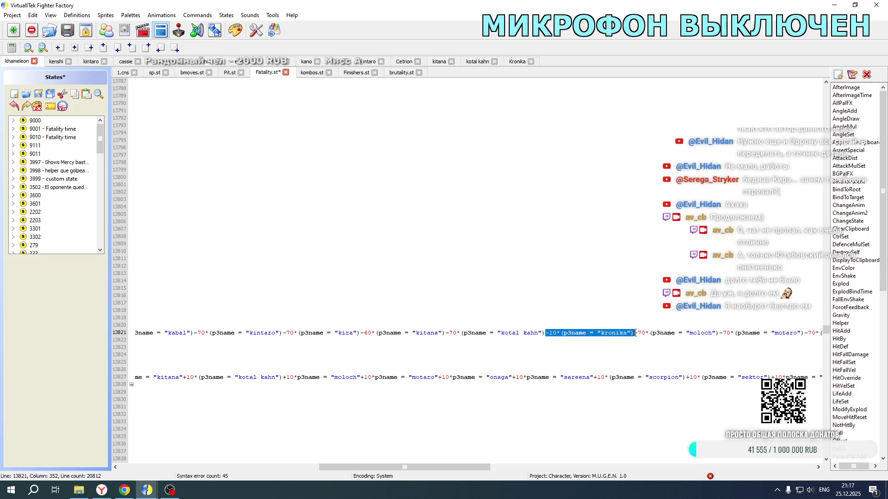
pyautogui.scroll(-20, 565, 370)
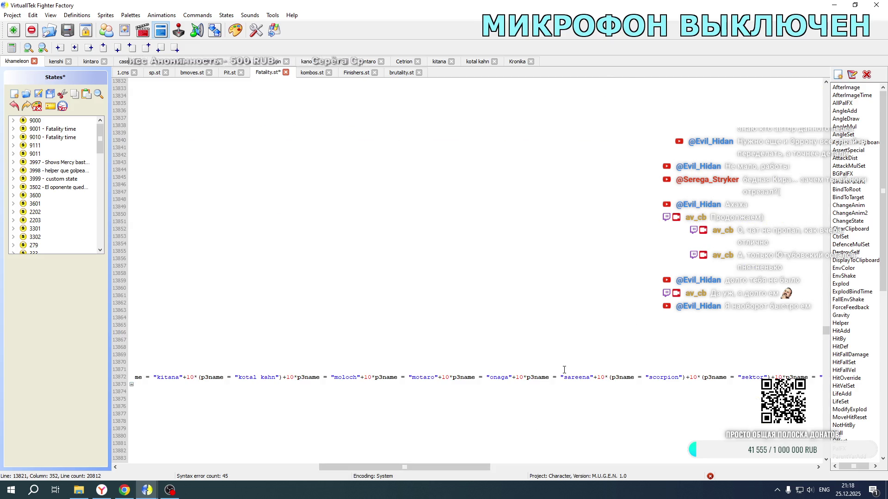
pyautogui.scroll(-8, 564, 370)
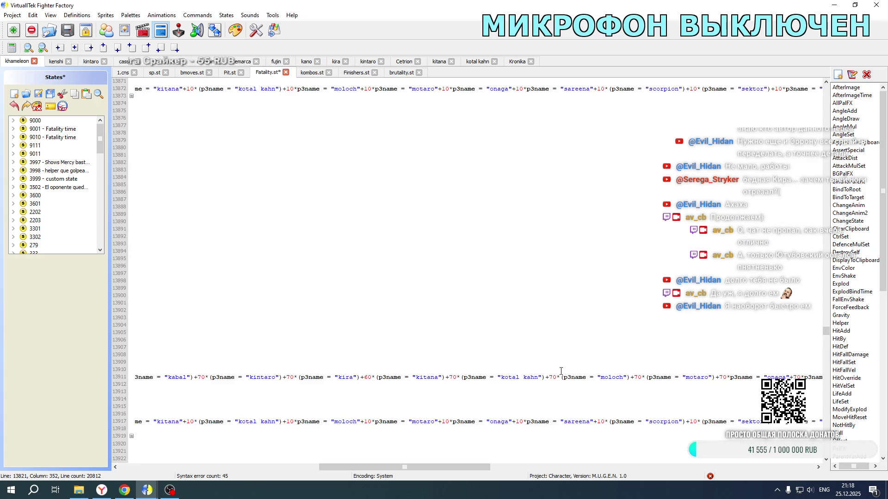
pyautogui.click(546, 377)
pyautogui.hotkey('ctrl', 'v')
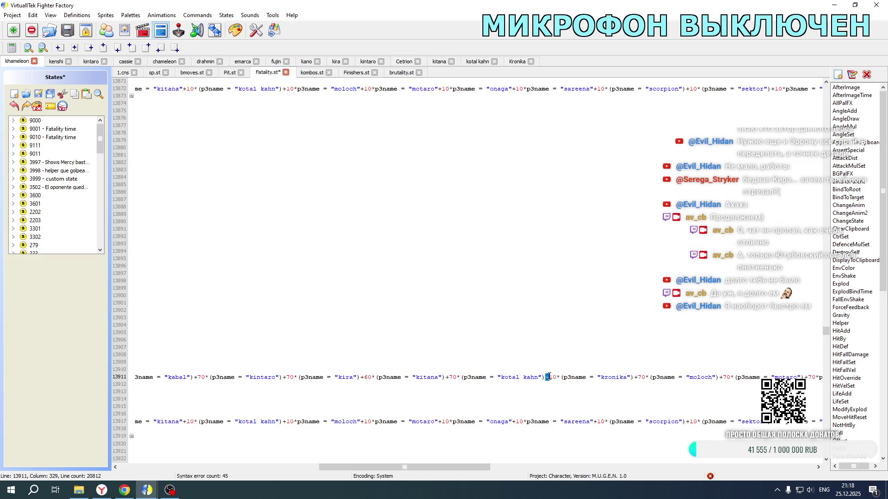
pyautogui.moveTo(461, 467); pyautogui.dragTo(261, 467)
pyautogui.scroll(9, 333, 380)
pyautogui.scroll(12, 334, 380)
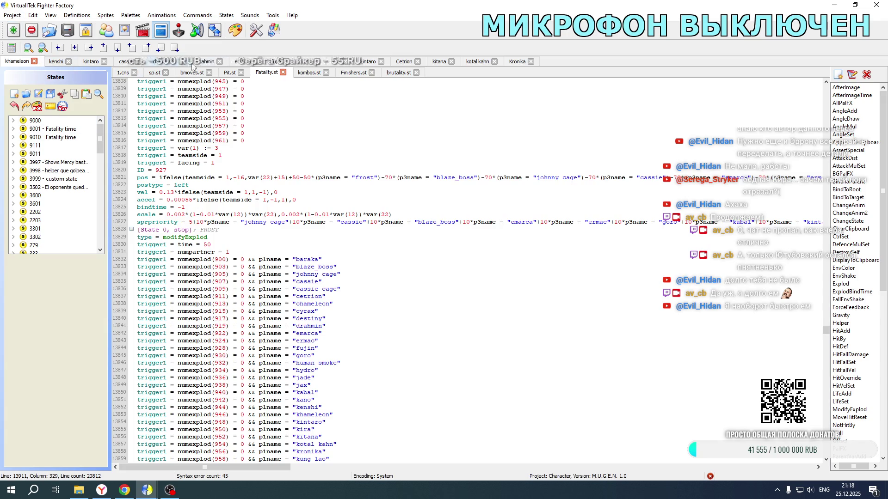
# - Open the Frost character project from the chars\frost folder
pyautogui.click(12, 15)
pyautogui.click(28, 34)
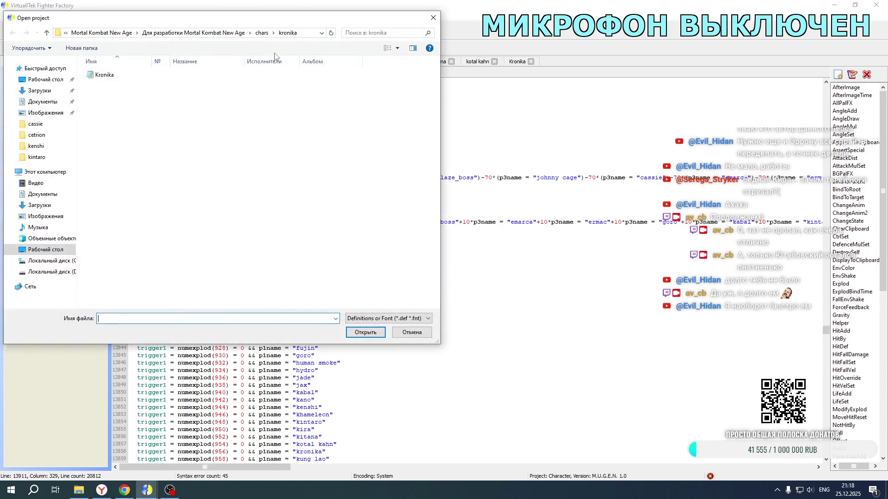
pyautogui.click(261, 33)
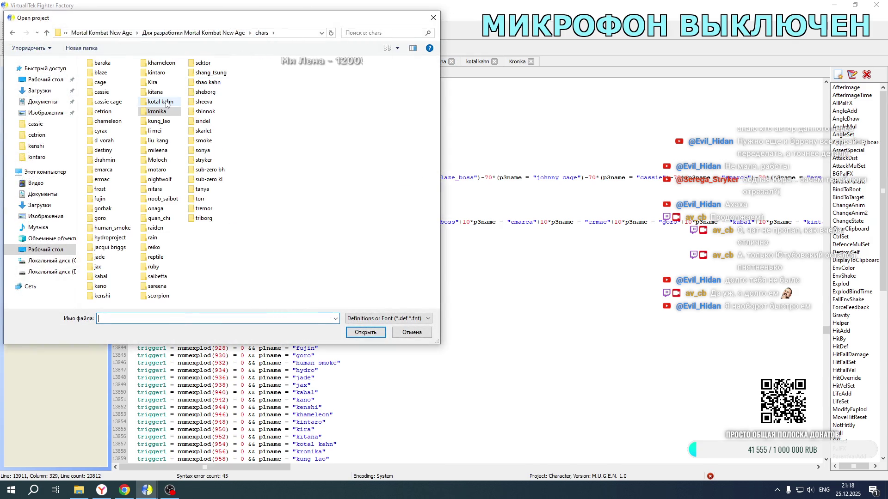
pyautogui.doubleClick(109, 191)
pyautogui.doubleClick(96, 82)
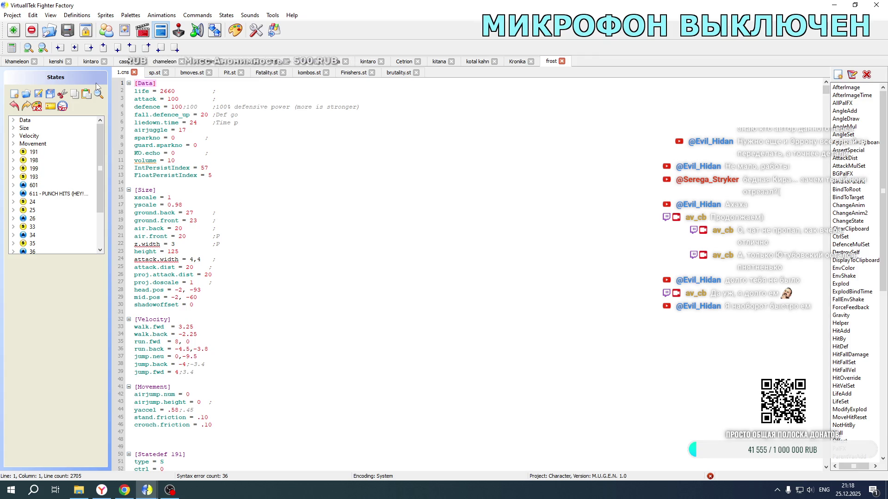
# - In Frost's state 19100, paste the kronika offset after kotal kahn on line 2411
pyautogui.scroll(-2, 56, 208)
pyautogui.click(59, 230)
pyautogui.scroll(-20, 332, 222)
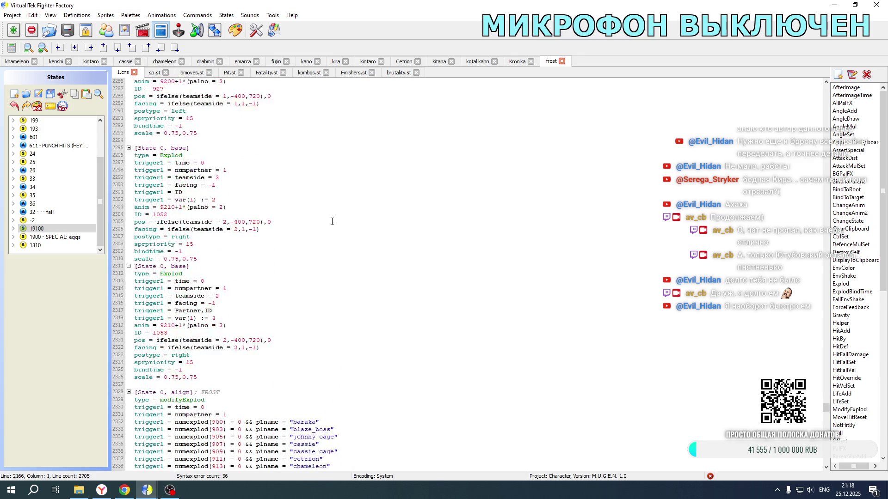
pyautogui.scroll(-20, 332, 222)
pyautogui.moveTo(259, 467); pyautogui.dragTo(502, 457)
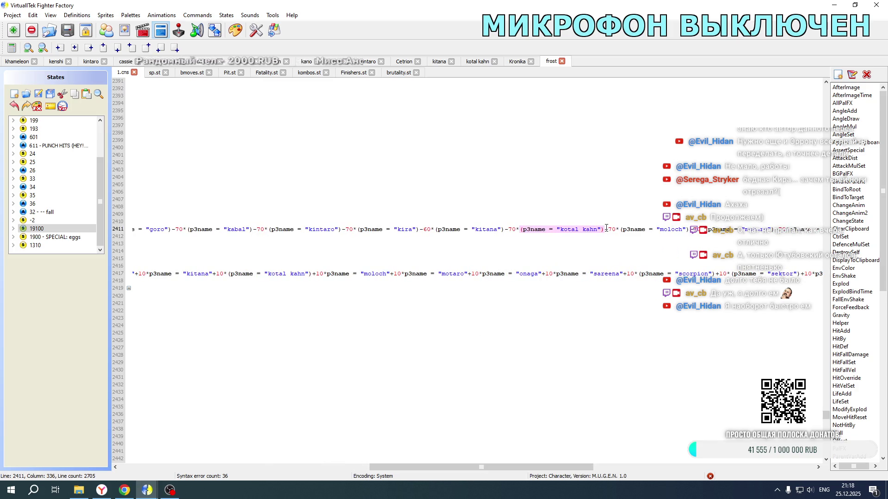
pyautogui.write('(p3name = "kotal kahn")-10*(p3name = "kronika")')
# - Paste the kronika offset into line 2502, then launch Mortal Kombat New Age
pyautogui.scroll(-15, 606, 233)
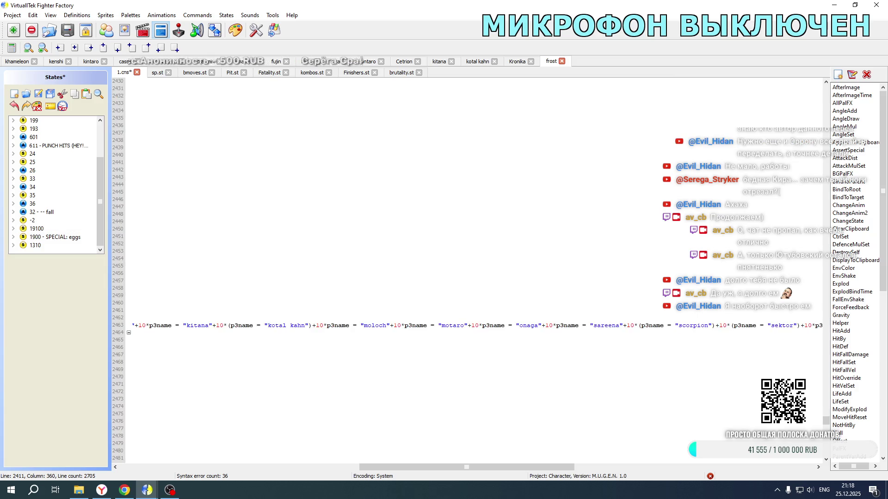
pyautogui.scroll(-12, 607, 290)
pyautogui.click(602, 304)
pyautogui.hotkey('ctrl', 'v')
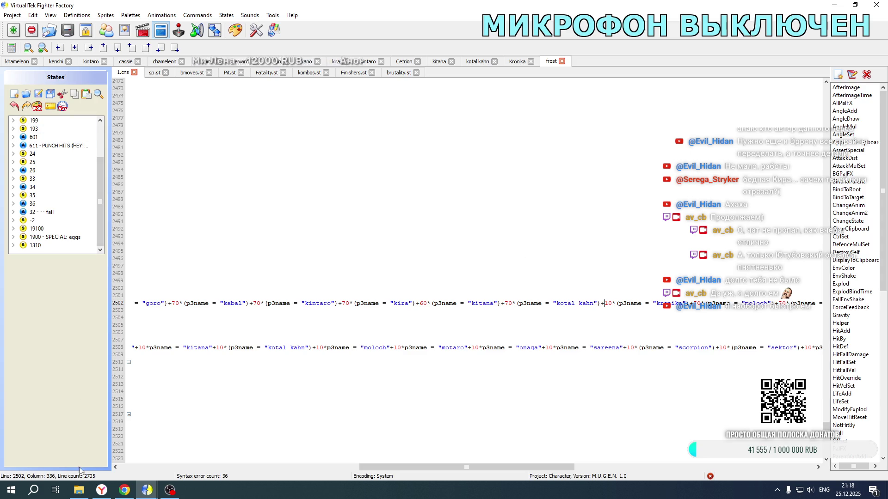
pyautogui.click(78, 490)
pyautogui.doubleClick(164, 294)
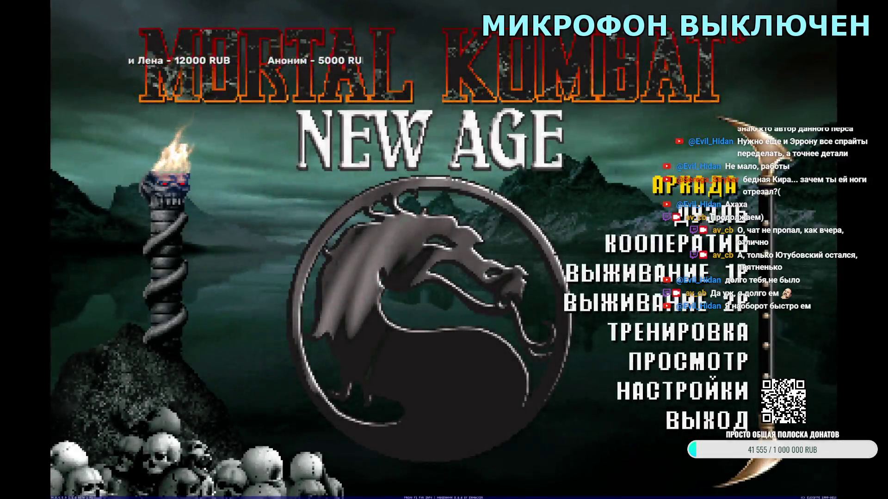
# - Play a random-stage Kronika and Frost tag match, then return to Khameleon's files
pyautogui.press('Return')
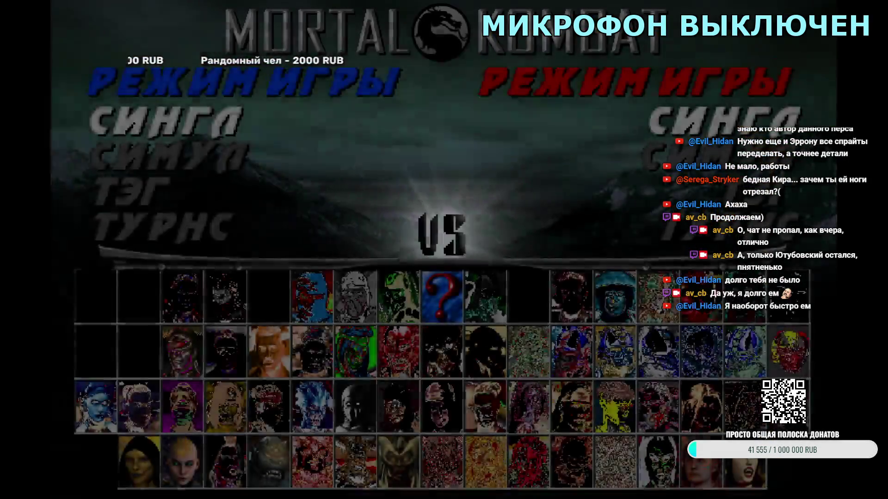
pyautogui.press('Down')
pyautogui.press('Down')
pyautogui.press('Return')
pyautogui.press('Down')
pyautogui.press('Down')
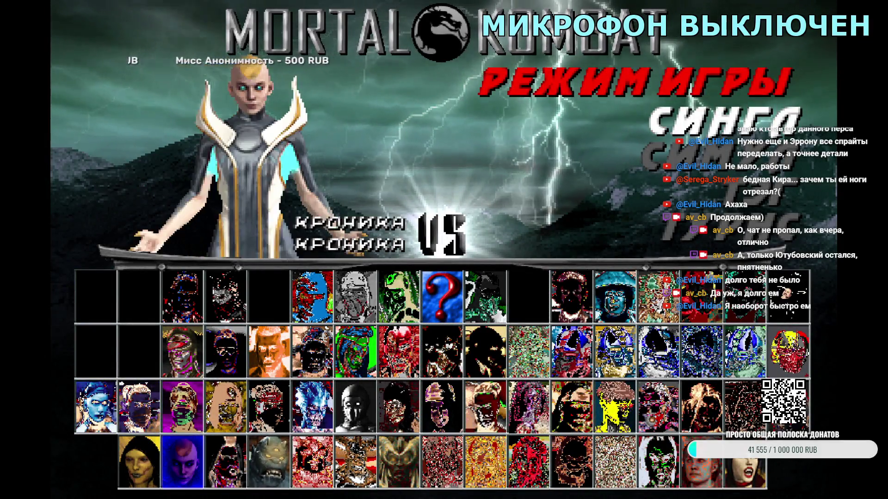
pyautogui.press('Return')
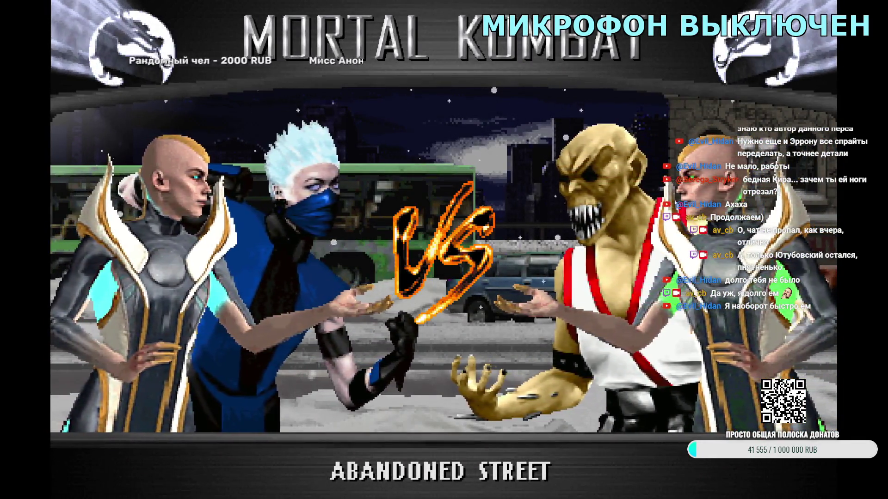
pyautogui.press('Escape')
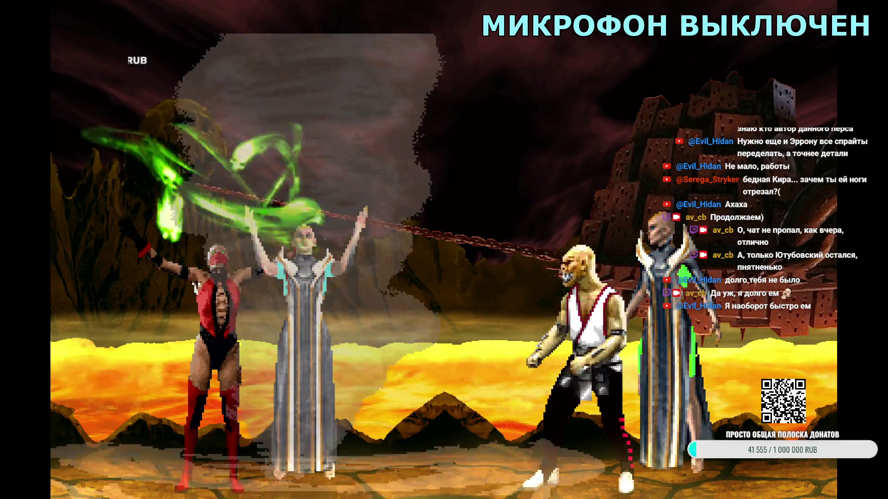
pyautogui.press('Escape')
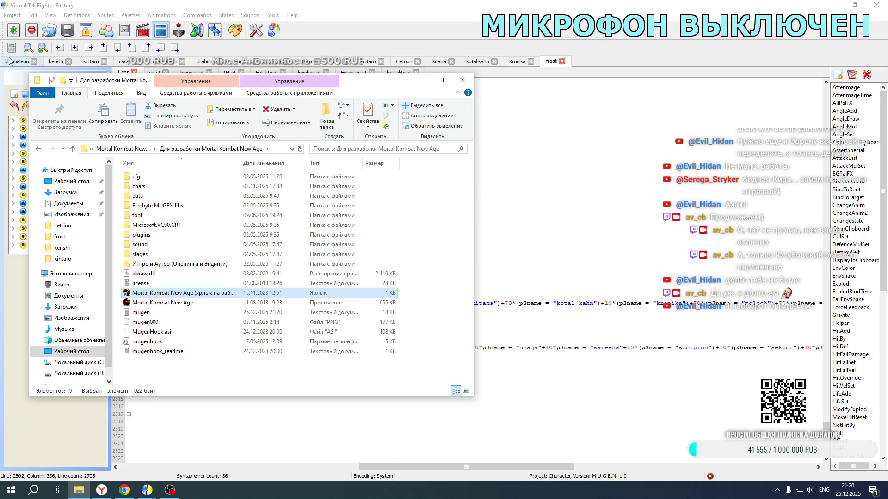
pyautogui.click(10, 62)
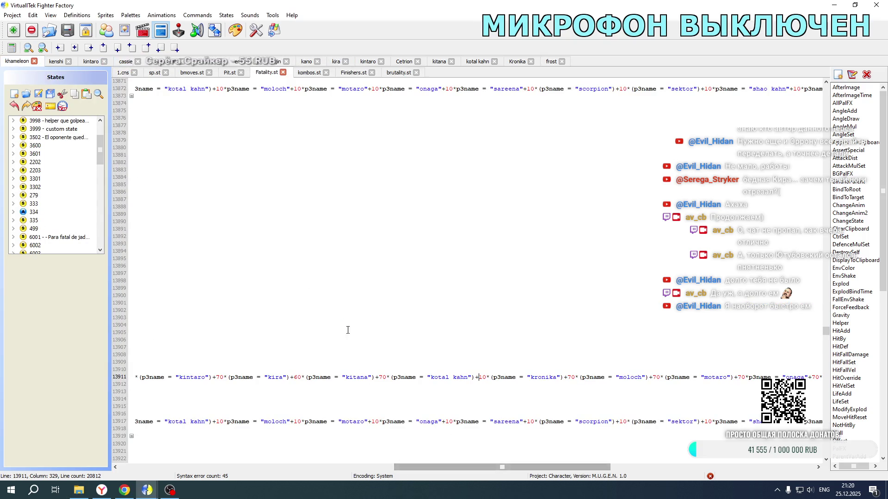
# - Paste the kronika offset after kotal kahn on Khameleon's 1.cns lines 3005 and 3092, making line 3092 +10
pyautogui.click(122, 73)
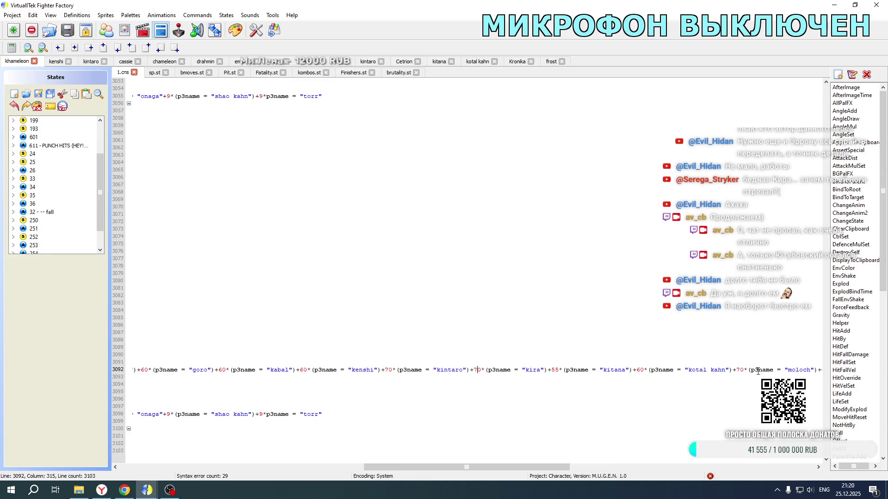
pyautogui.click(732, 371)
pyautogui.scroll(20, 733, 371)
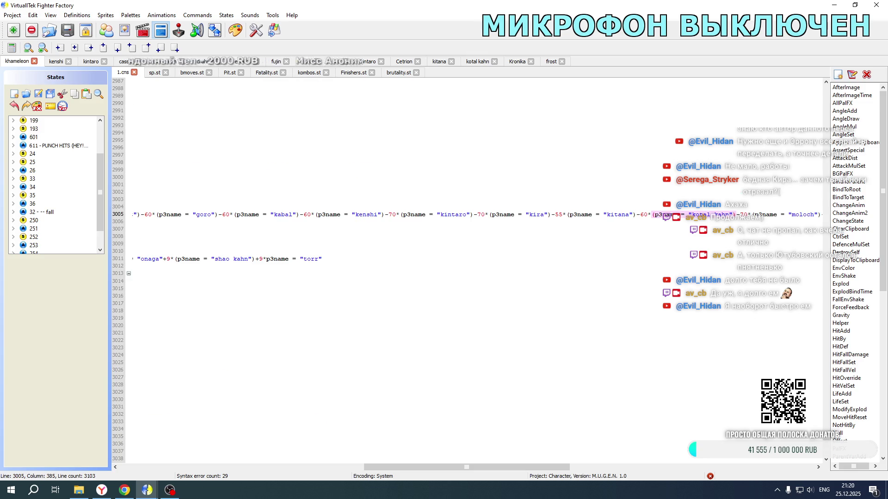
pyautogui.hotkey('ctrl', 'v')
pyautogui.scroll(-20, 420, 247)
pyautogui.click(386, 370)
pyautogui.write('+10*(p3name = "kronika")')
pyautogui.doubleClick(387, 371)
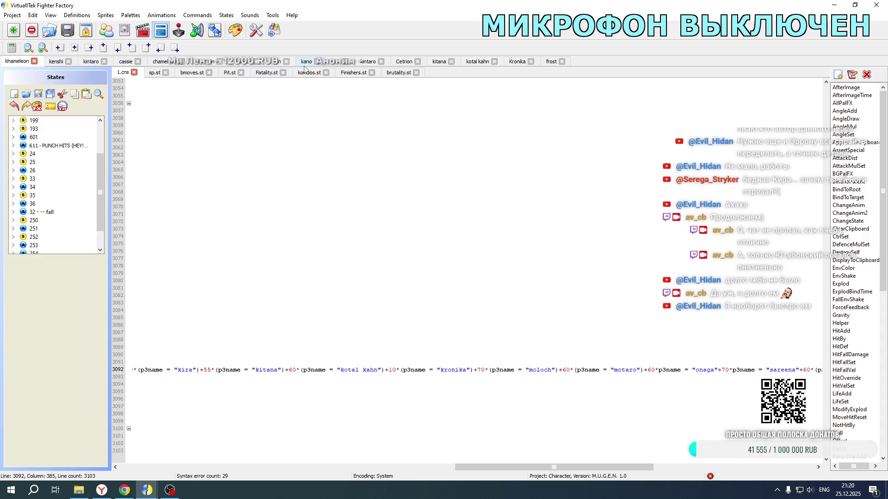
# - In Kitana's 1.cns, add a +10 kronika offset after kotal kahn on line 2243
pyautogui.click(437, 62)
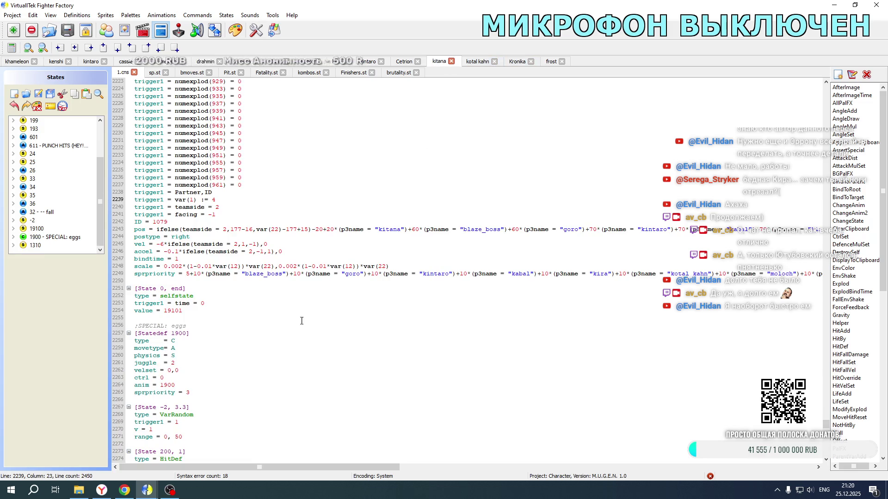
pyautogui.moveTo(311, 468); pyautogui.dragTo(516, 463)
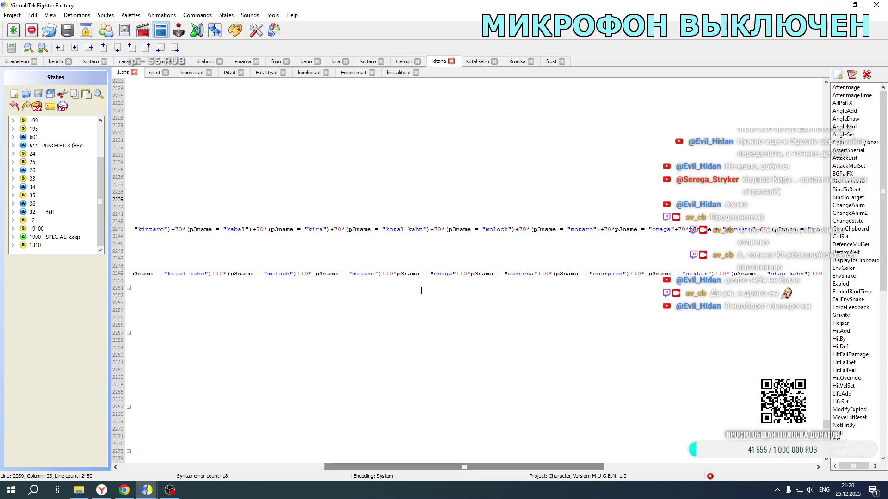
pyautogui.click(431, 229)
pyautogui.hotkey('ctrl', 'v')
pyautogui.scroll(5, 450, 318)
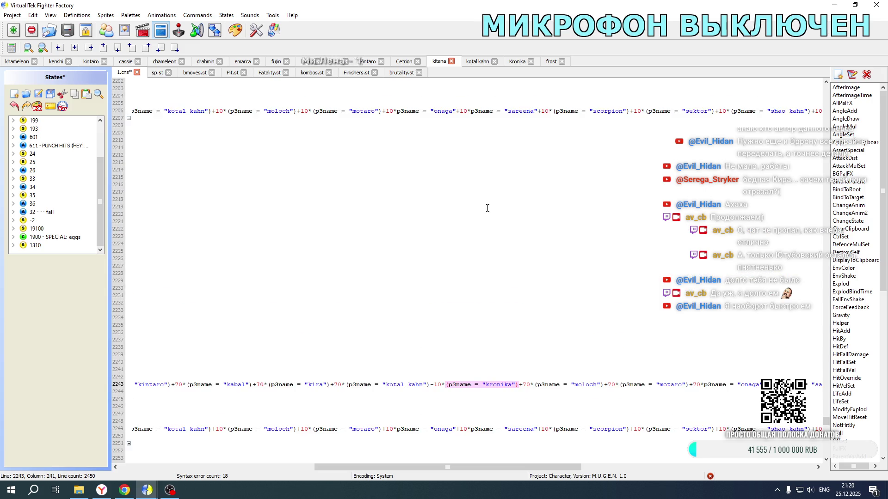
pyautogui.moveTo(432, 342); pyautogui.dragTo(433, 342)
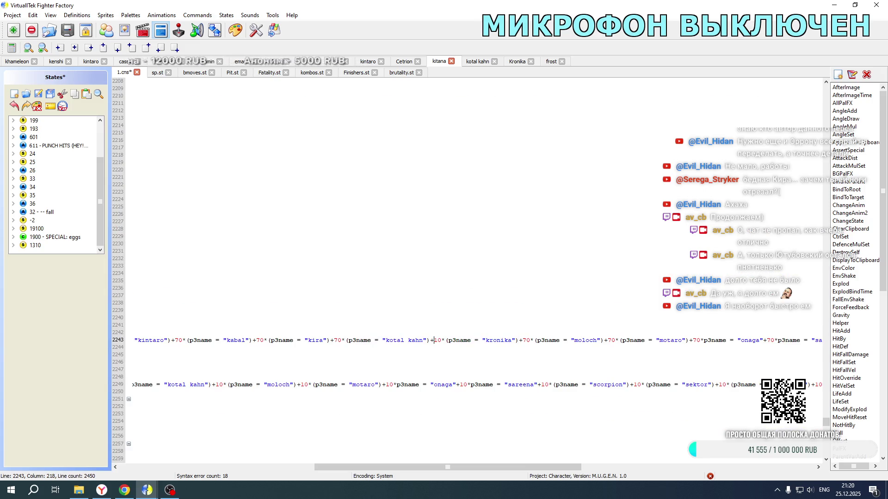
# - Add a -10 kronika offset on Kitana's line 2156, then return to Khameleon's files
pyautogui.scroll(20, 441, 187)
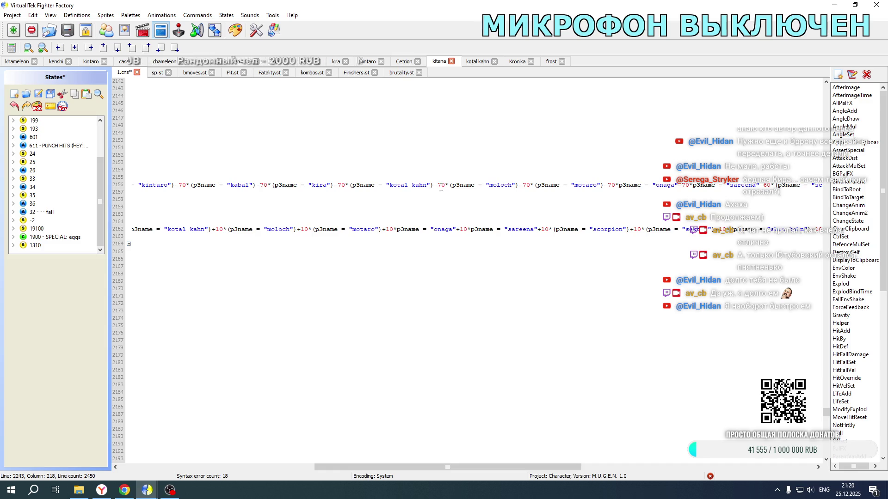
pyautogui.click(435, 185)
pyautogui.write('-10*(p3name = "kronika")')
pyautogui.click(16, 61)
pyautogui.moveTo(437, 468); pyautogui.dragTo(123, 468)
pyautogui.scroll(-1, 245, 343)
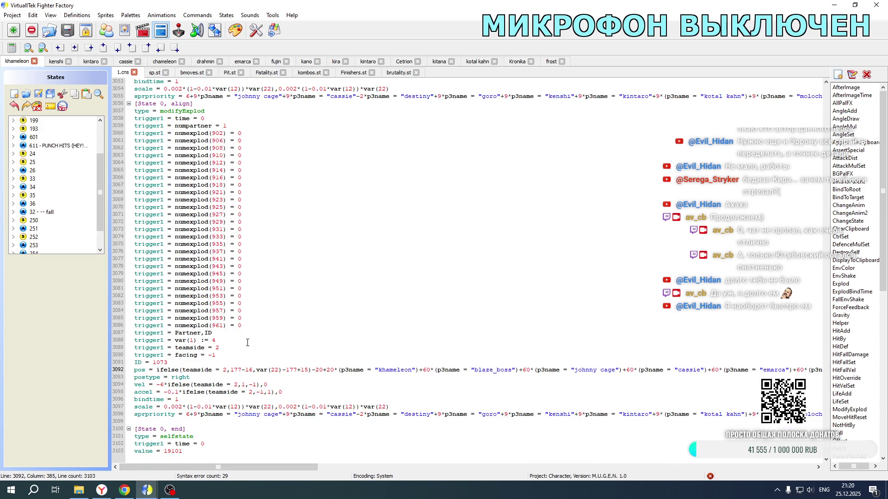
# - Open Khameleon's Fatality.st and paste the kronika offset after kotal kahn on line 15685
pyautogui.scroll(8, 247, 343)
pyautogui.click(269, 74)
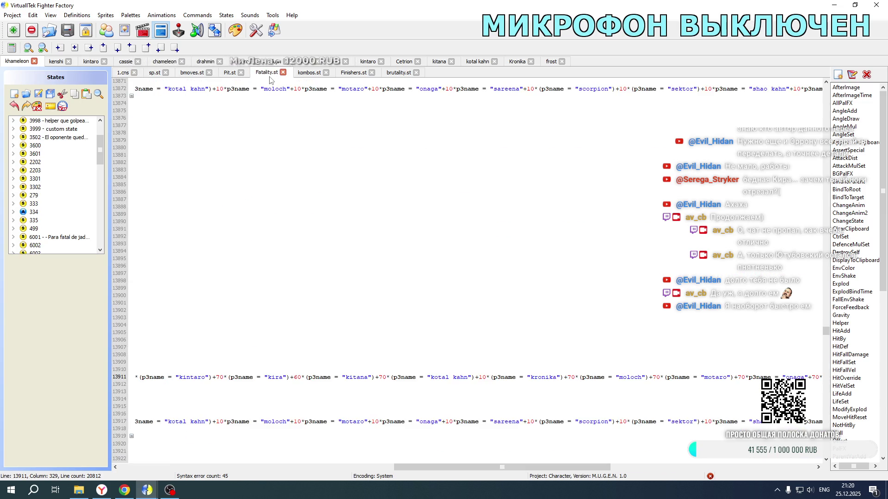
pyautogui.moveTo(421, 467); pyautogui.dragTo(149, 470)
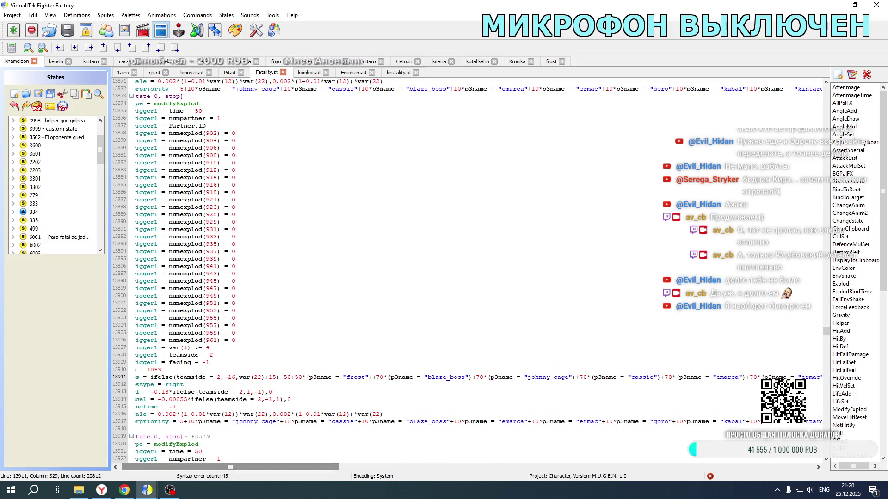
pyautogui.scroll(-9, 213, 325)
pyautogui.scroll(-20, 214, 325)
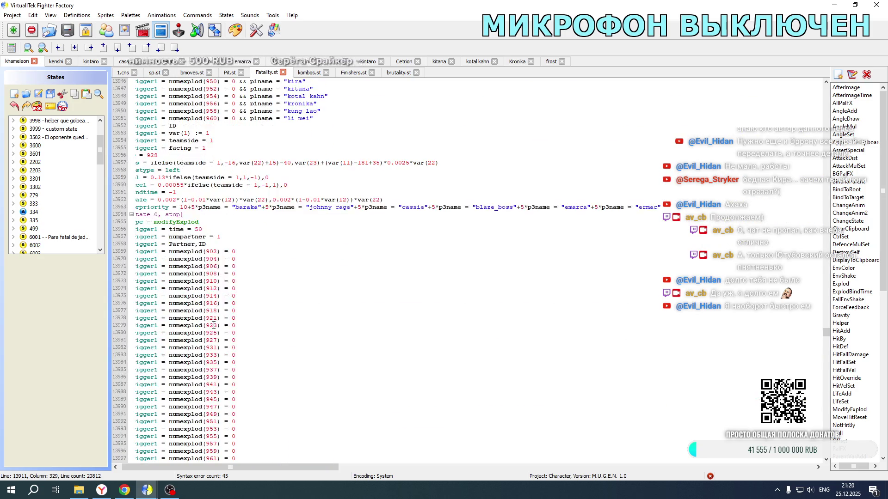
pyautogui.scroll(-8, 530, 344)
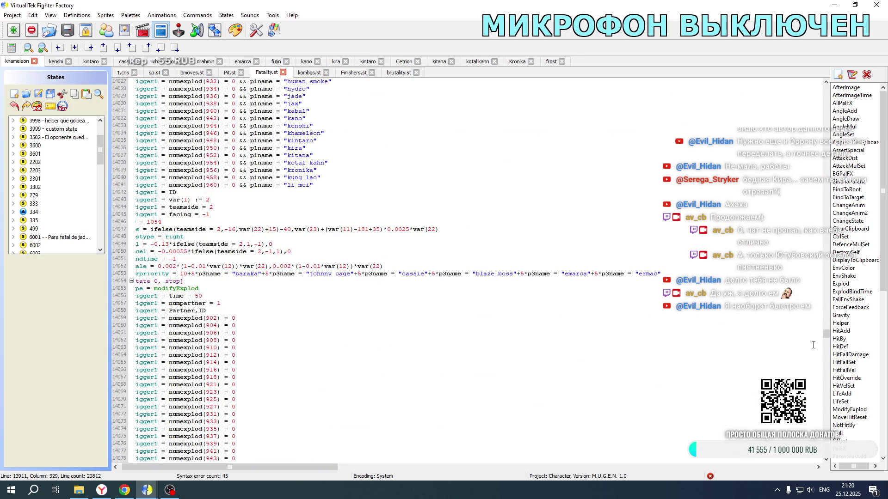
pyautogui.moveTo(827, 336); pyautogui.dragTo(827, 360)
pyautogui.scroll(-7, 433, 314)
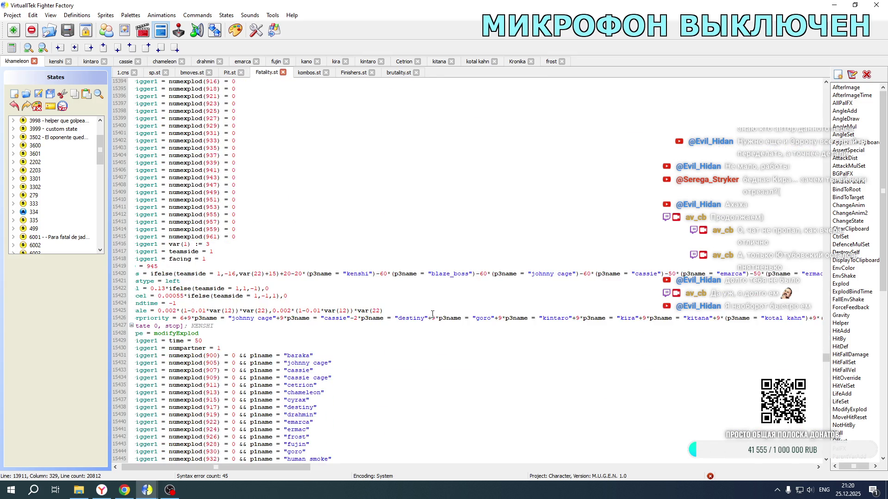
pyautogui.scroll(-20, 433, 314)
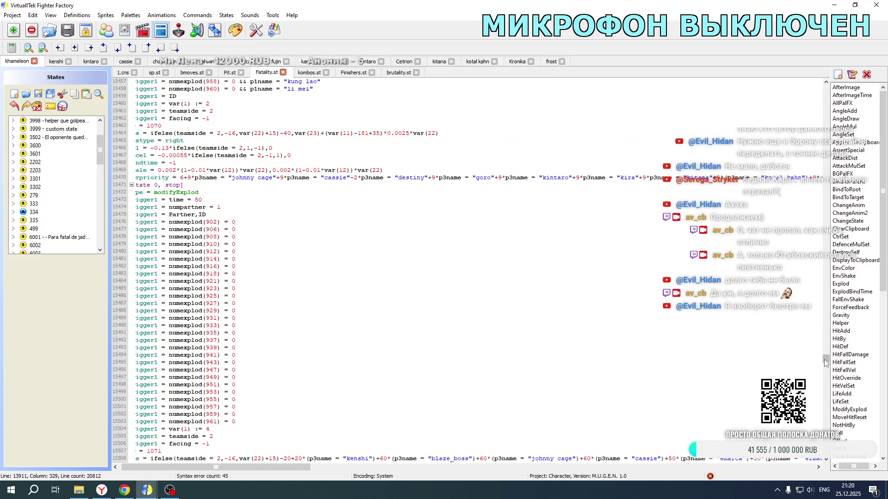
pyautogui.moveTo(827, 363); pyautogui.dragTo(827, 373)
pyautogui.scroll(7, 467, 271)
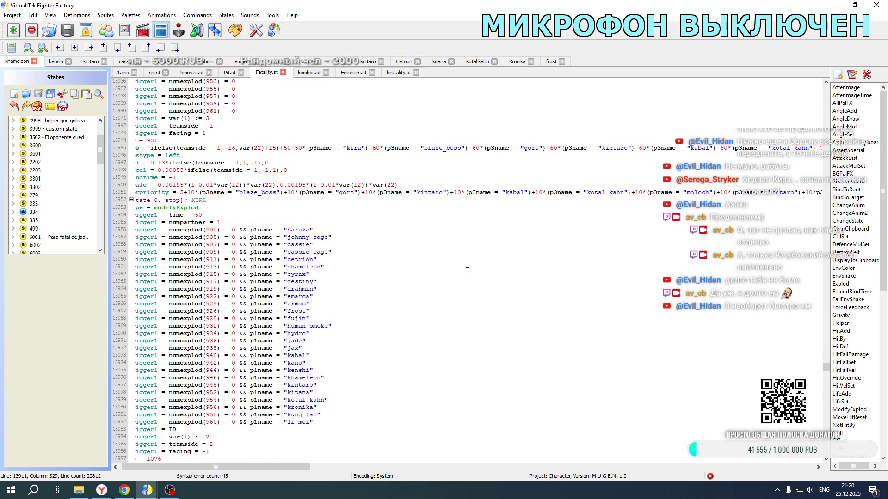
pyautogui.scroll(20, 467, 272)
pyautogui.scroll(20, 463, 264)
pyautogui.scroll(20, 463, 264)
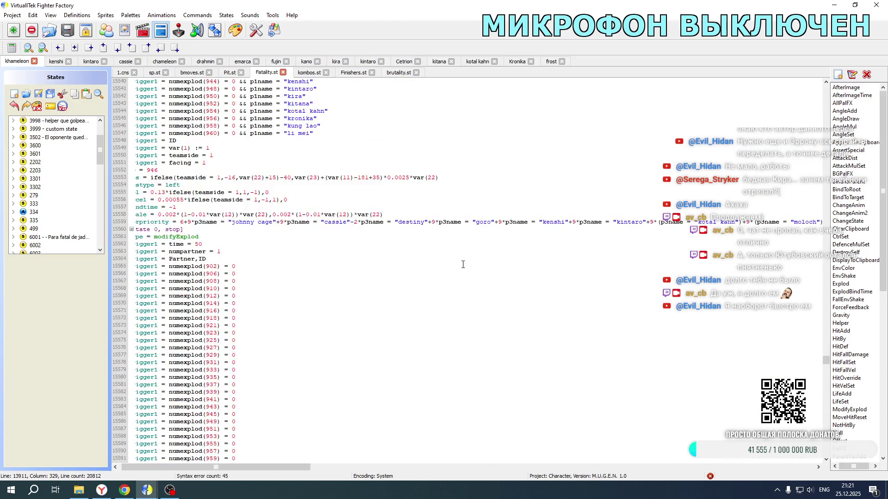
pyautogui.scroll(10, 463, 264)
pyautogui.scroll(-17, 327, 216)
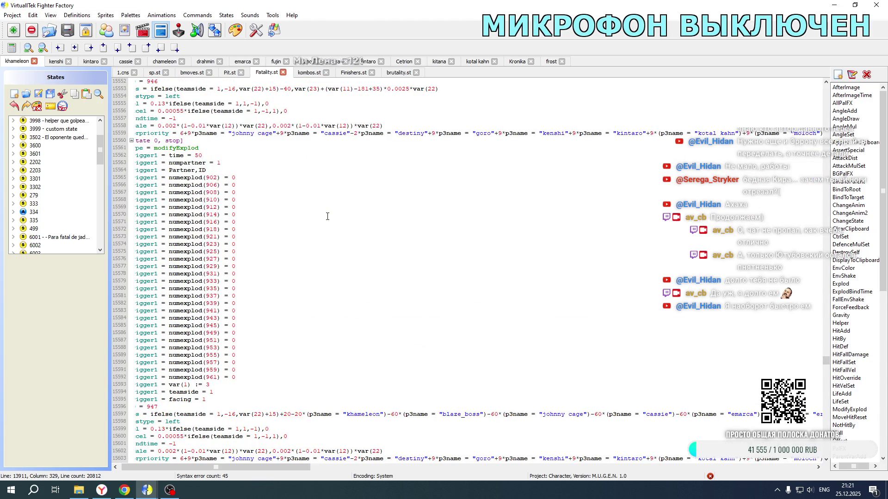
pyautogui.scroll(-8, 327, 216)
pyautogui.moveTo(253, 467); pyautogui.dragTo(487, 469)
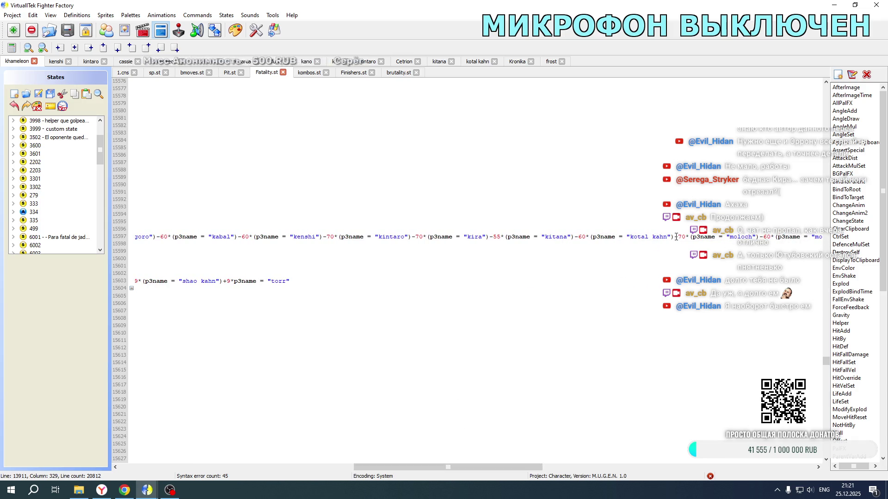
pyautogui.scroll(-20, 684, 269)
pyautogui.scroll(-2, 679, 300)
pyautogui.click(675, 334)
pyautogui.write('-10*(p3name = "kronika")')
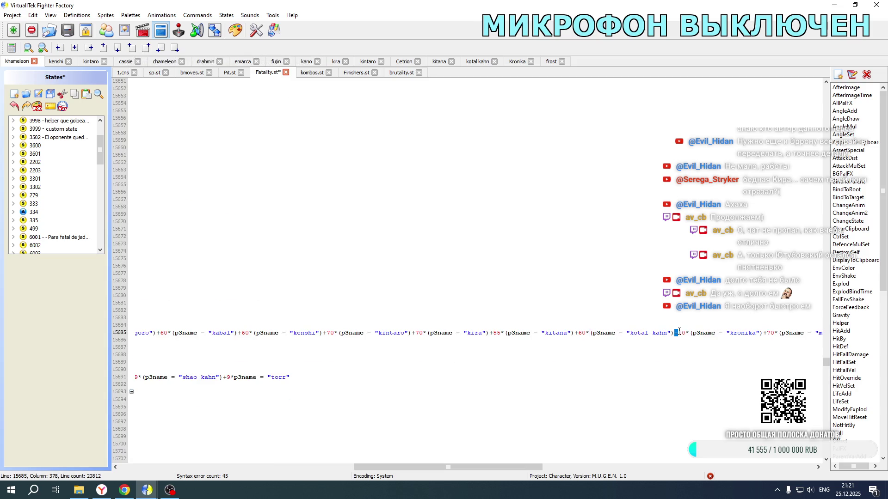
# - Paste the kronika offset after kotal kahn on line 16204, then bring up the game folder
pyautogui.moveTo(423, 467); pyautogui.dragTo(188, 467)
pyautogui.scroll(-19, 462, 272)
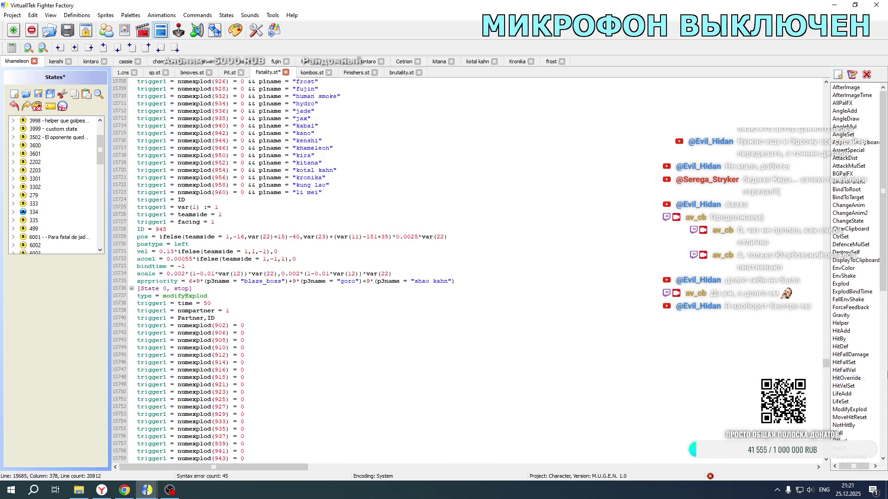
pyautogui.moveTo(827, 365); pyautogui.dragTo(826, 368)
pyautogui.scroll(-15, 511, 301)
pyautogui.scroll(-20, 384, 298)
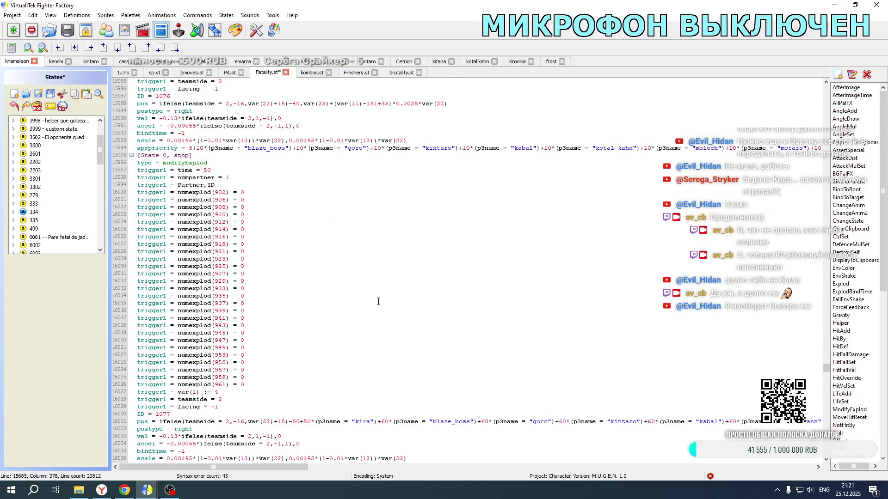
pyautogui.scroll(-16, 326, 295)
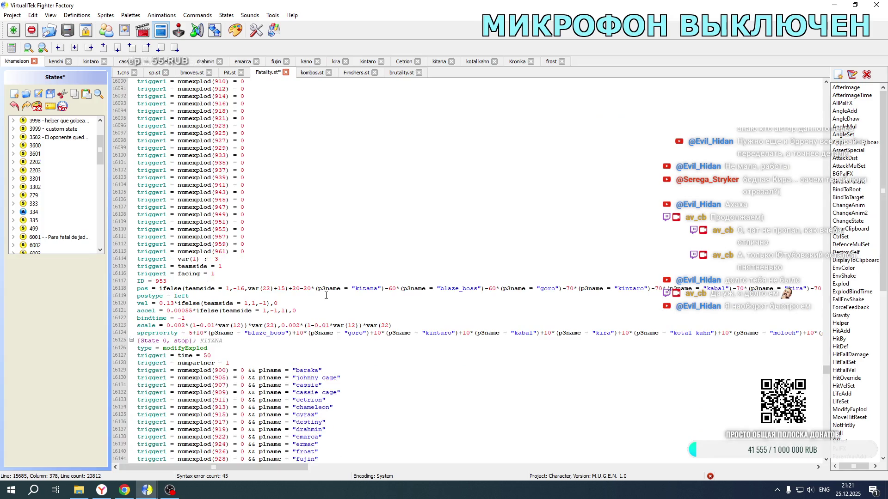
pyautogui.moveTo(257, 467)
pyautogui.mouseDown()
pyautogui.moveTo(518, 458)
pyautogui.moveTo(422, 455)
pyautogui.mouseUp()
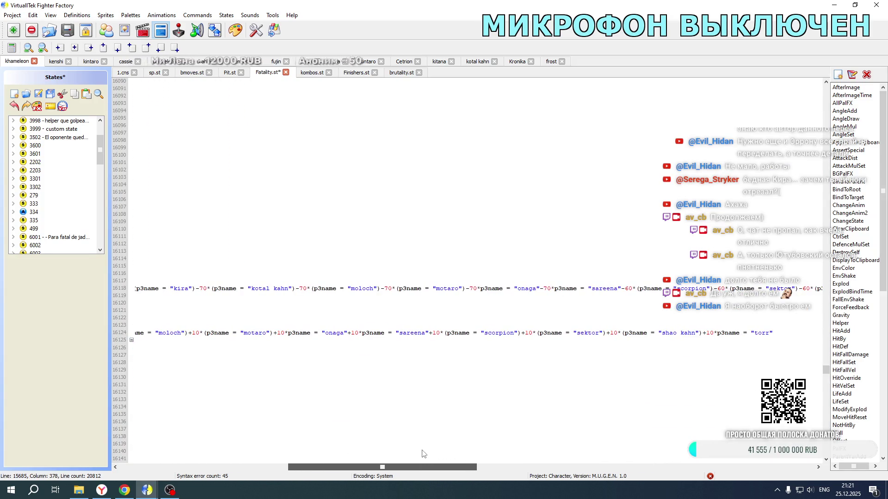
pyautogui.click(296, 288)
pyautogui.scroll(-20, 303, 307)
pyautogui.scroll(-2, 304, 307)
pyautogui.click(296, 326)
pyautogui.write('-10*(p3name = "kronika")')
pyautogui.moveTo(295, 326); pyautogui.dragTo(301, 326)
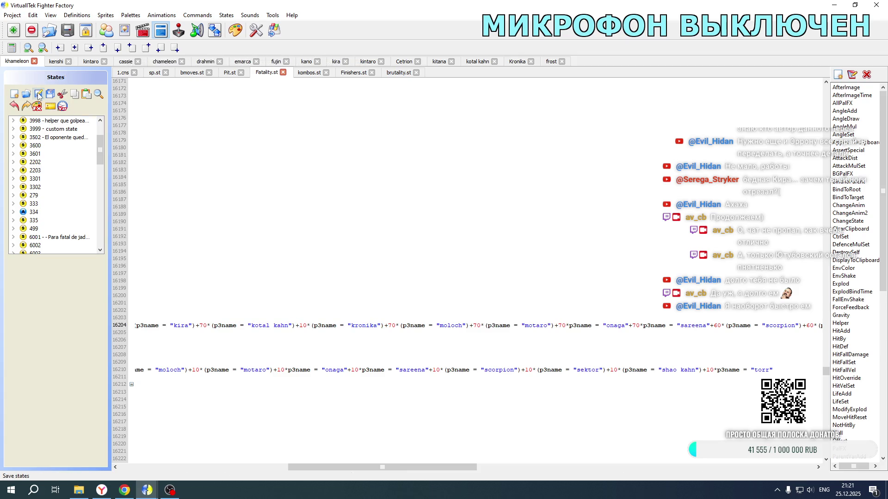
pyautogui.click(78, 490)
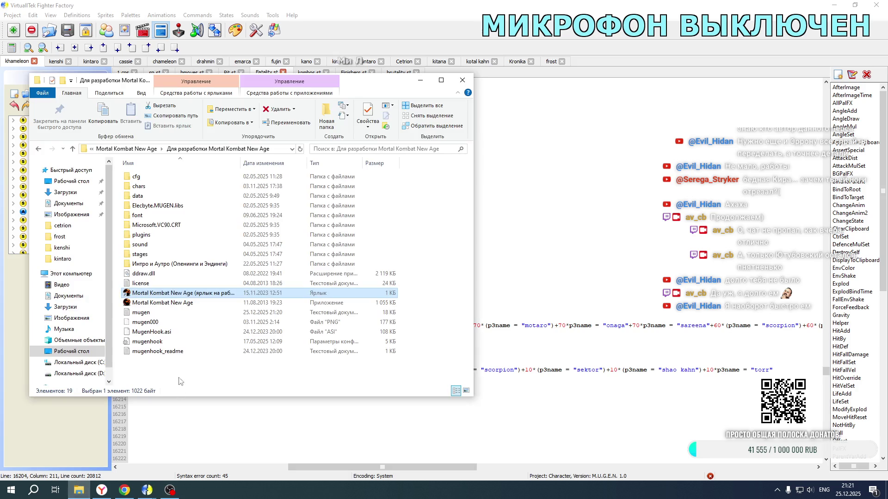
# - Launch Mortal Kombat New Age from its folder shortcut to test the edited offsets
pyautogui.doubleClick(186, 296)
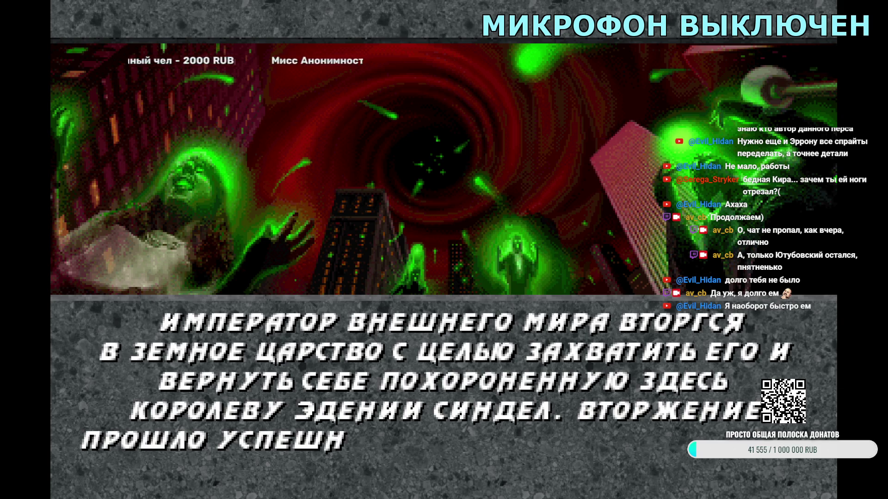
# - Skip the story intro and enter the ДУЭЛЬ character select
pyautogui.press('Return')
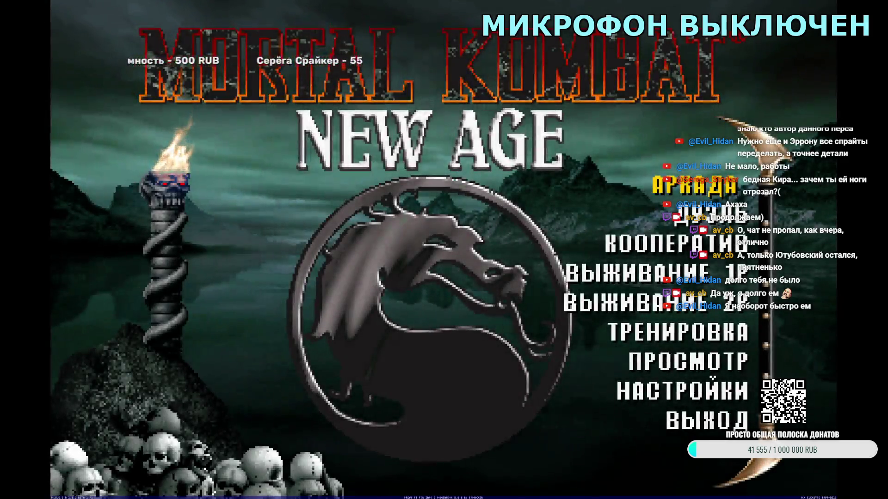
pyautogui.press('Down')
pyautogui.press('Return')
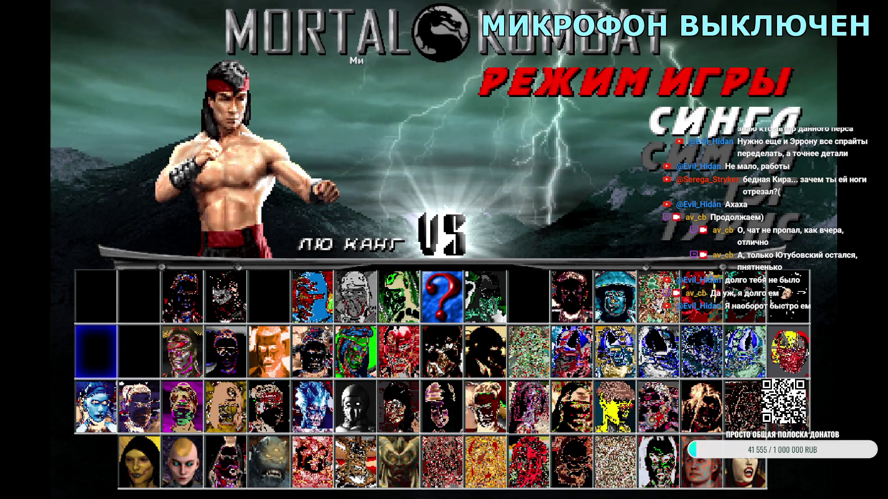
# - Pick a Khameleon/Kronika team, start the Palace Gates fight, then quit it
pyautogui.press('Down')
pyautogui.press('Down')
pyautogui.press('Right')
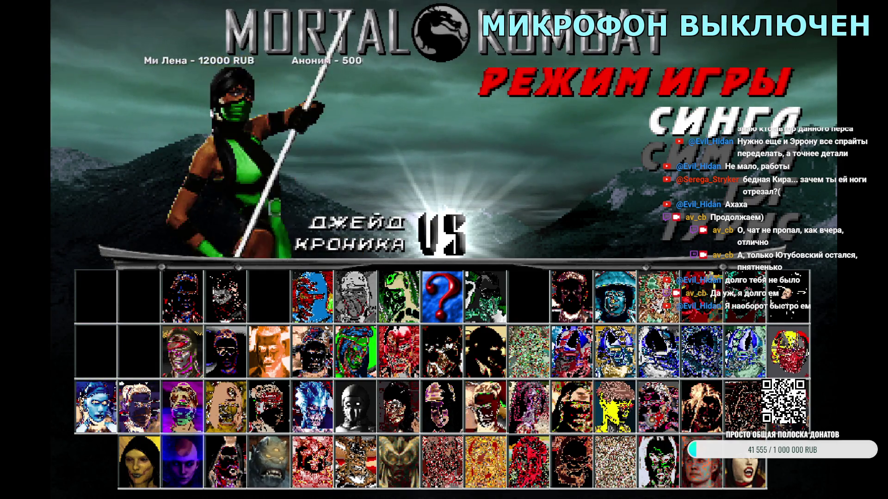
pyautogui.press('Return')
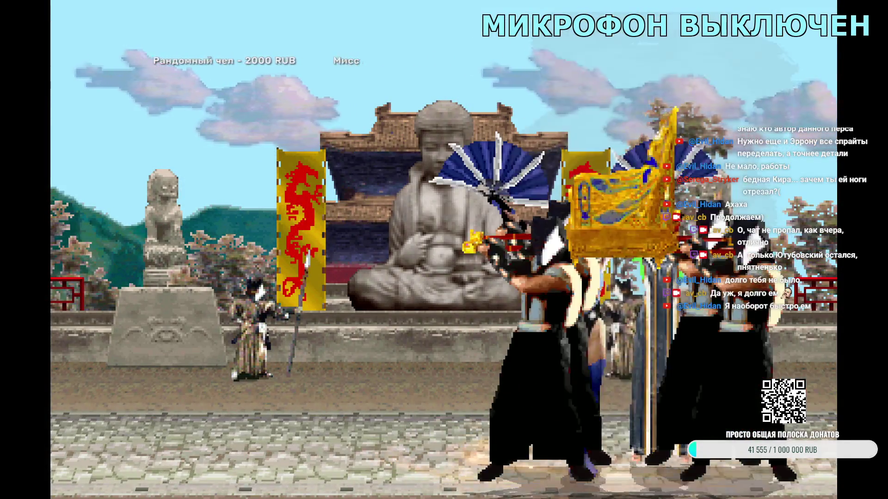
pyautogui.press('Escape')
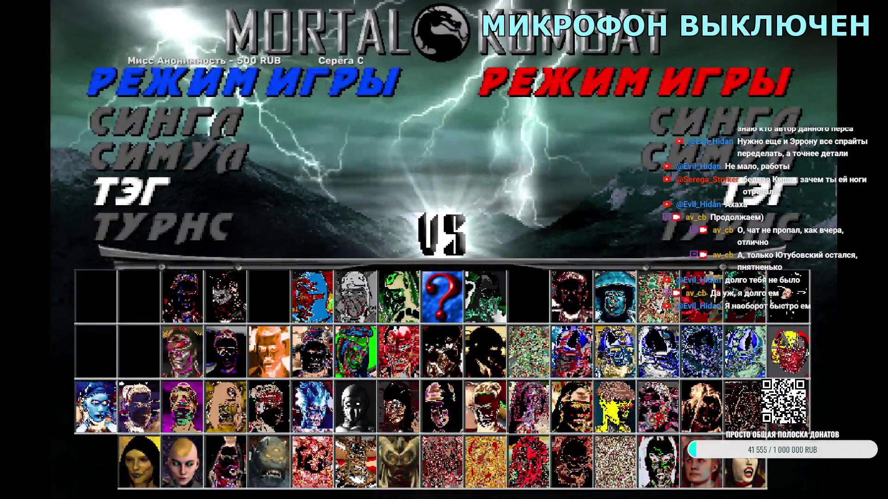
# - Confirm Kronika for the tag team, let the Dragon King's Temple match start, then quit it
pyautogui.press('Return')
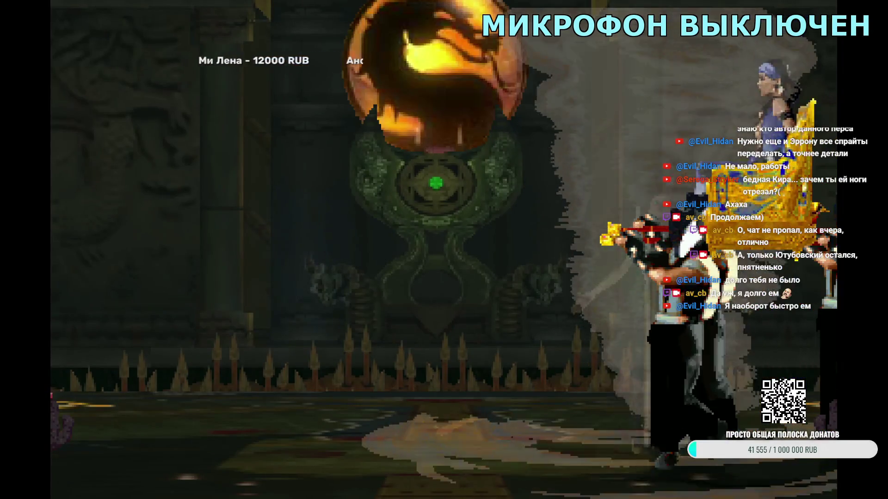
pyautogui.press('Escape')
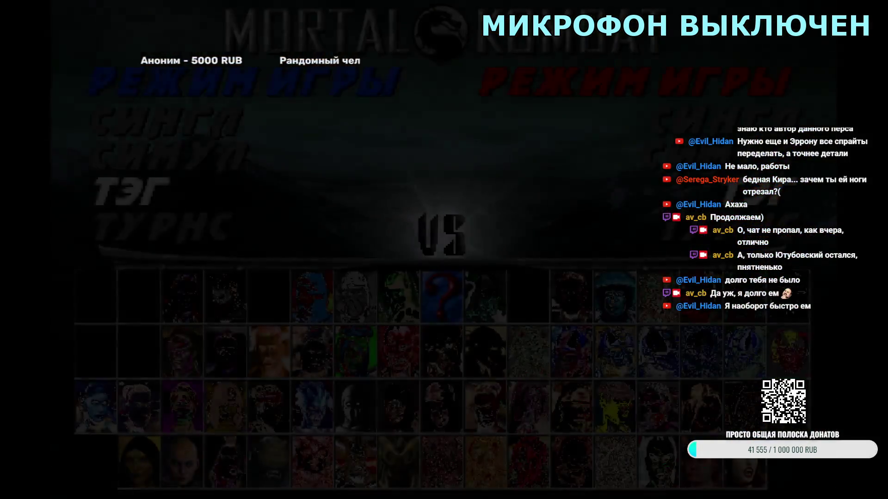
# - Team Kronika with Cassie Cage, skip the VS screen into the Star Bridge fight, then quit
pyautogui.press('Return')
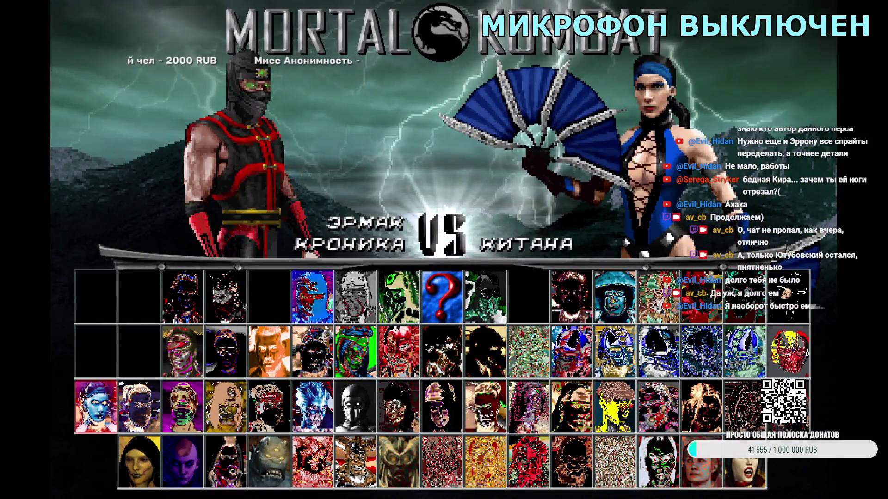
pyautogui.press('Right')
pyautogui.press('Right')
pyautogui.press('Right')
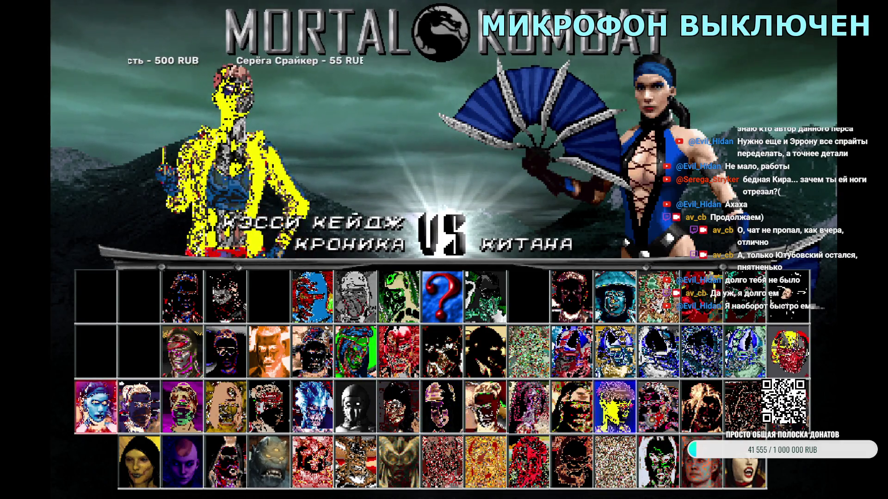
pyautogui.press('Return')
pyautogui.press('Return')
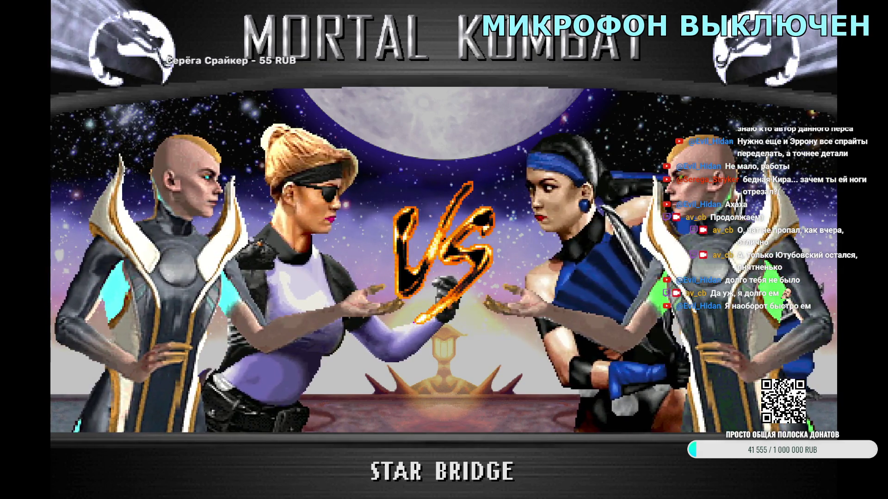
pyautogui.press('Escape')
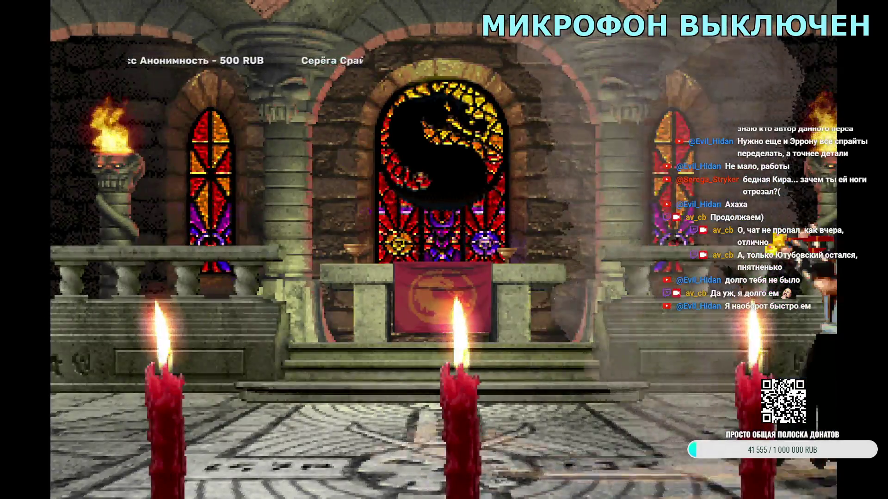
pyautogui.press('Escape')
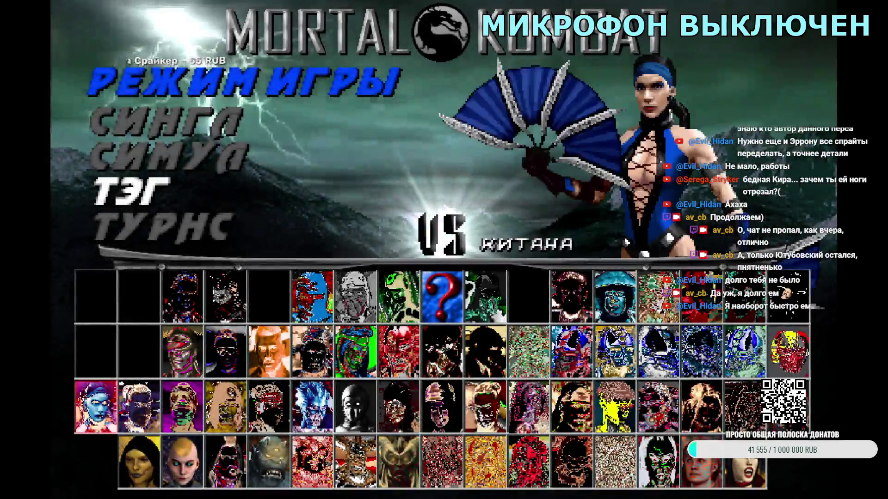
# - In tag mode, lock in Kronika, browse partners toward Kitana, and set Kintaro as opponent
pyautogui.press('Return')
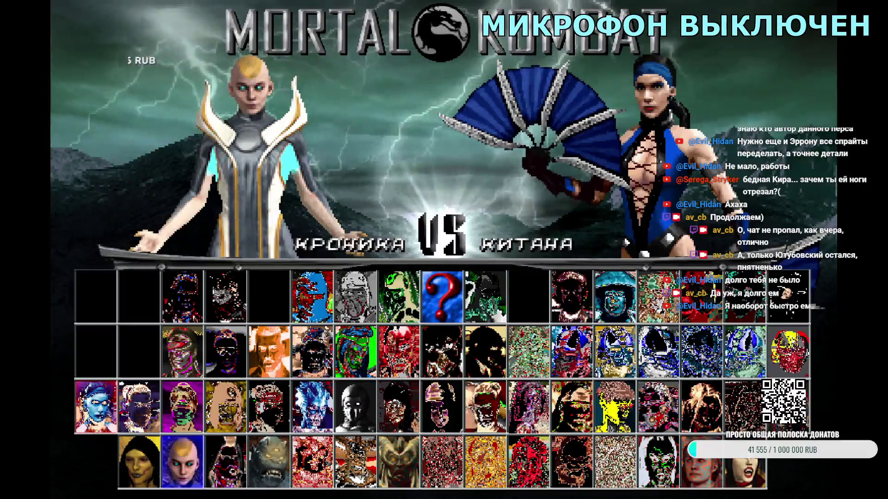
pyautogui.press('Return')
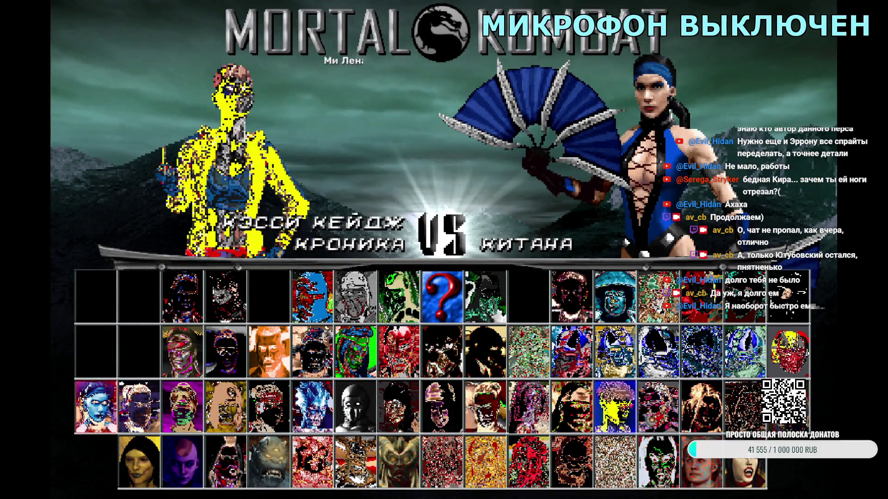
pyautogui.press('Left')
pyautogui.press('Left')
pyautogui.press('Left')
pyautogui.press('Left')
pyautogui.press('Left')
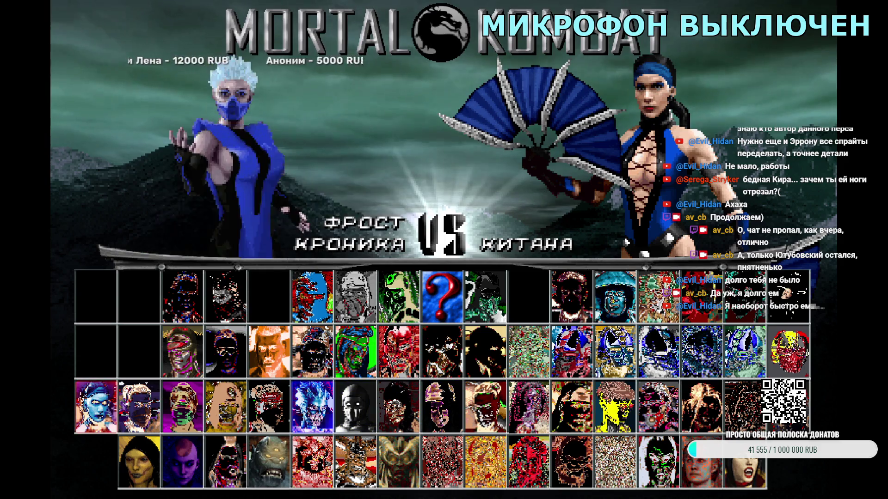
pyautogui.press('Down')
pyautogui.press('Return')
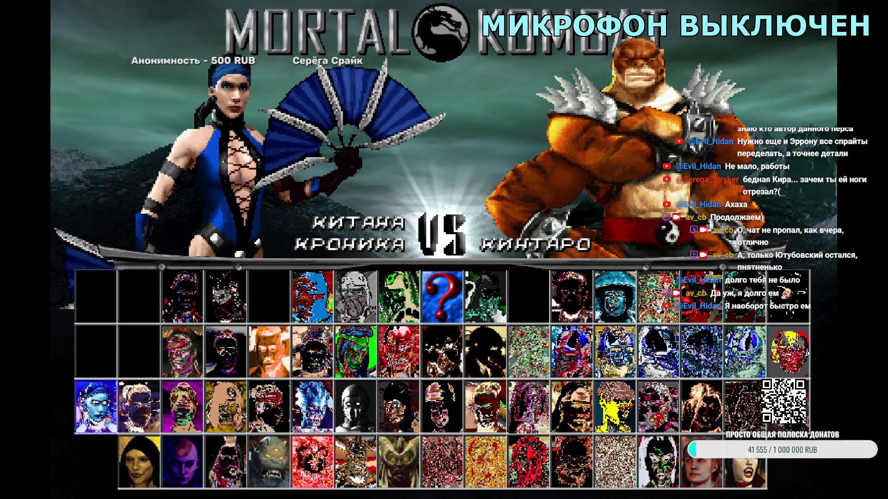
pyautogui.press('Left')
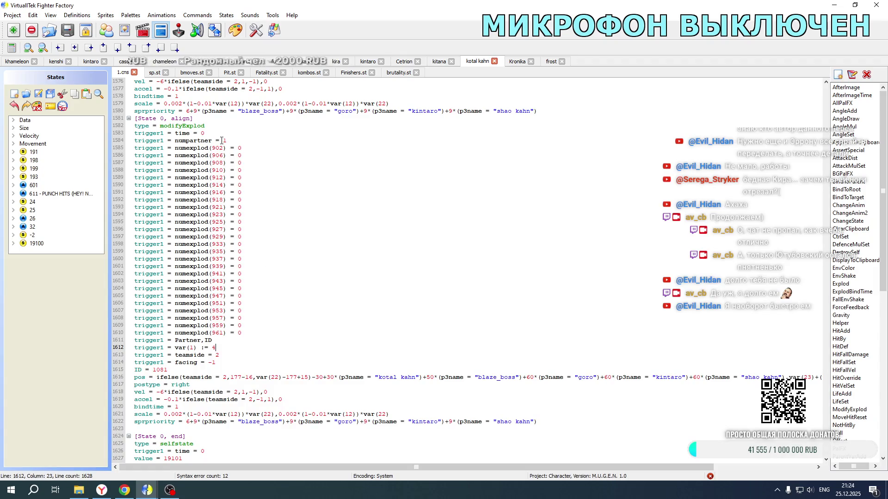
# - In Kronika's 1.cns, change line 2105's pos offset from -10+10* to -0+0*
pyautogui.click(516, 62)
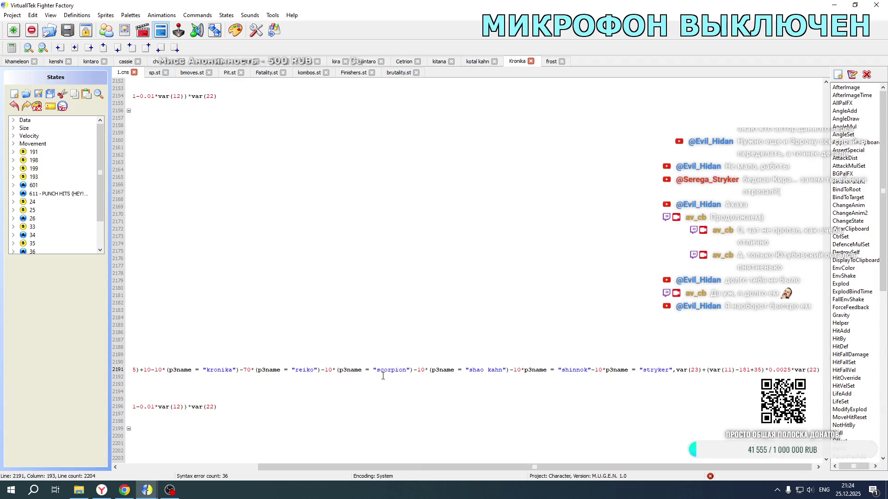
pyautogui.moveTo(336, 468); pyautogui.dragTo(192, 477)
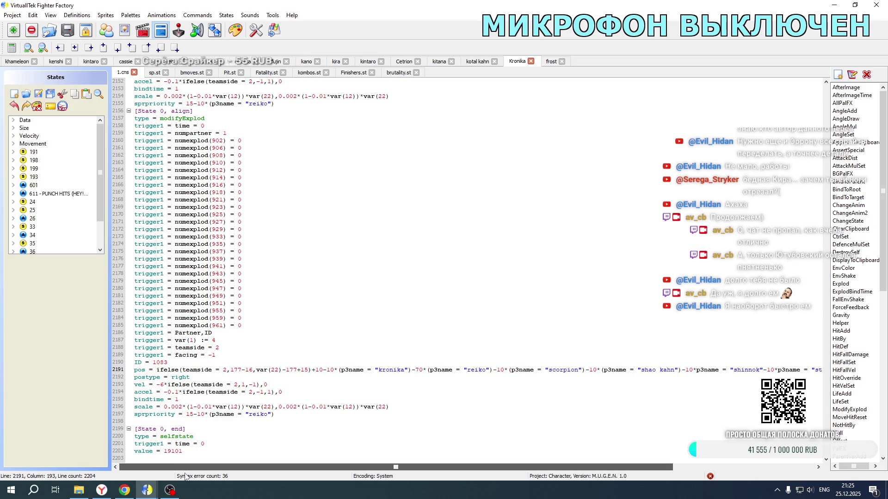
pyautogui.scroll(20, 276, 333)
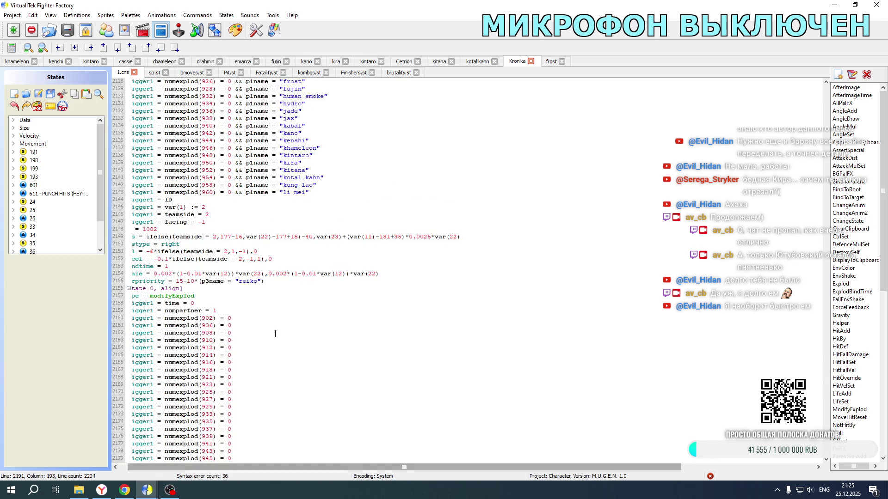
pyautogui.scroll(6, 275, 333)
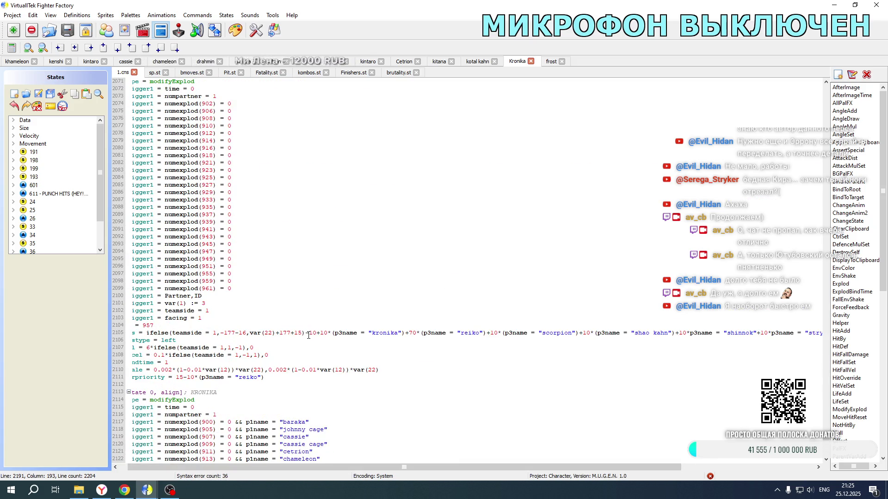
pyautogui.moveTo(324, 468)
pyautogui.mouseDown()
pyautogui.moveTo(544, 467)
pyautogui.moveTo(401, 468)
pyautogui.mouseUp()
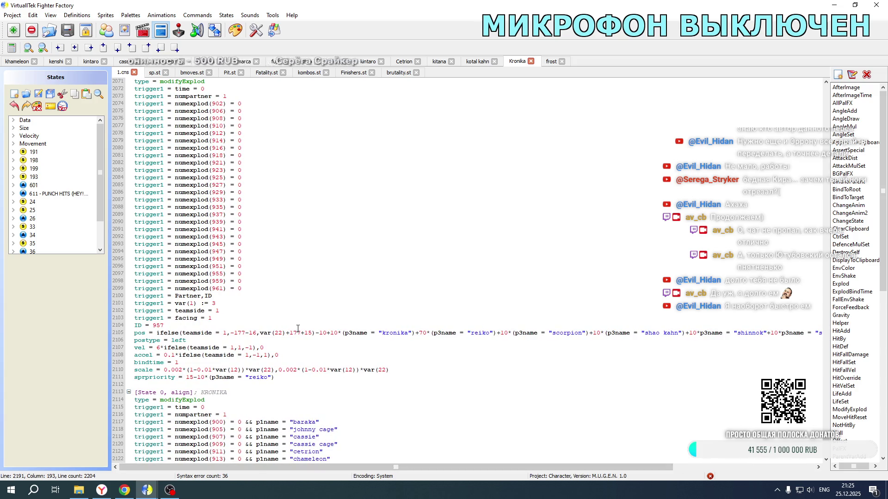
pyautogui.moveTo(315, 333); pyautogui.dragTo(321, 333)
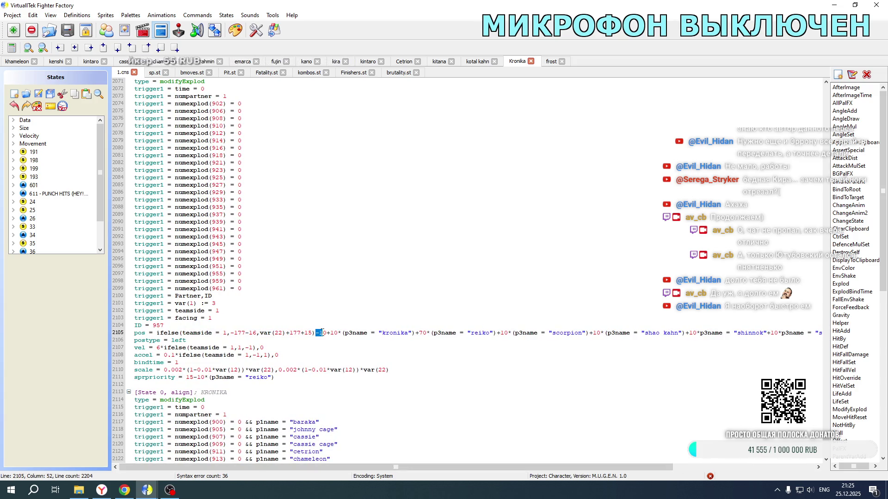
pyautogui.press('BackSpace')
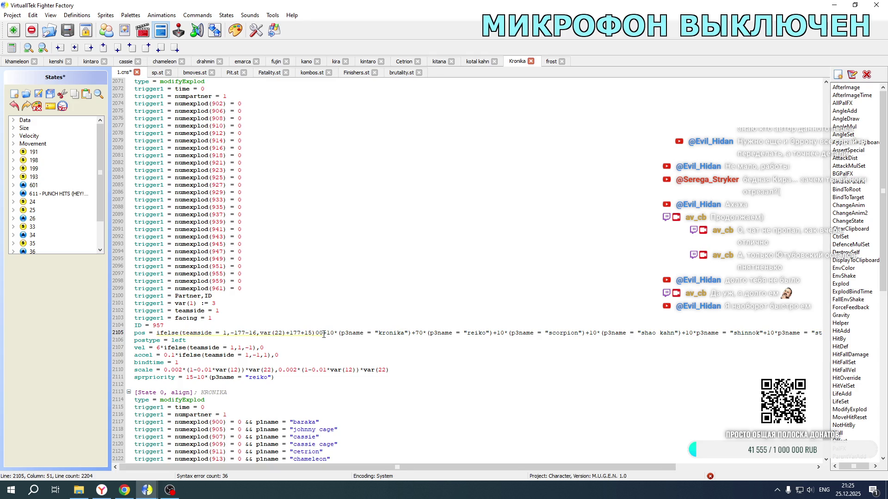
pyautogui.press('BackSpace')
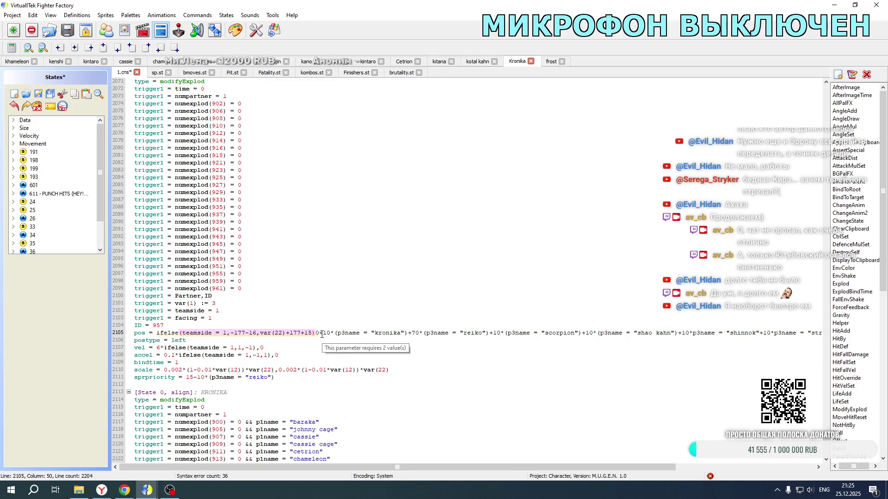
pyautogui.hotkey('ctrl', 'z')
pyautogui.hotkey('ctrl', 'z')
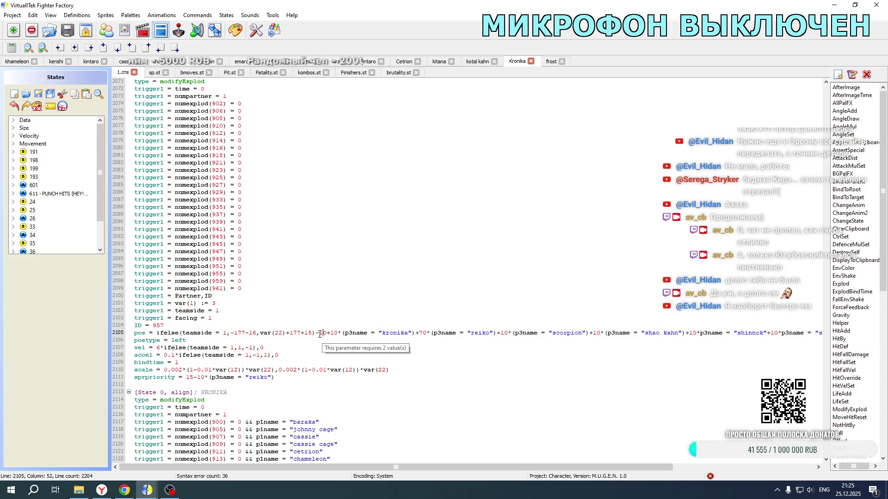
pyautogui.moveTo(319, 333); pyautogui.dragTo(323, 334)
pyautogui.press('BackSpace')
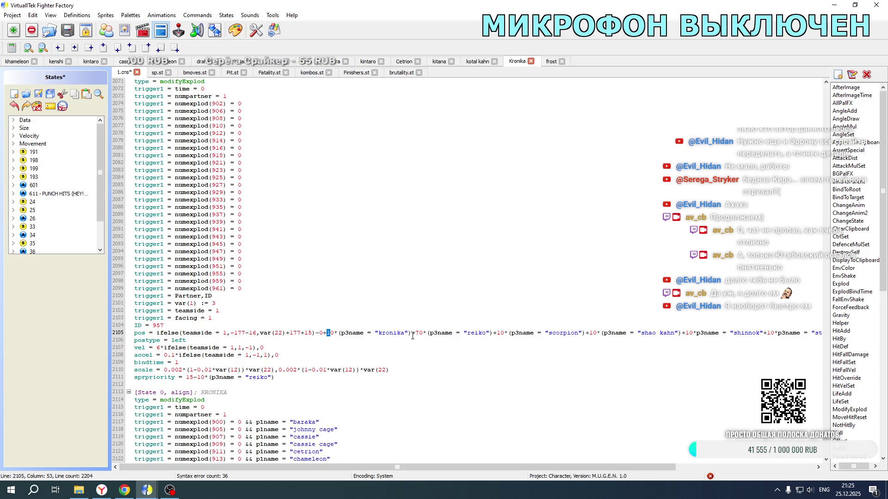
pyautogui.press('BackSpace')
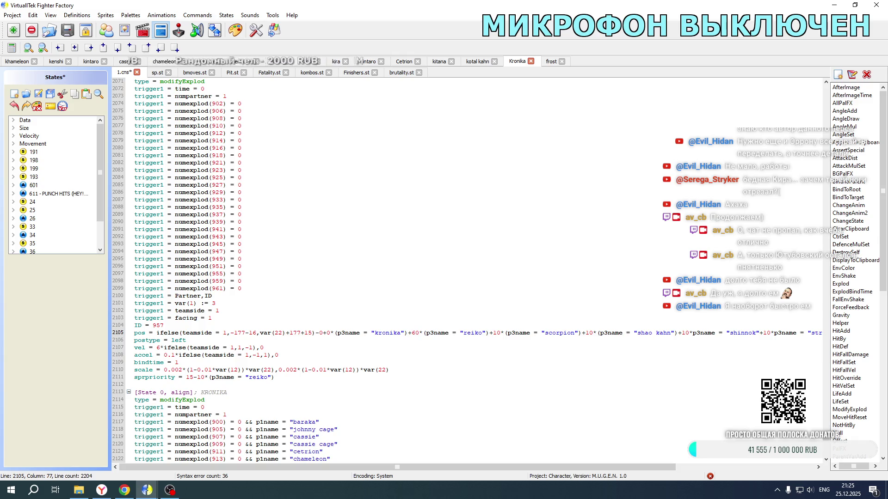
# - Delete the scorpion-through-stryker partner terms from line 2105, keeping reiko's +60* term
pyautogui.moveTo(491, 332)
pyautogui.mouseDown()
pyautogui.moveTo(831, 331)
pyautogui.moveTo(666, 335)
pyautogui.mouseUp()
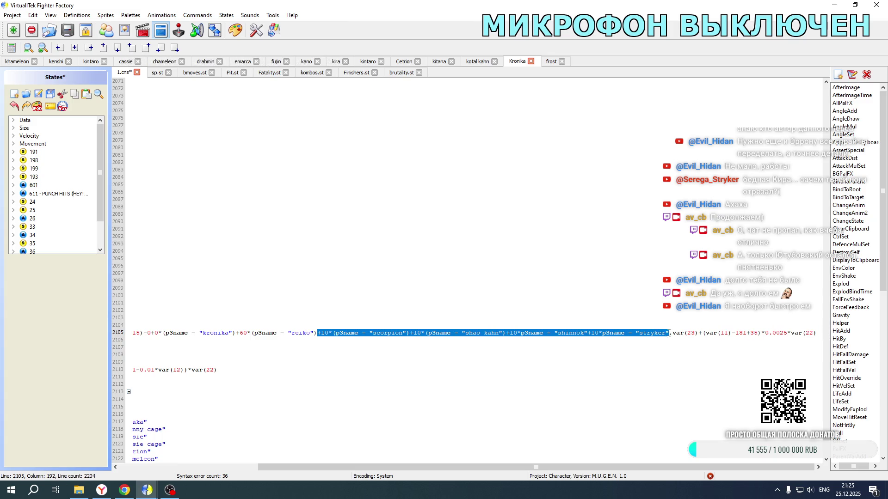
pyautogui.press('Delete')
pyautogui.moveTo(485, 467); pyautogui.dragTo(347, 467)
pyautogui.scroll(-7, 312, 331)
pyautogui.scroll(-20, 313, 332)
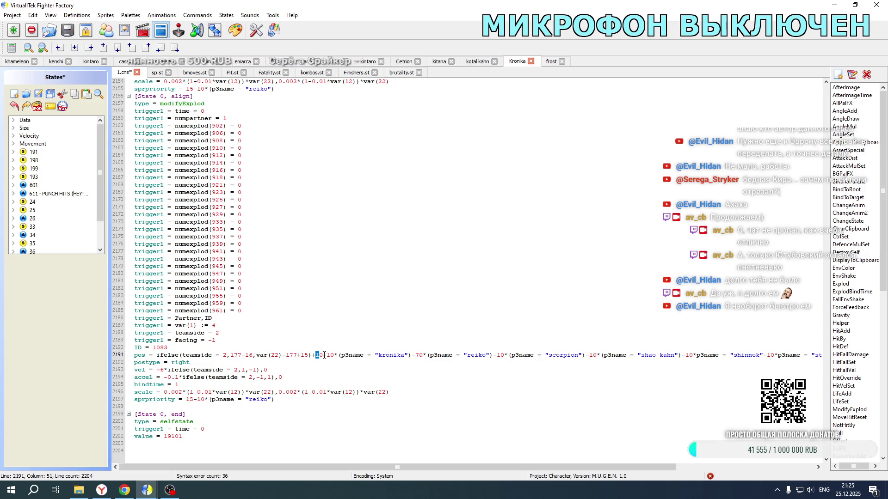
# - Change line 2191's kronika offset from +10-10* to +0-0*
pyautogui.press('BackSpace')
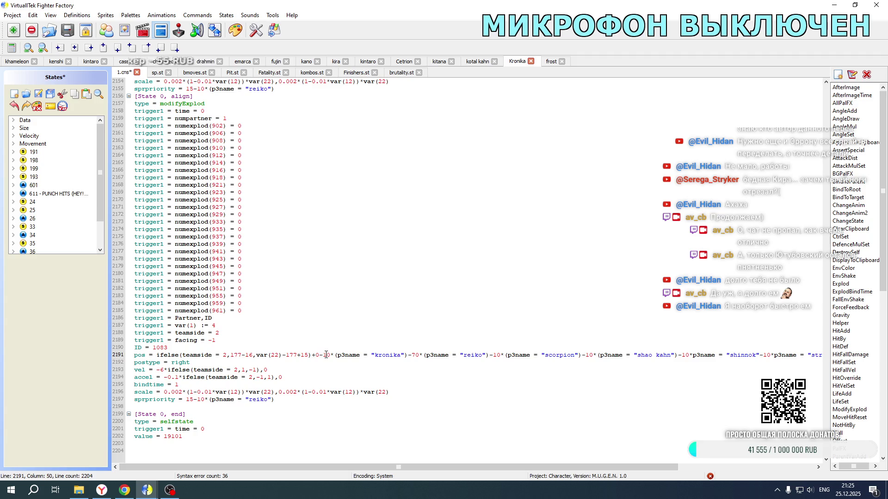
pyautogui.press('BackSpace')
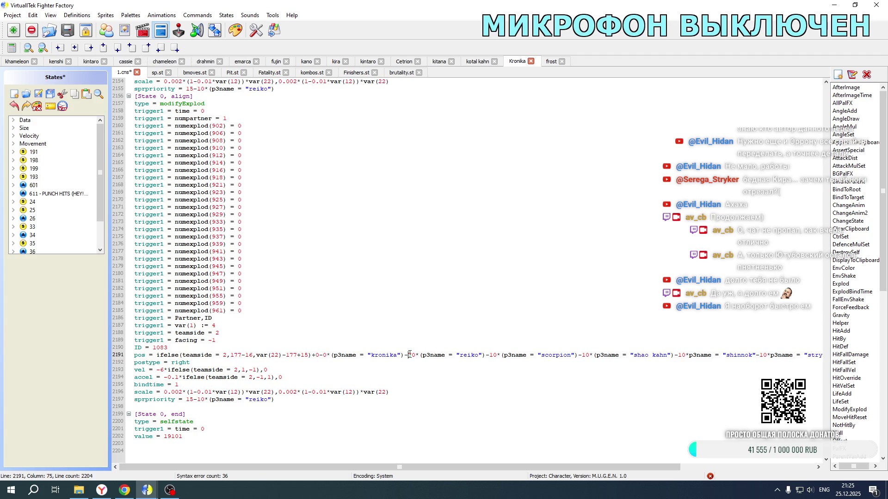
pyautogui.scroll(13, 453, 313)
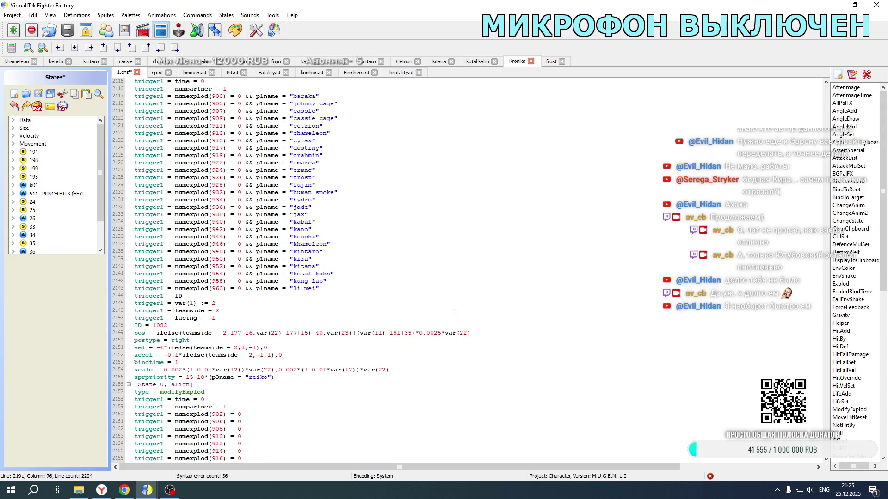
pyautogui.scroll(-13, 453, 313)
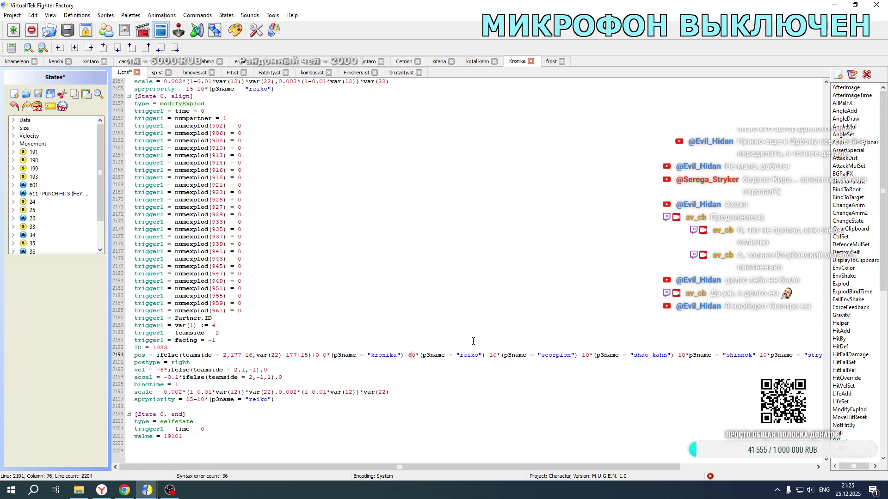
# - Delete the partner terms after reiko's -60* on line 2191 and save Kronika's file
pyautogui.moveTo(485, 356)
pyautogui.mouseDown()
pyautogui.moveTo(134, 356)
pyautogui.moveTo(821, 356)
pyautogui.moveTo(731, 356)
pyautogui.mouseUp()
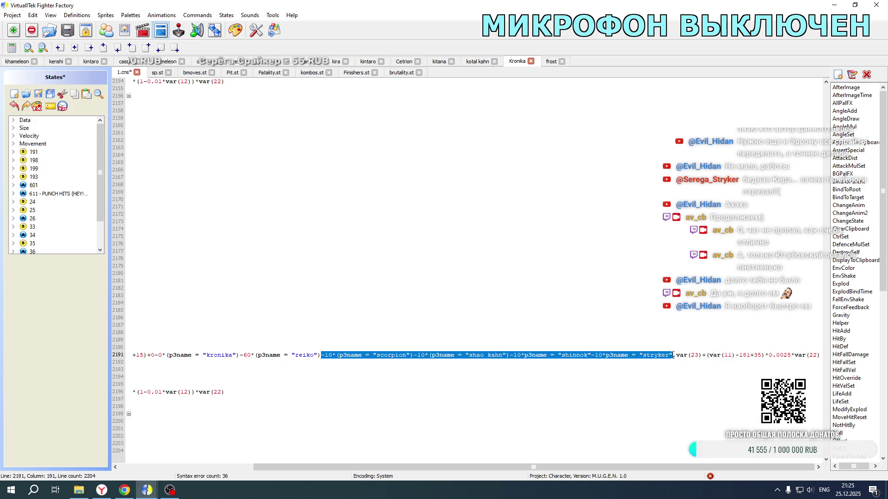
pyautogui.press('Delete')
pyautogui.hotkey('ctrl', 's')
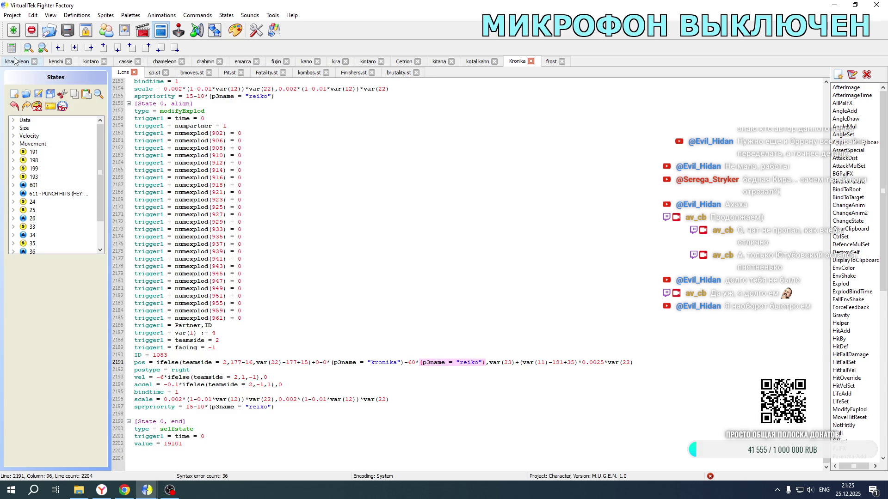
pyautogui.click(13, 63)
# - In Khameleon's Fatality.st, zero line 16458's kronika offset and delete its trailing partner terms
pyautogui.moveTo(296, 467); pyautogui.dragTo(133, 459)
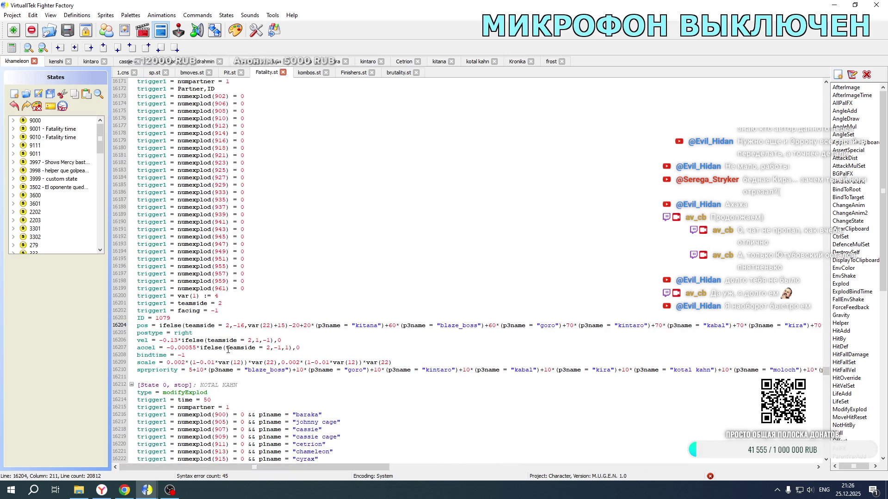
pyautogui.scroll(-20, 228, 351)
pyautogui.scroll(-20, 228, 350)
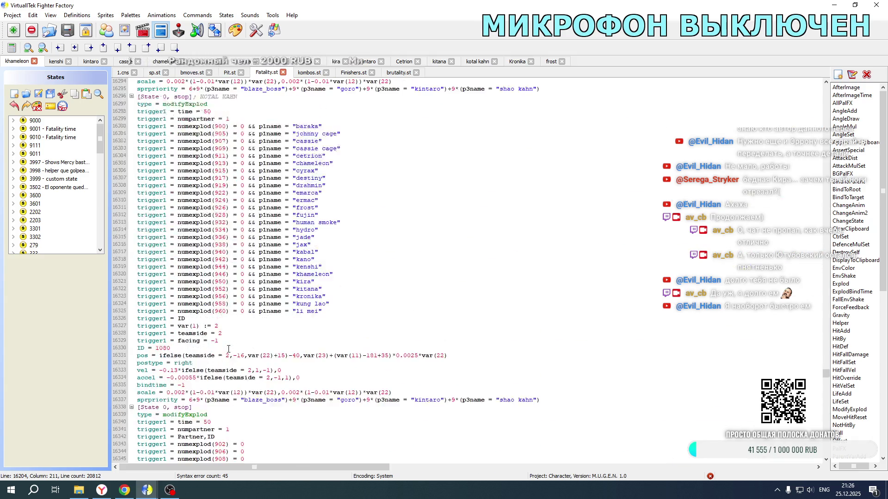
pyautogui.scroll(-11, 229, 348)
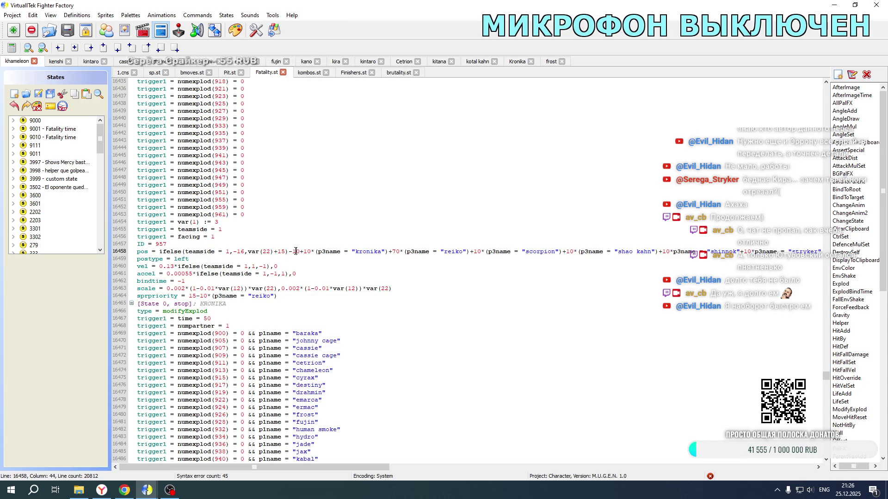
pyautogui.press('BackSpace')
pyautogui.press('BackSpace')
pyautogui.write('0')
pyautogui.press('BackSpace')
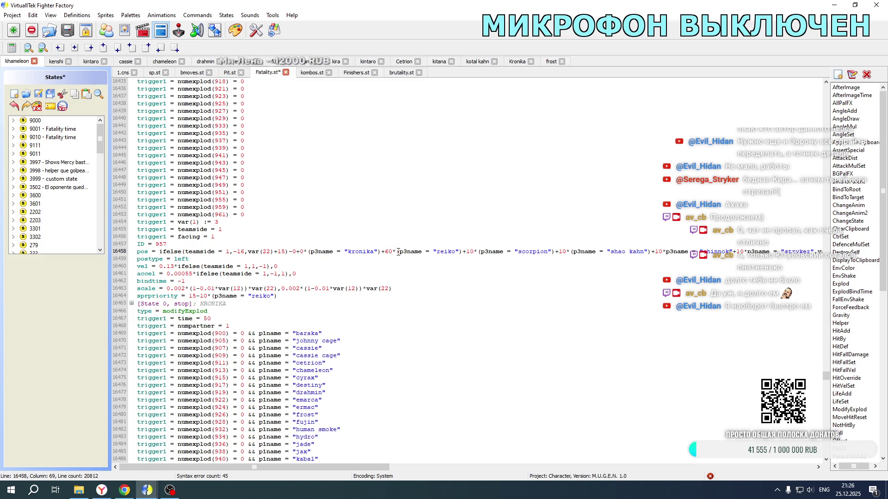
pyautogui.moveTo(467, 254)
pyautogui.mouseDown()
pyautogui.moveTo(821, 255)
pyautogui.moveTo(625, 263)
pyautogui.mouseUp()
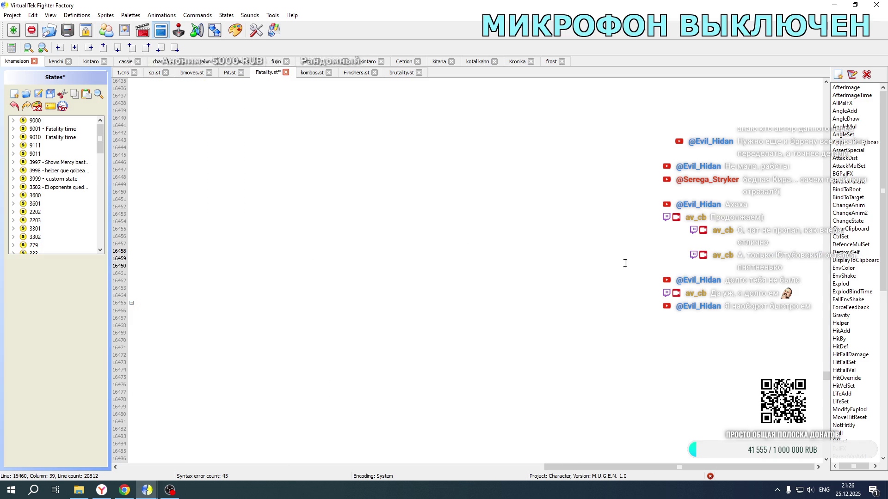
pyautogui.moveTo(134, 257); pyautogui.dragTo(479, 252)
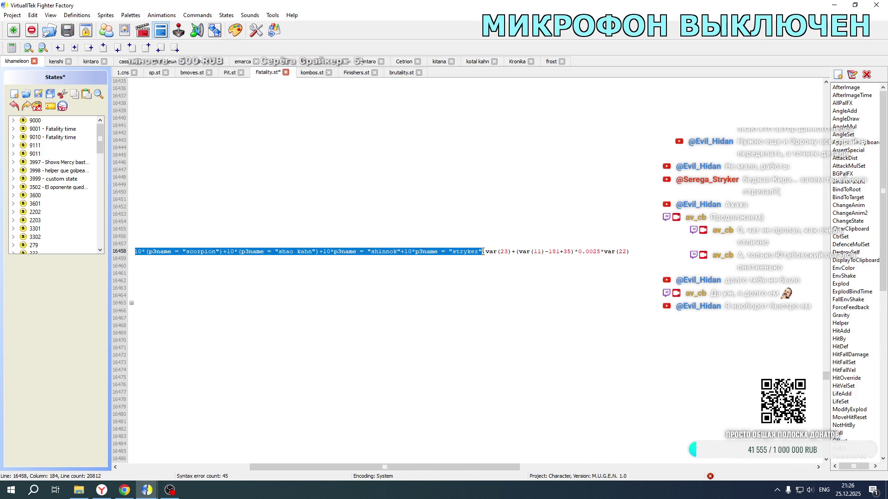
pyautogui.press('Delete')
# - Zero line 16542's kronika offset, delete terms after reiko's -60*, then relaunch Mortal Kombat New Age
pyautogui.scroll(-20, 416, 281)
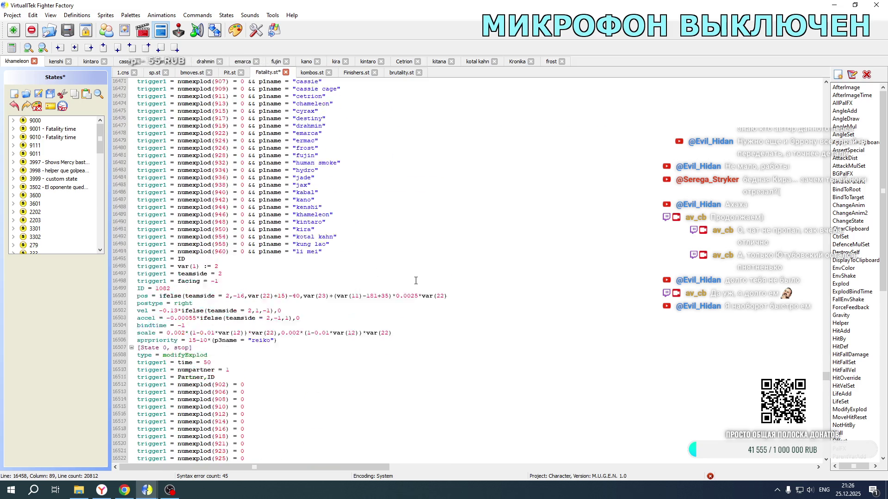
pyautogui.scroll(-6, 290, 279)
pyautogui.press('BackSpace')
pyautogui.click(303, 273)
pyautogui.press('BackSpace')
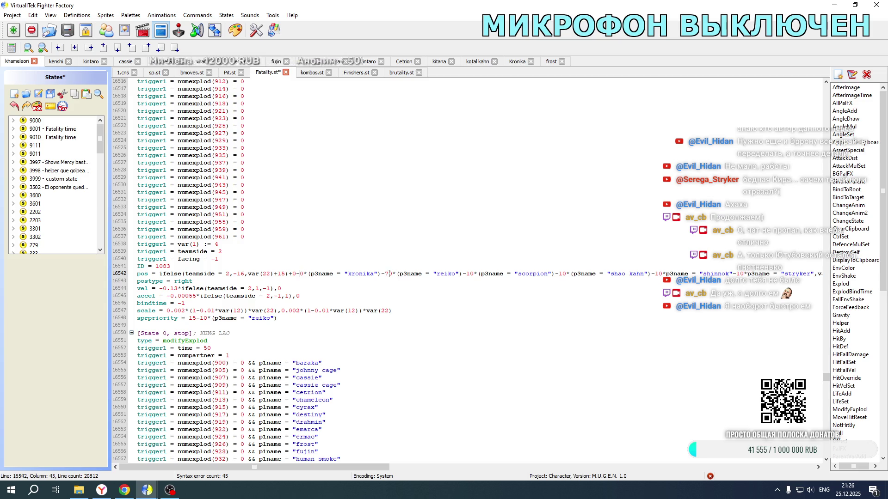
pyautogui.moveTo(463, 273)
pyautogui.mouseDown()
pyautogui.moveTo(833, 277)
pyautogui.moveTo(507, 276)
pyautogui.mouseUp()
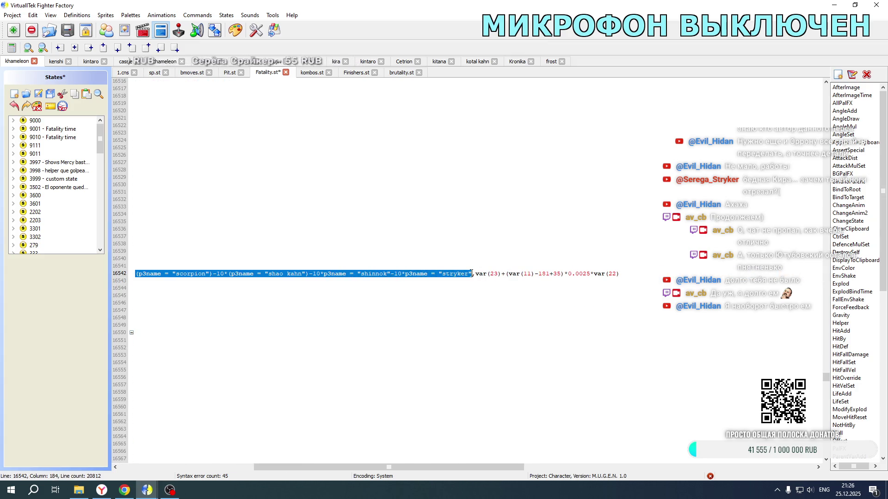
pyautogui.press('Delete')
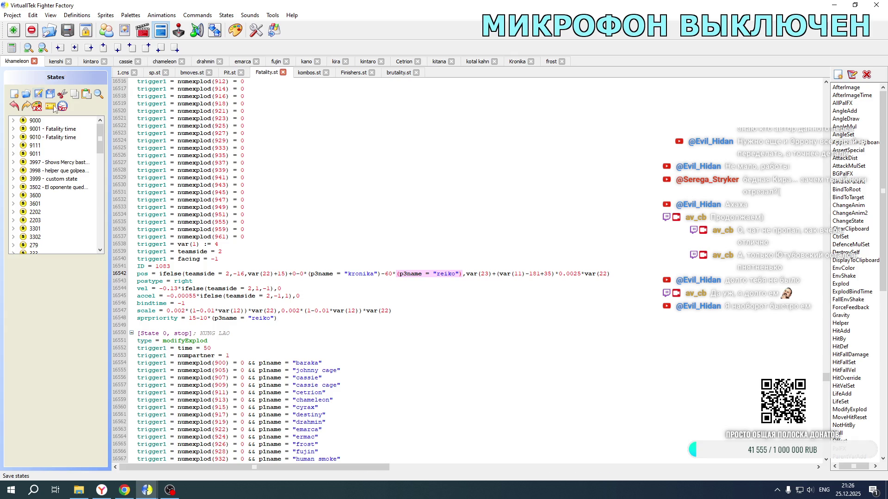
pyautogui.click(79, 490)
pyautogui.doubleClick(194, 293)
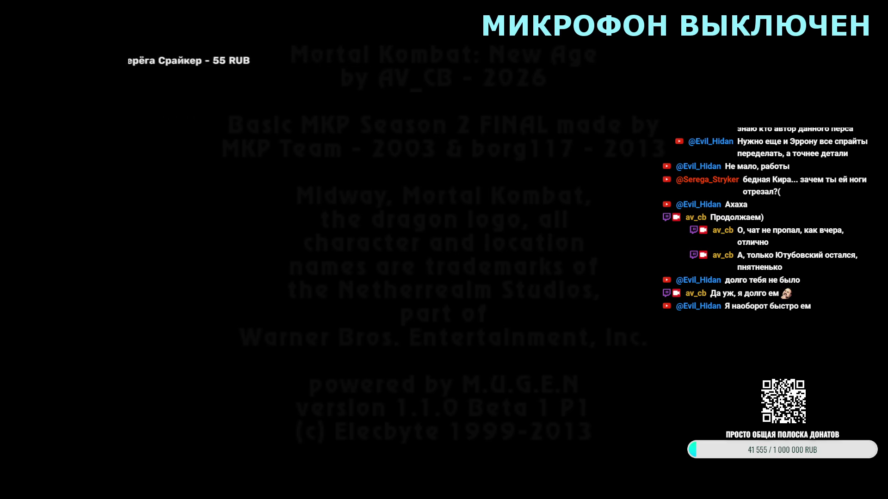
# - Start a Future Cassie/Kronika versus Kronika/Cetrion tag match on Edenian Ruins, then quit back out
pyautogui.press('Return')
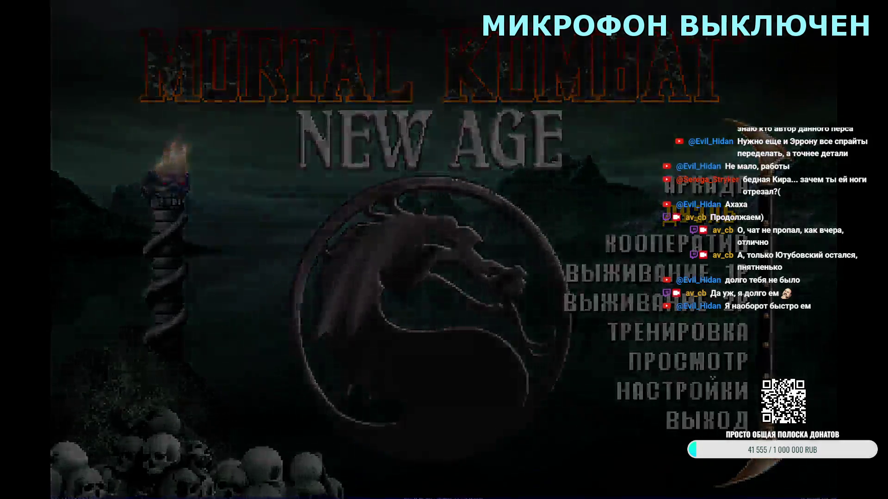
pyautogui.press('Down')
pyautogui.press('Down')
pyautogui.press('Return')
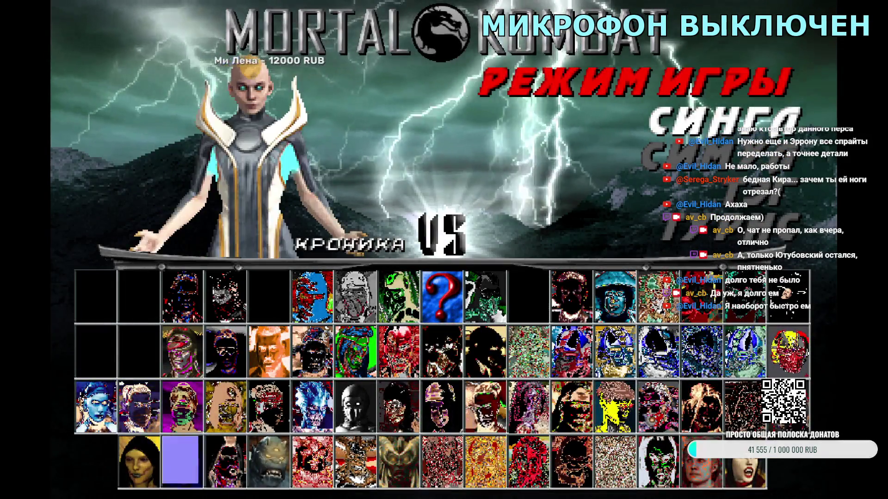
pyautogui.press('Right')
pyautogui.press('Right')
pyautogui.press('Right')
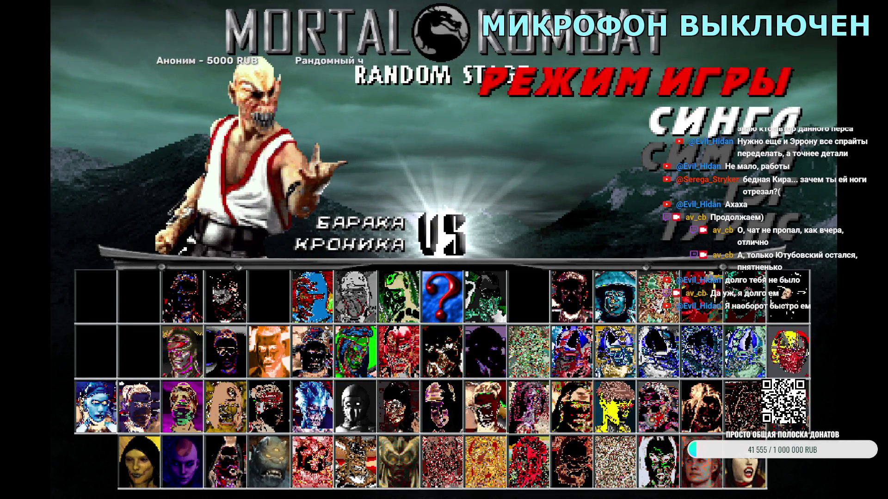
pyautogui.press('Down')
pyautogui.press('Left')
pyautogui.press('Left')
pyautogui.press('Left')
pyautogui.press('Left')
pyautogui.press('Left')
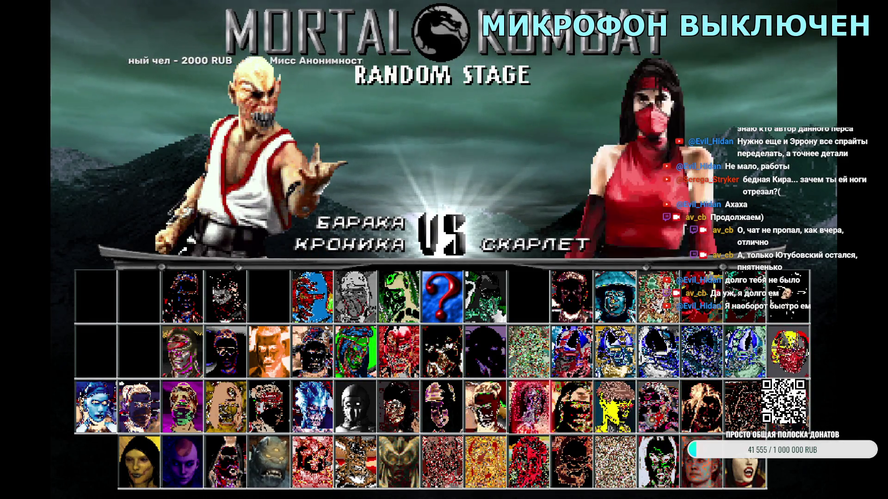
pyautogui.press('Left')
pyautogui.press('Left')
pyautogui.press('Left')
pyautogui.press('Return')
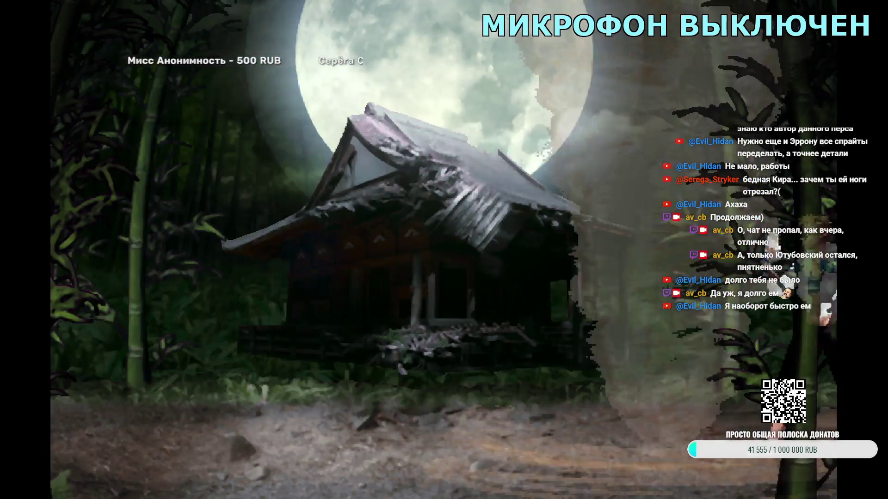
pyautogui.press('Escape')
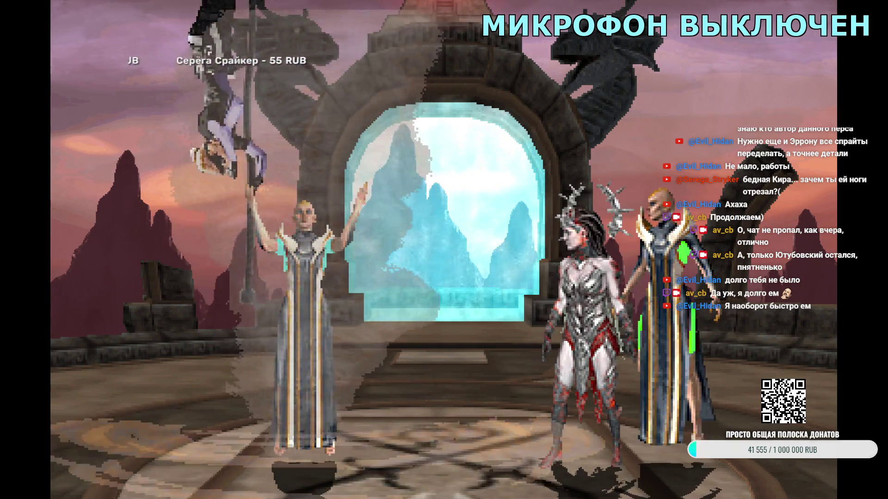
pyautogui.press('Escape')
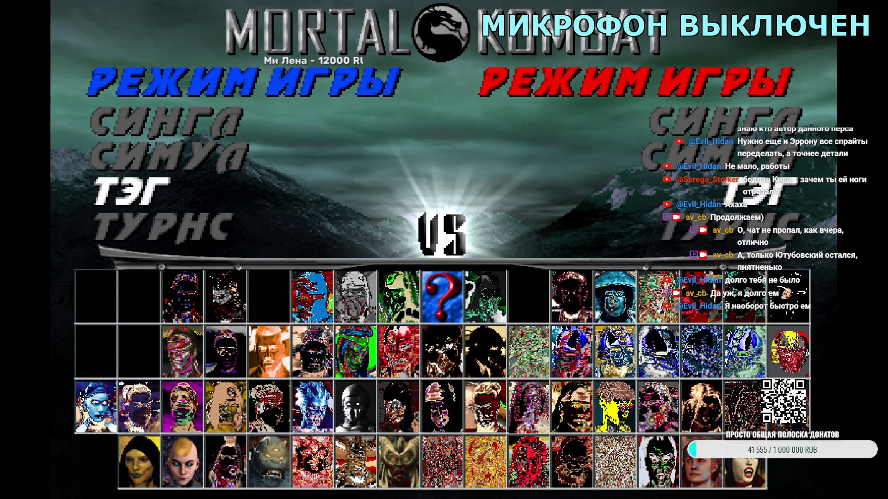
# - Start a tag match with Destiny as partner and Kronika on the opposing team, then quit
pyautogui.press('Return')
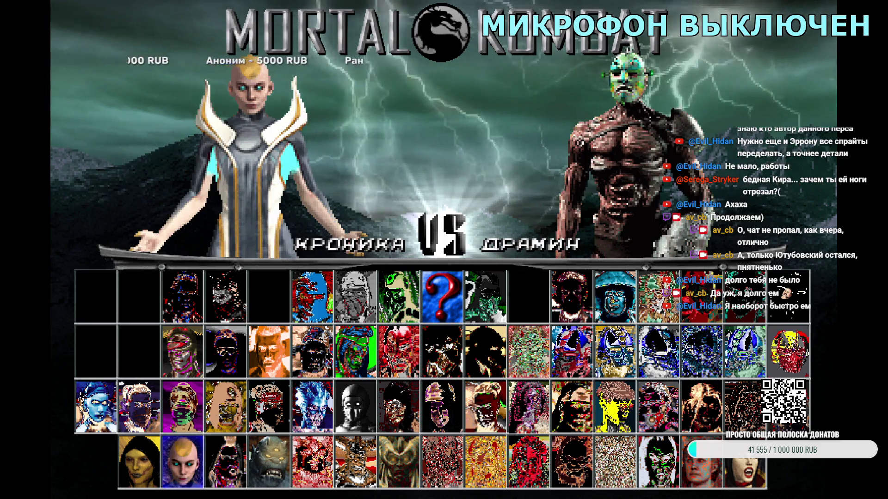
pyautogui.press('Return')
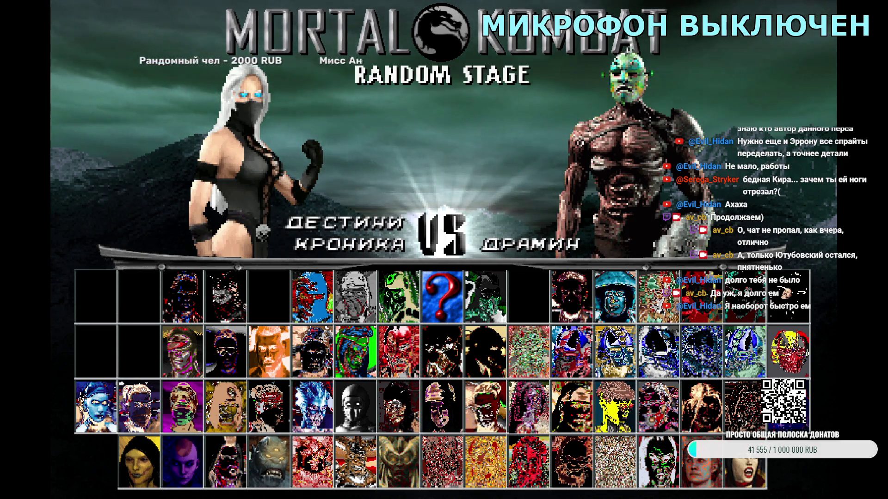
pyautogui.press('Return')
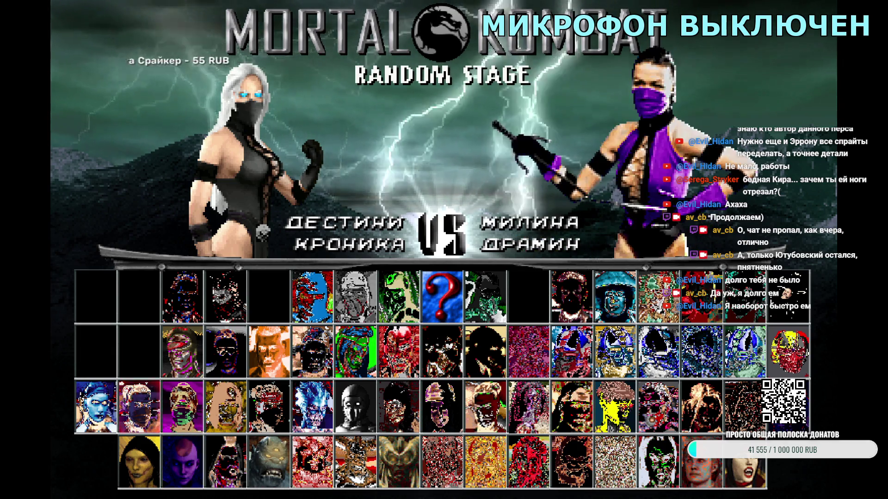
pyautogui.press('Return')
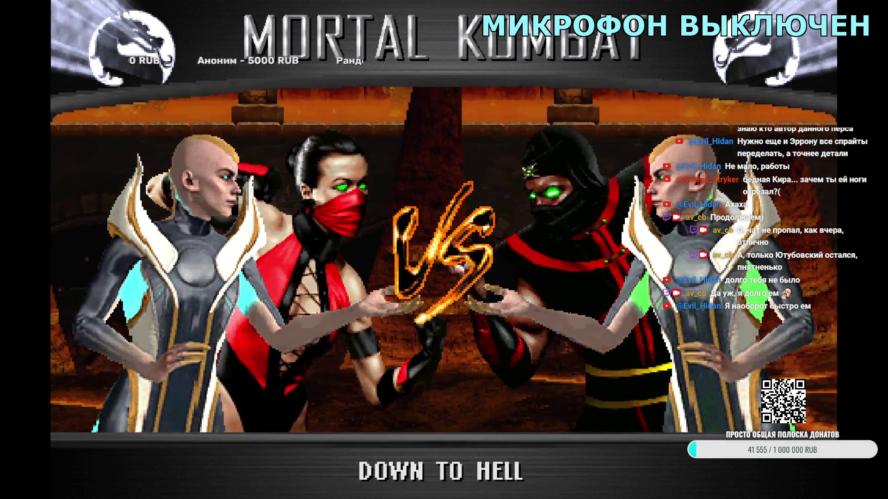
pyautogui.press('Escape')
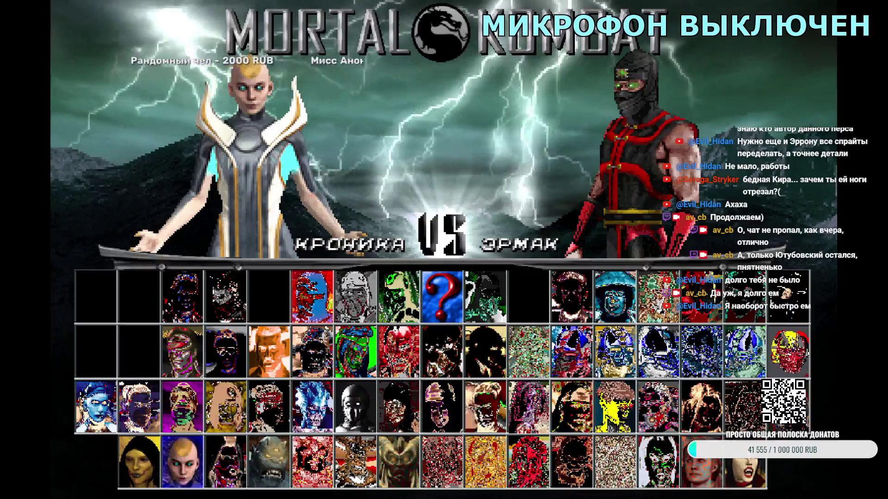
# - Swap player one's fighter, run the Frost/Kronika versus Fujin/Kronika match at The Pit II, then quit
pyautogui.press('Right')
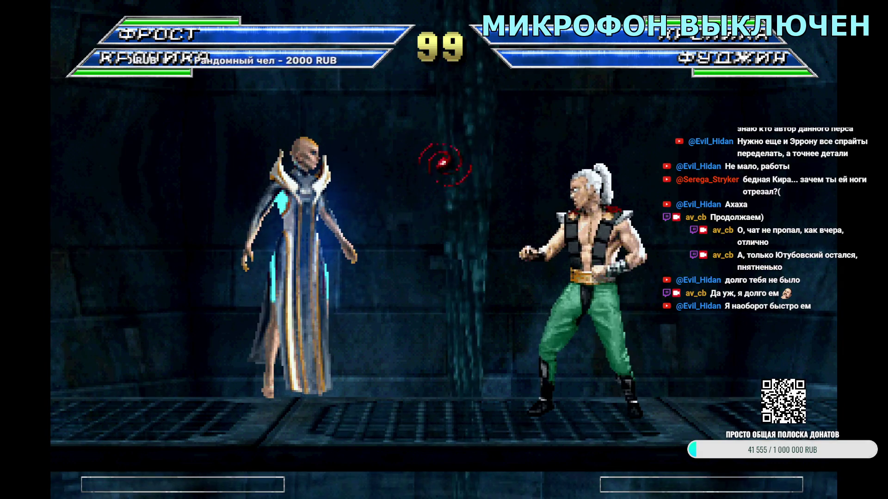
pyautogui.press('Escape')
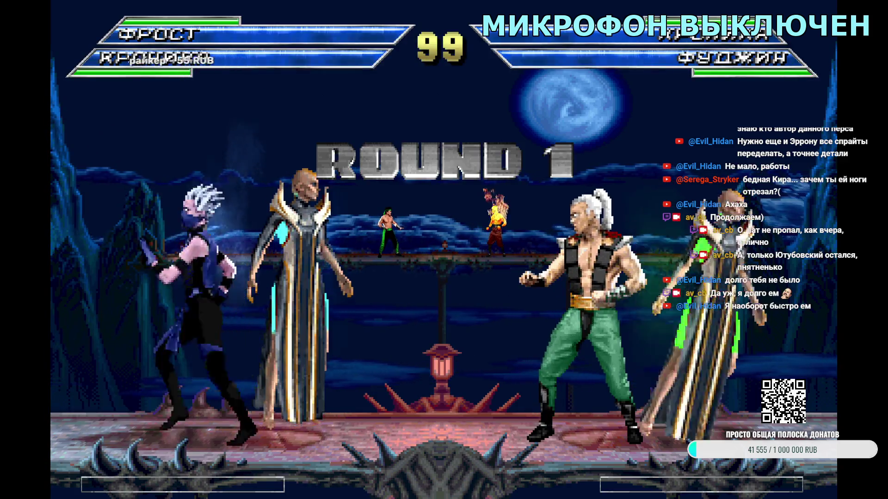
pyautogui.press('Escape')
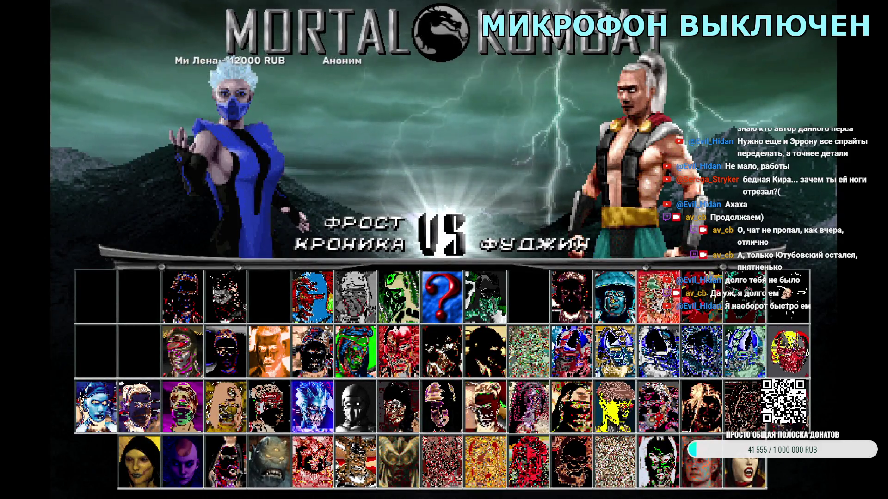
# - Play a random Hydro/Kronika versus Jade/Kronika tag round, then escape out of the game
pyautogui.press('Return')
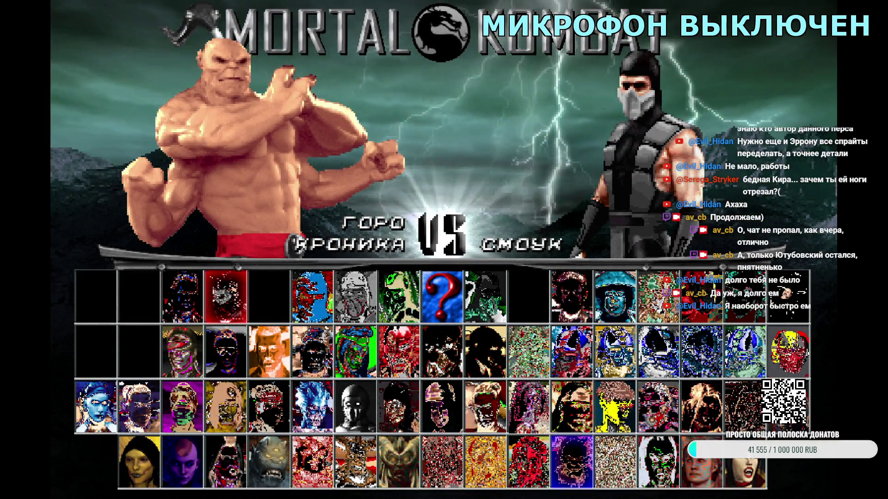
pyautogui.press('Up')
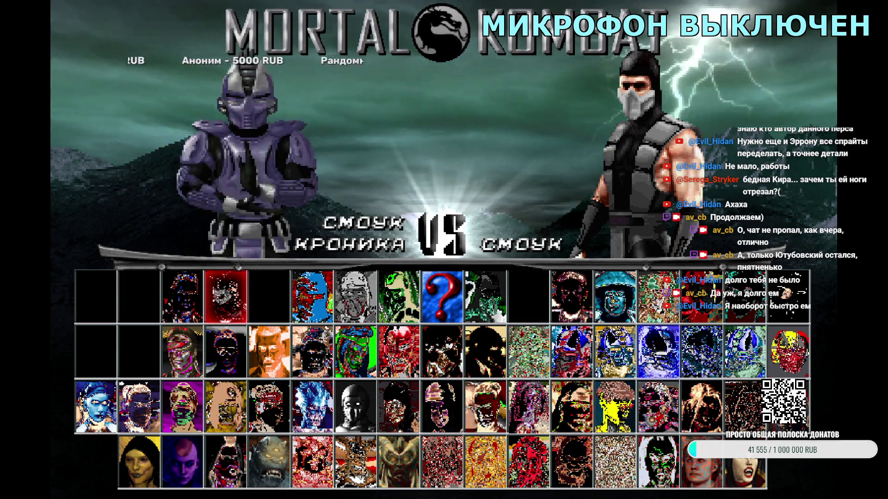
pyautogui.press('Return')
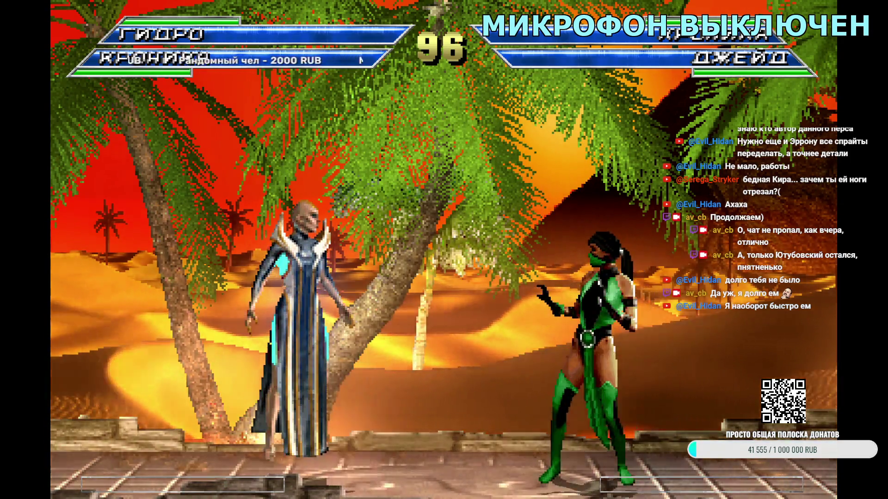
pyautogui.press('Escape')
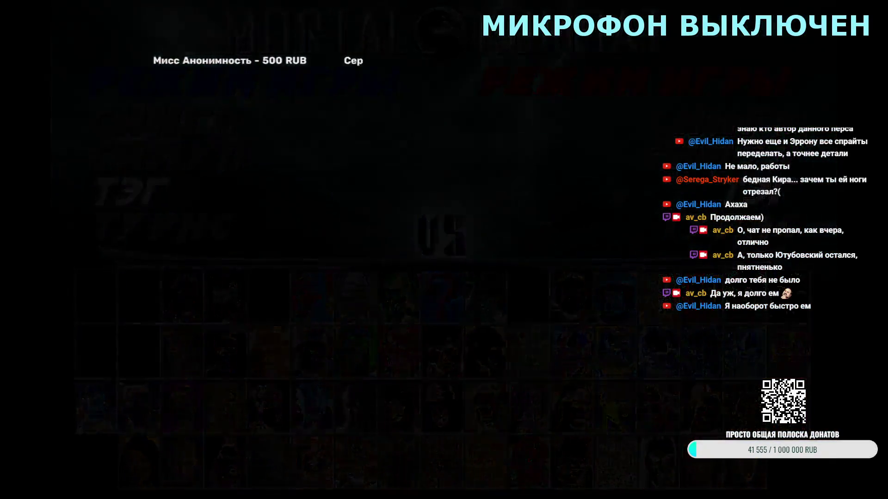
pyautogui.press('Escape')
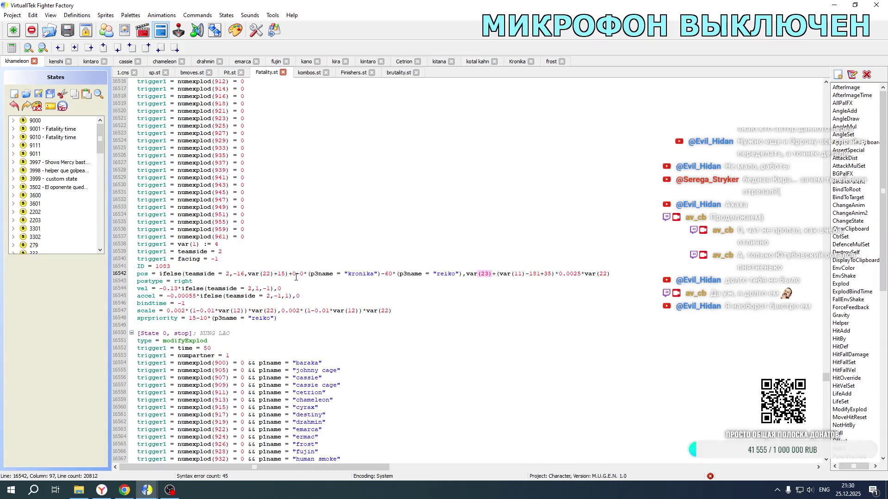
# - Restore line 16542's offset text and set line 16458's partner offsets to 5
pyautogui.hotkey('ctrl', 'z')
pyautogui.hotkey('ctrl', 'z')
pyautogui.hotkey('ctrl', 'z')
pyautogui.hotkey('ctrl', 'z')
pyautogui.hotkey('ctrl', 'z')
pyautogui.hotkey('ctrl', 'z')
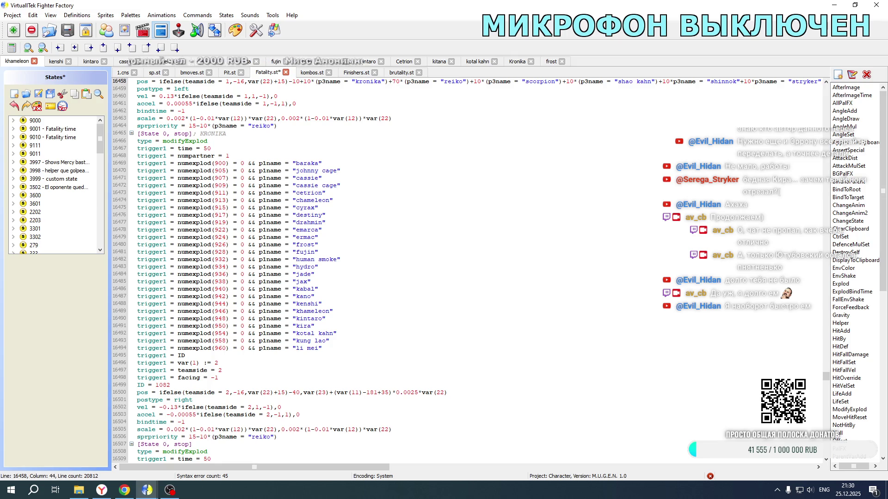
pyautogui.scroll(5, 325, 209)
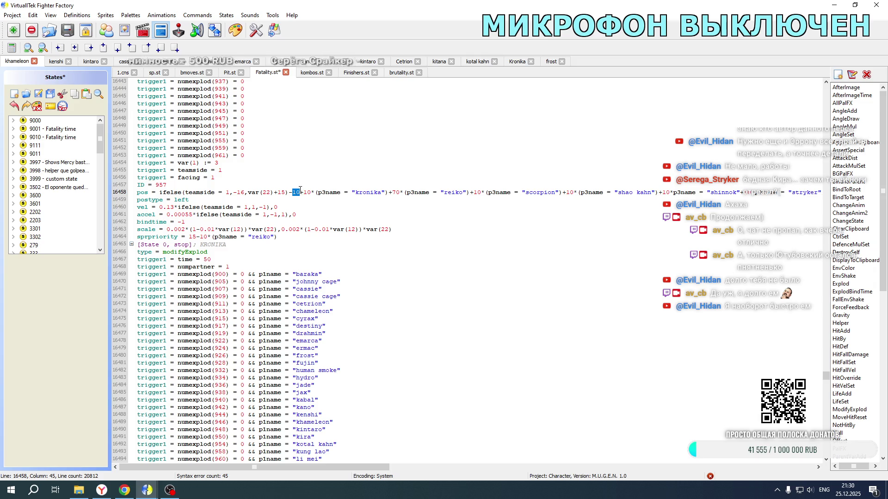
pyautogui.write('5+')
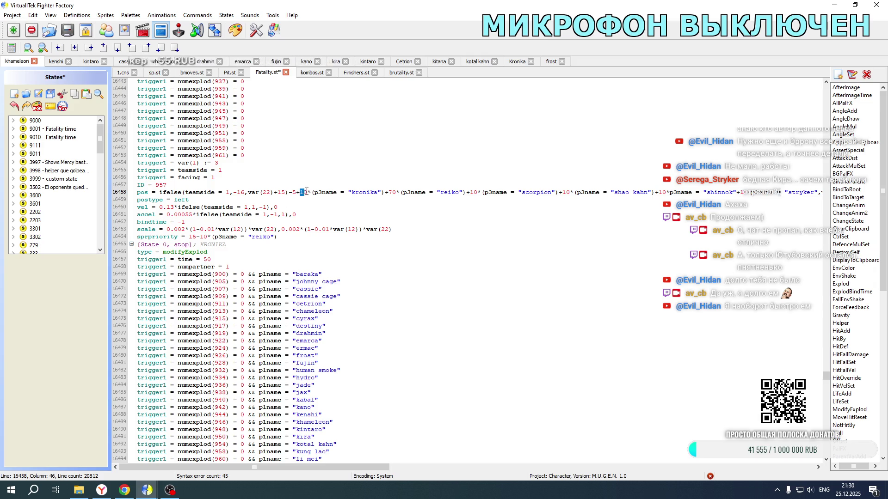
pyautogui.write('5')
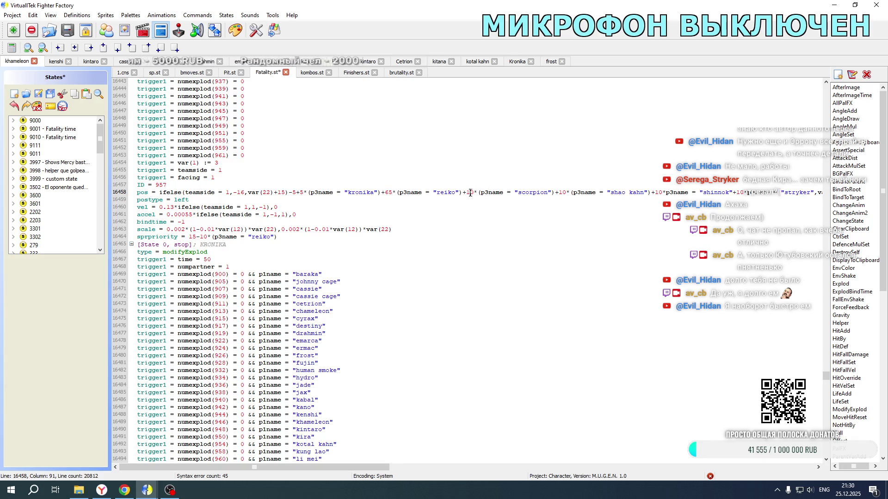
pyautogui.write('5')
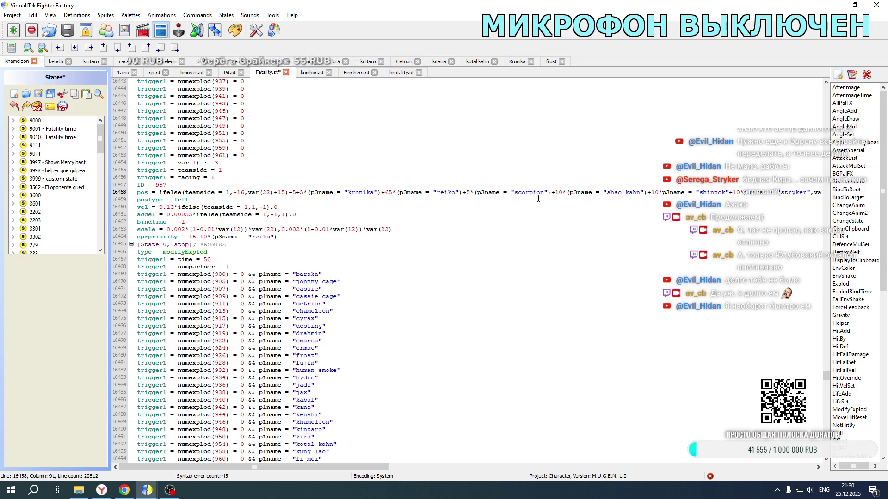
pyautogui.write('5')
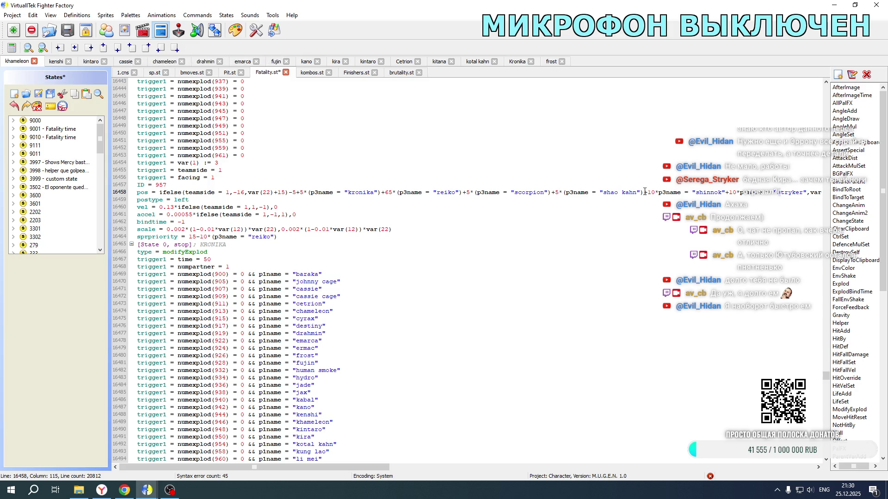
pyautogui.write('5')
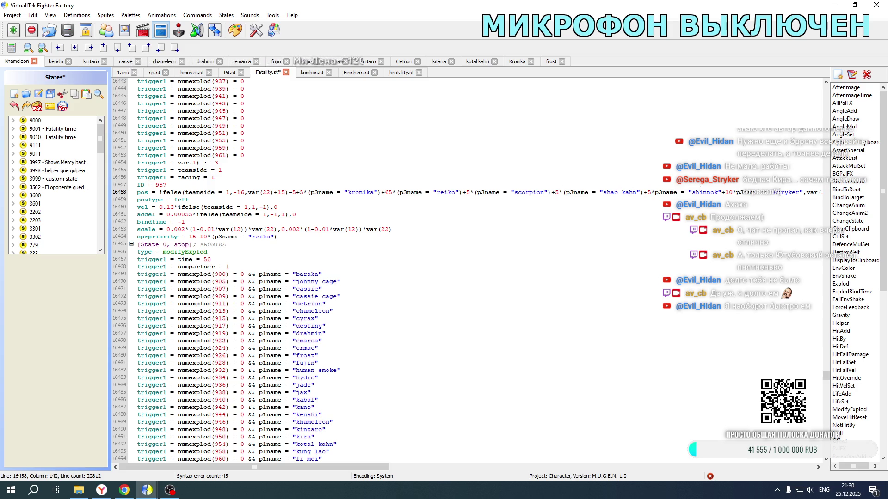
pyautogui.write('5')
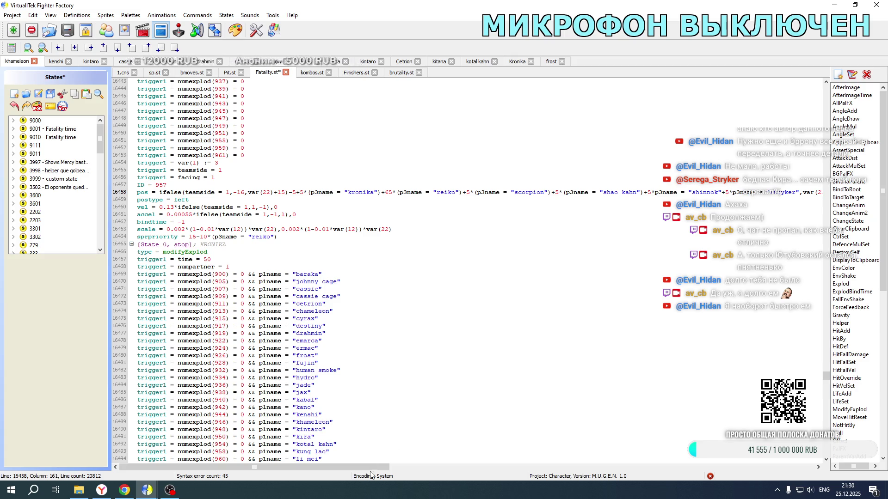
# - Replace line 16542's 10 offsets with ±5 (65 for Reiko), then launch MK New Age from its folder
pyautogui.moveTo(366, 467)
pyautogui.mouseDown()
pyautogui.moveTo(547, 466)
pyautogui.moveTo(383, 452)
pyautogui.mouseUp()
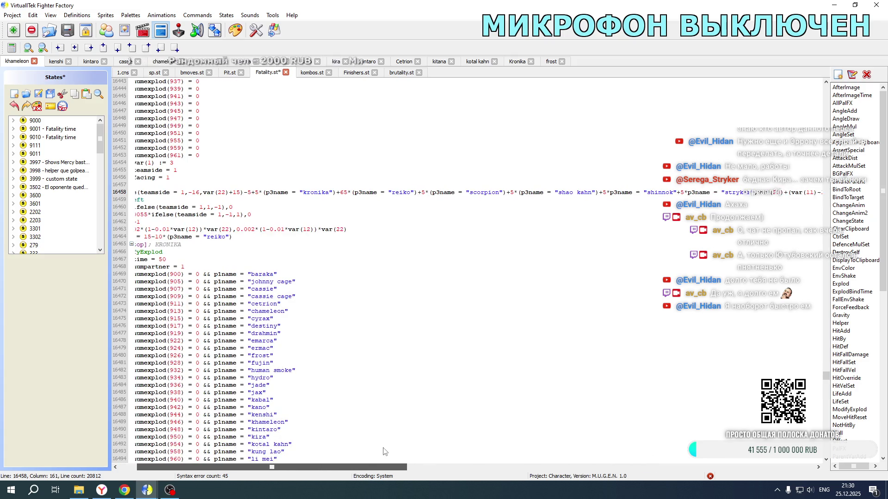
pyautogui.scroll(-19, 319, 257)
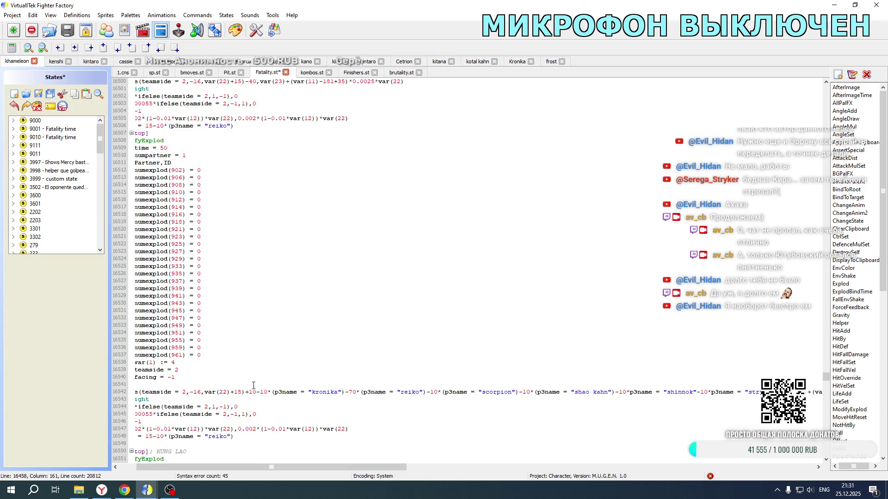
pyautogui.doubleClick(251, 392)
pyautogui.write('5')
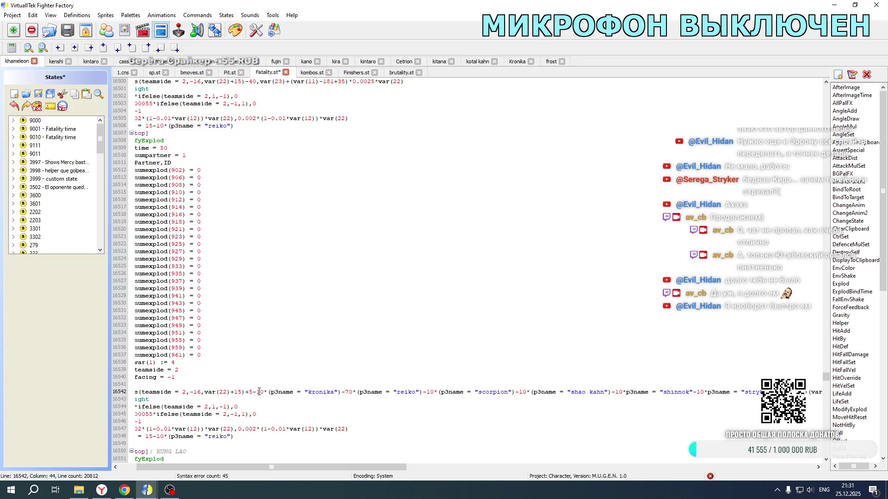
pyautogui.write('5')
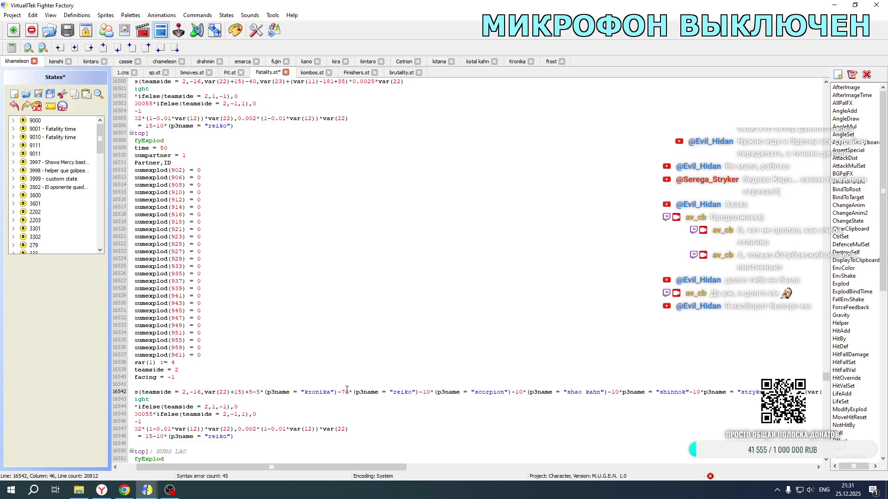
pyautogui.write('65')
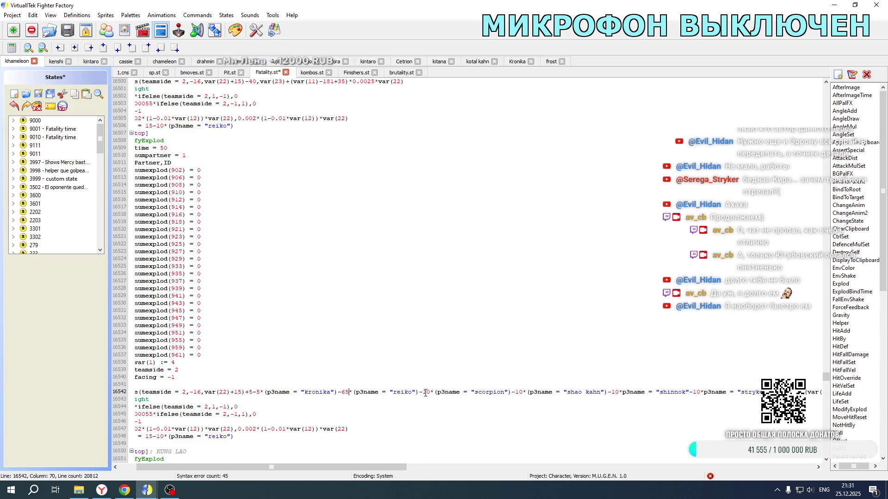
pyautogui.write('5')
pyautogui.write('5')
pyautogui.write('5')
pyautogui.write('5')
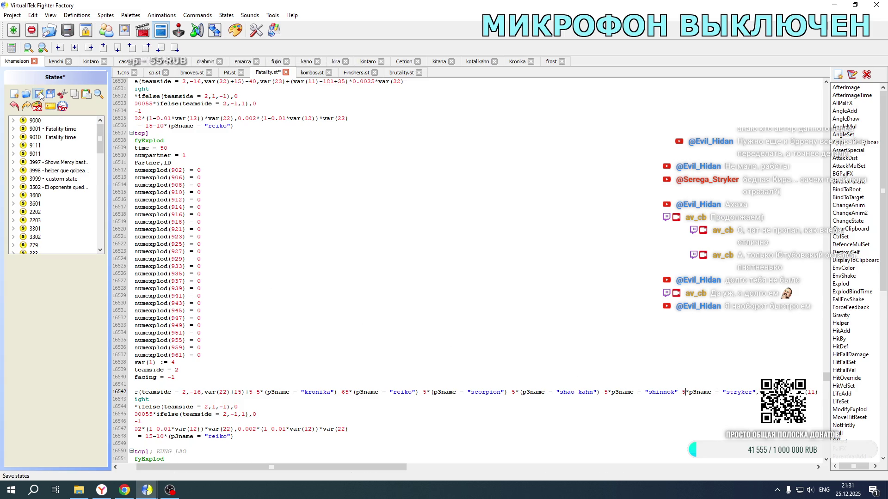
pyautogui.click(78, 490)
pyautogui.doubleClick(166, 304)
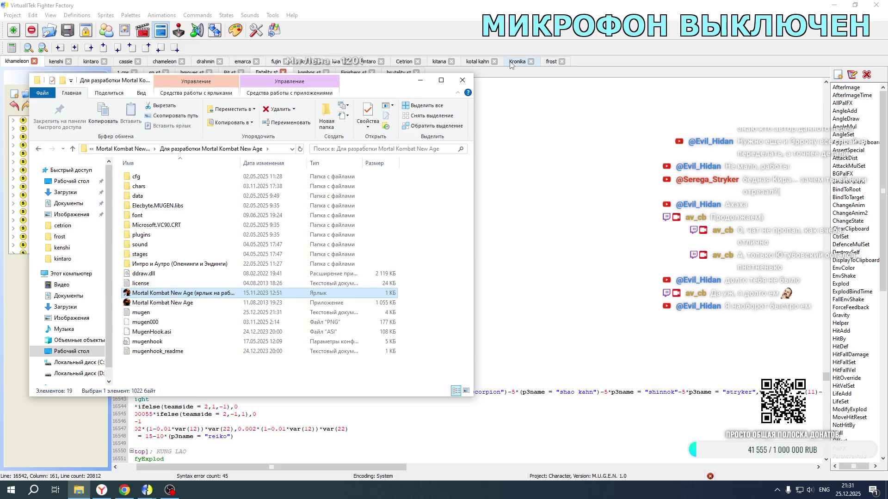
# - Lower Kronika's 1.cns partner offsets to -5 each (Reiko -65, Shao Kahn 5) and save
pyautogui.write('-10*(p3name = "scorpion")-10*(p3name = "shao kahn")-10*p3name = "shinnok"-10*p3name = "stryker"')
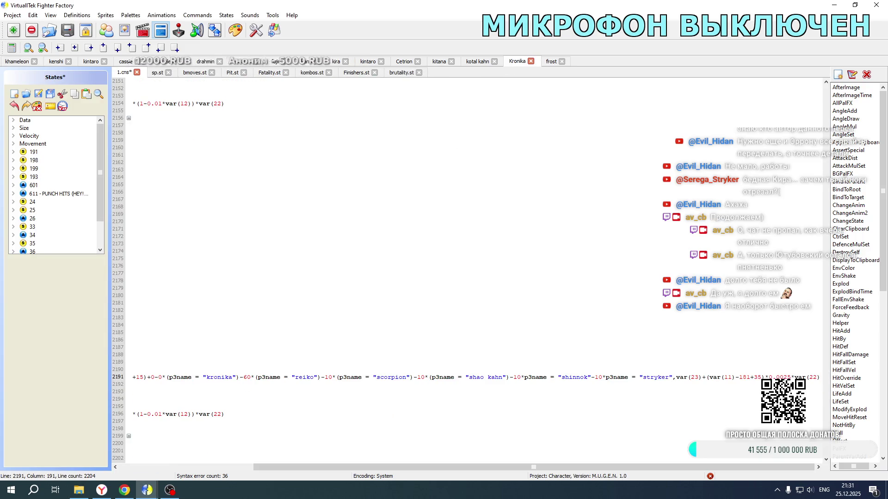
pyautogui.hotkey('ctrl', 'z')
pyautogui.hotkey('ctrl', 'z')
pyautogui.hotkey('ctrl', 'z')
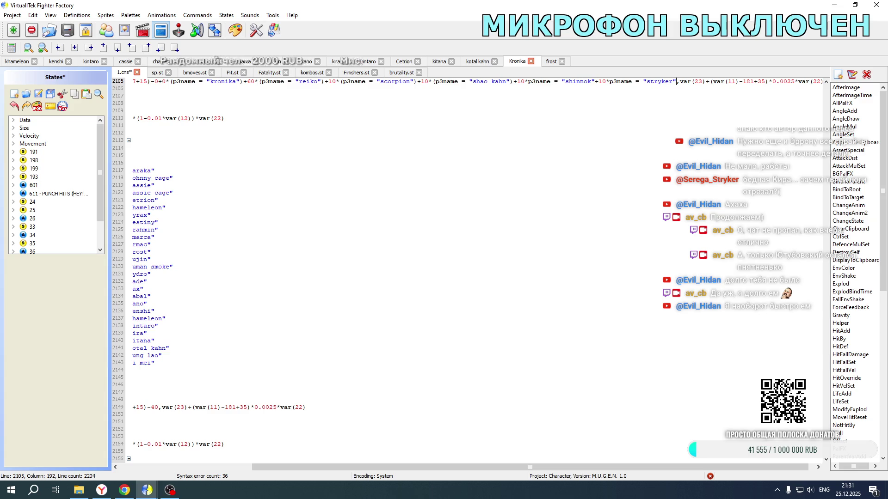
pyautogui.hotkey('ctrl', 'z')
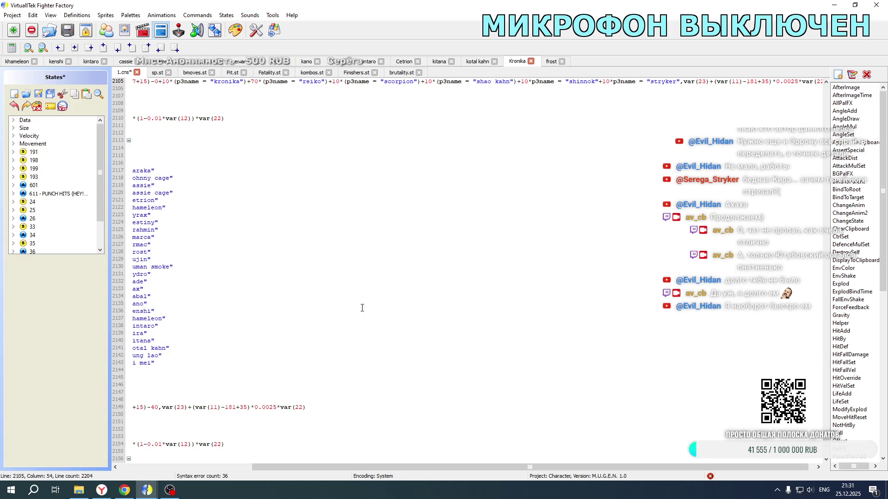
pyautogui.scroll(1, 169, 122)
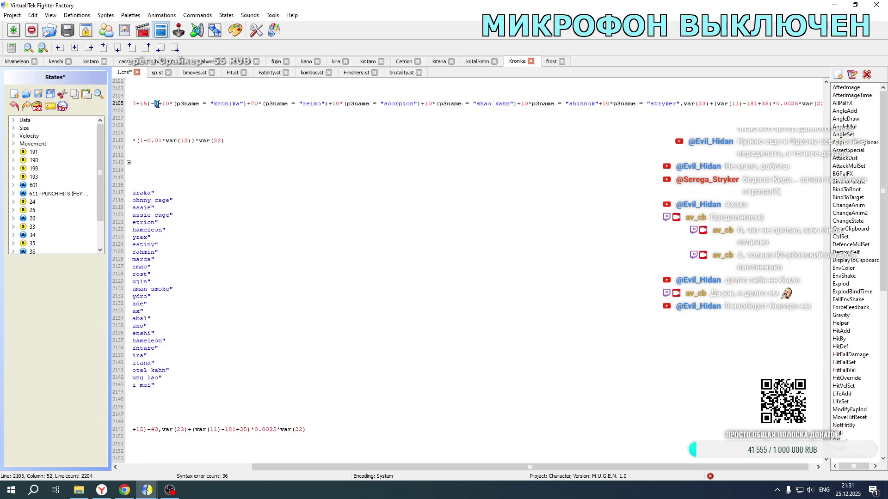
pyautogui.write('1')
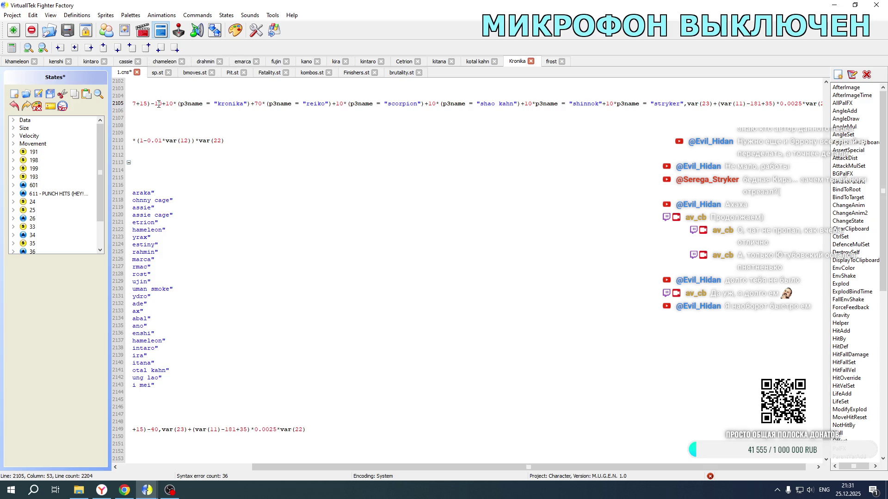
pyautogui.write('5')
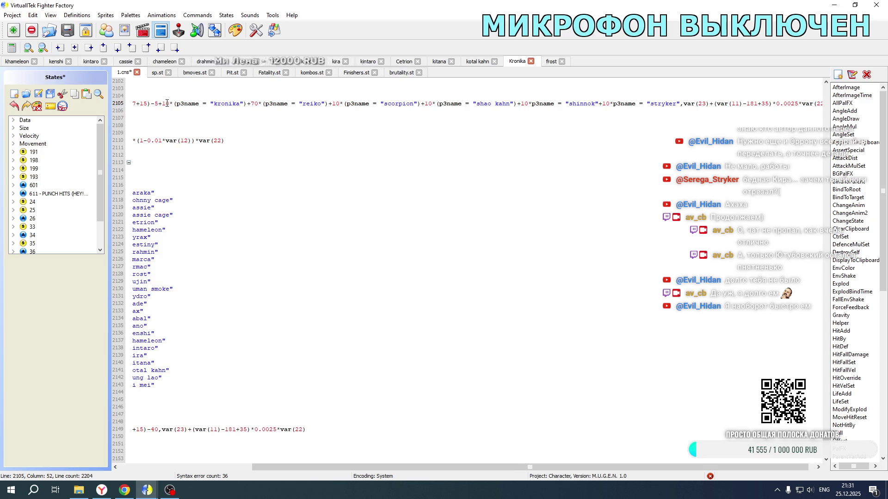
pyautogui.write('5')
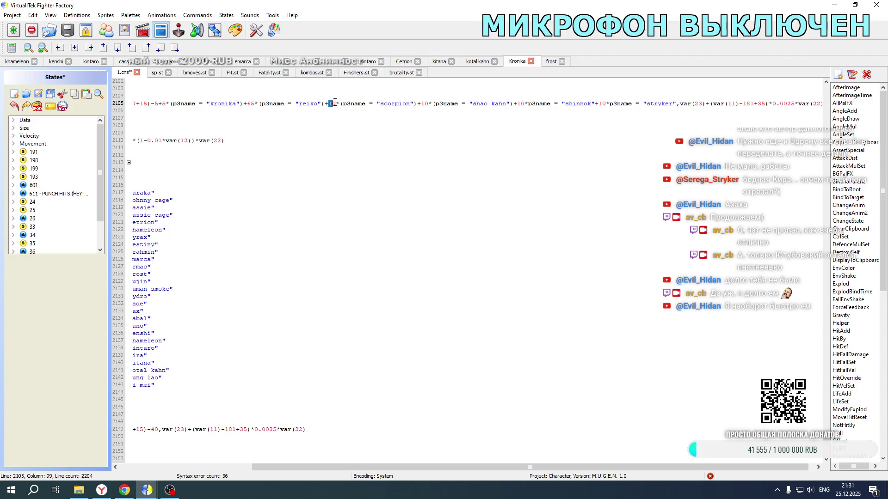
pyautogui.write('5')
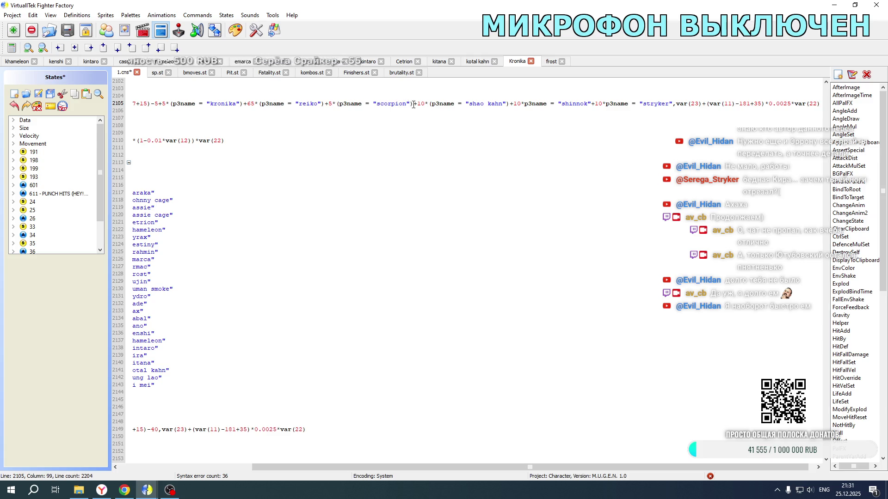
pyautogui.write('5')
pyautogui.doubleClick(511, 104)
pyautogui.write('5')
pyautogui.write('5')
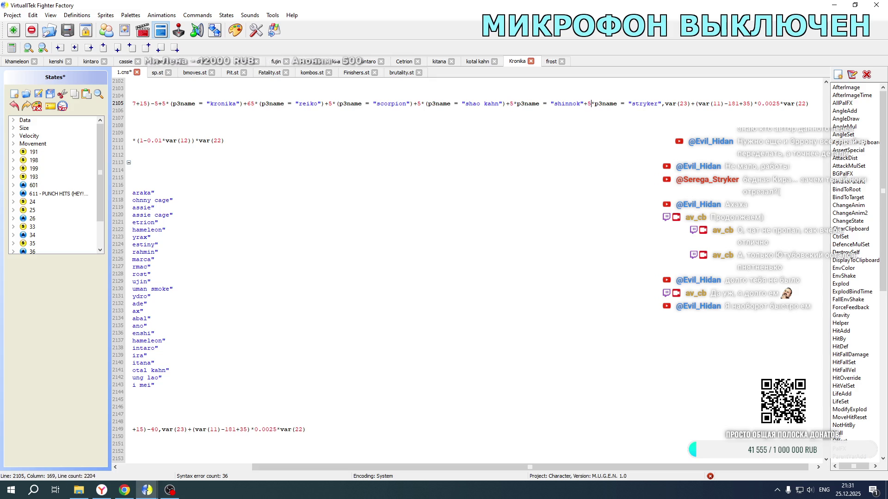
pyautogui.scroll(-17, 578, 185)
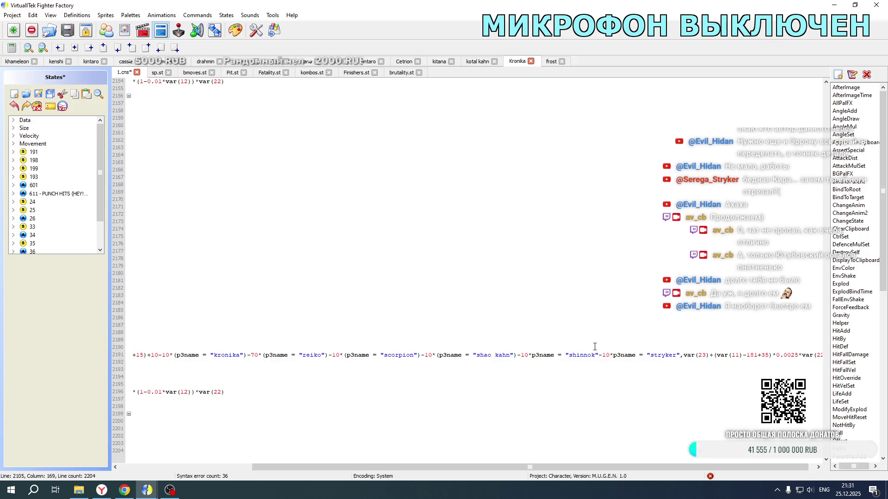
pyautogui.write('5')
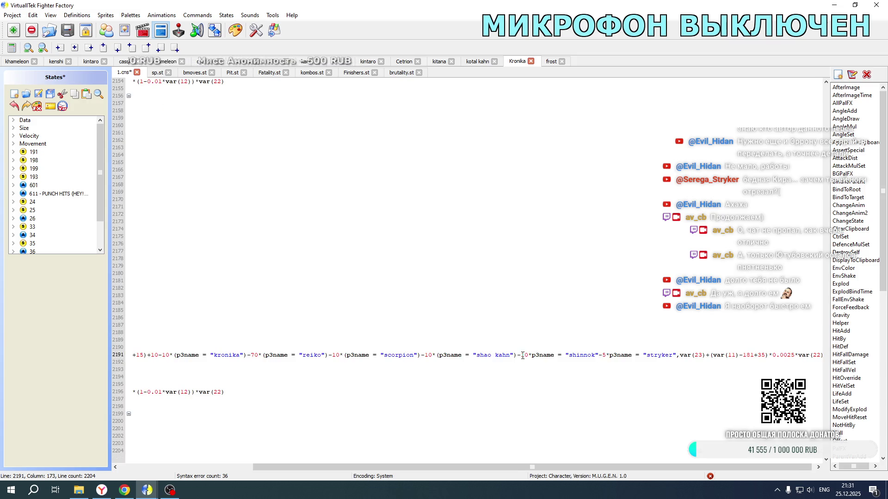
pyautogui.write('5')
pyautogui.write('5')
pyautogui.write('5')
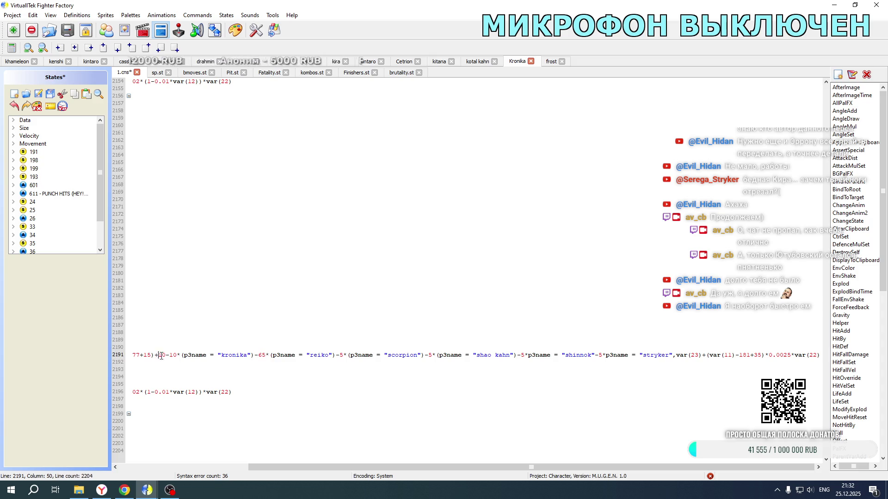
pyautogui.write('5')
pyautogui.write('5')
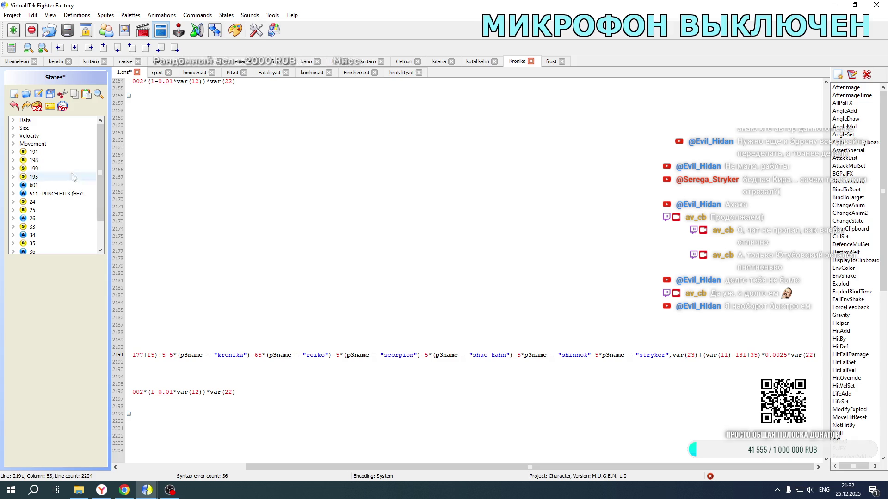
pyautogui.hotkey('ctrl', 's')
# - Launch Mortal Kombat New Age from the game folder and skip the intro
pyautogui.click(78, 489)
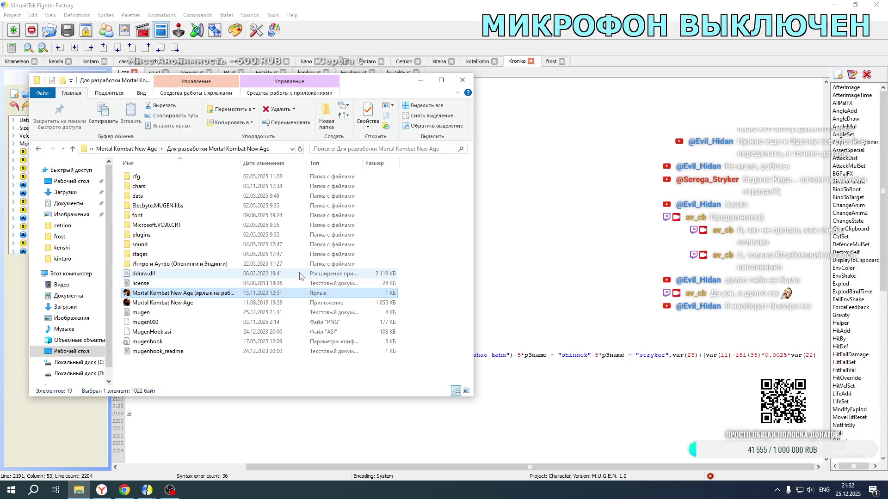
pyautogui.doubleClick(196, 294)
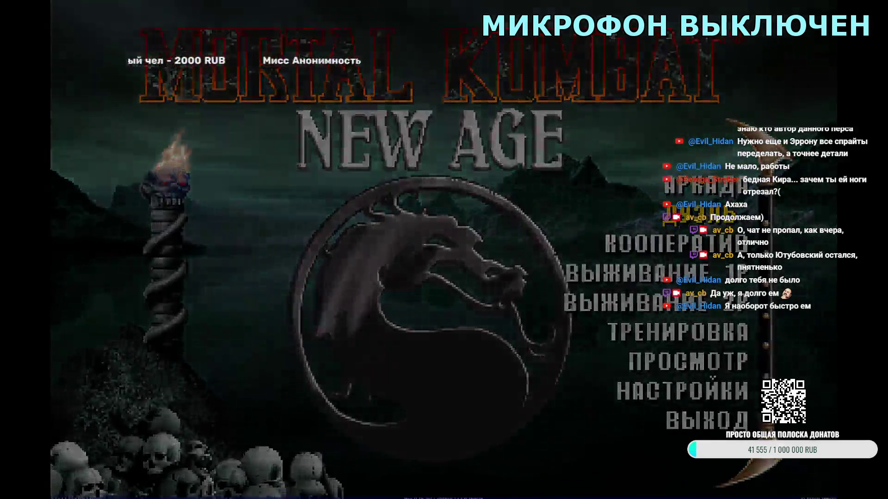
pyautogui.press('Return')
# - Set both players to Tag mode, fight the Jax/Kronika versus Kronika/Jade match, then quit it
pyautogui.press('Down')
pyautogui.press('Down')
pyautogui.press('Return')
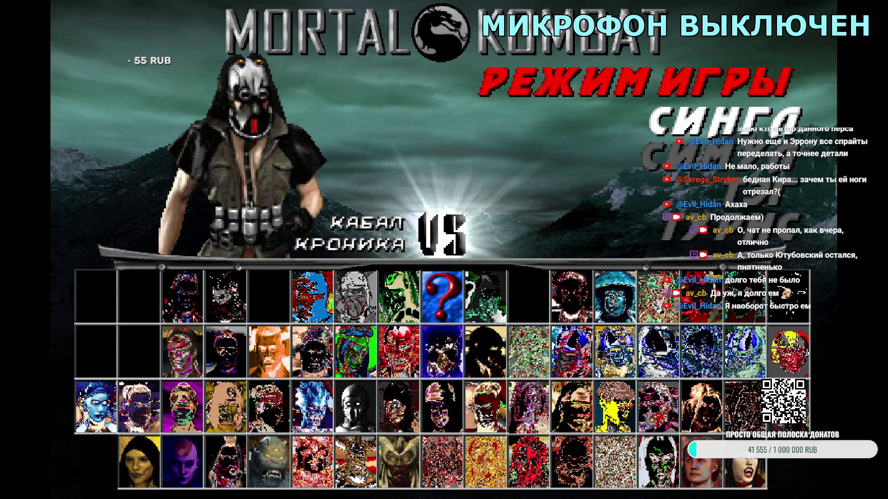
pyautogui.press('Down')
pyautogui.press('Down')
pyautogui.press('Return')
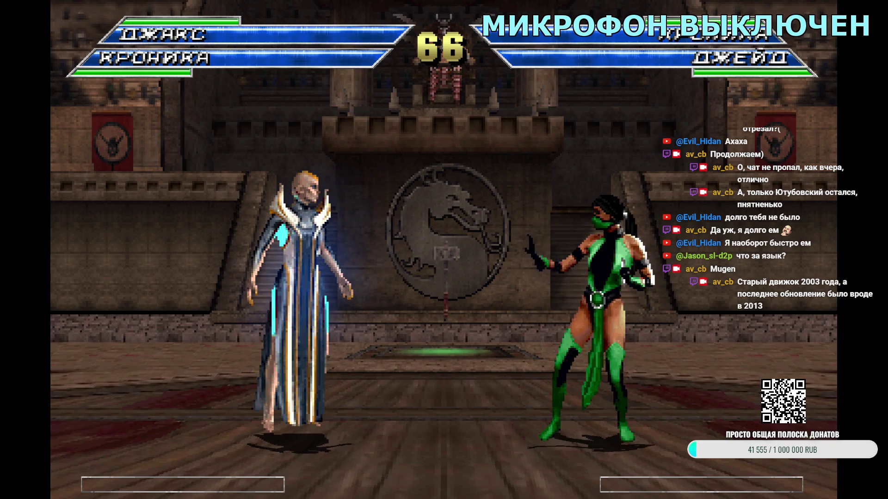
pyautogui.press('Escape')
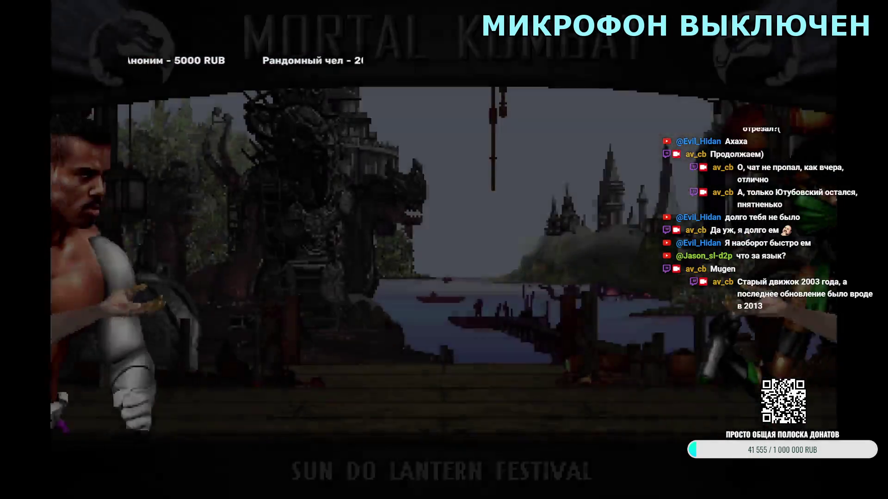
# - Pair Kronika with Kabal, start a Random Stage match, and exit the versus intro
pyautogui.press('Escape')
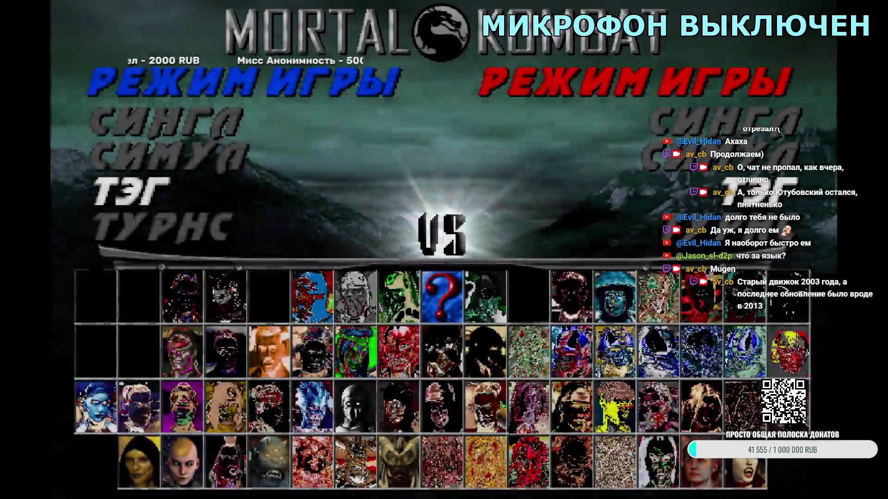
pyautogui.press('Up')
pyautogui.press('Up')
pyautogui.press('Right')
pyautogui.press('Right')
pyautogui.press('Right')
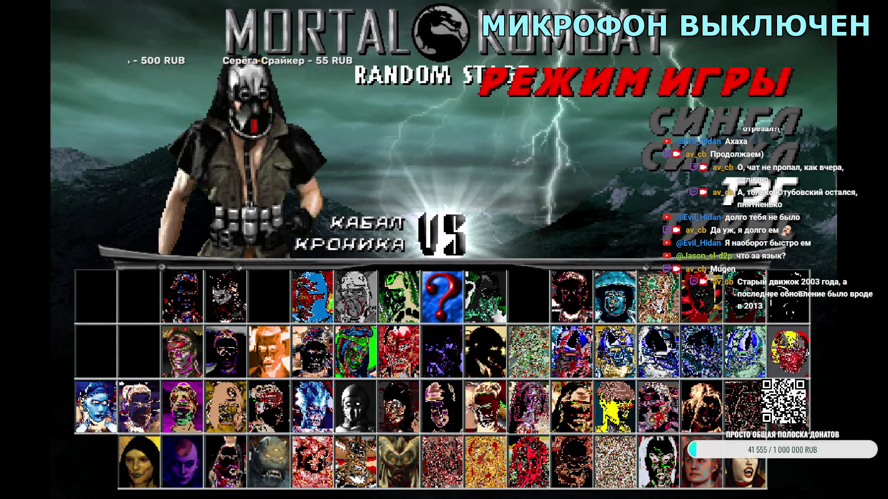
pyautogui.press('Return')
pyautogui.press('Return')
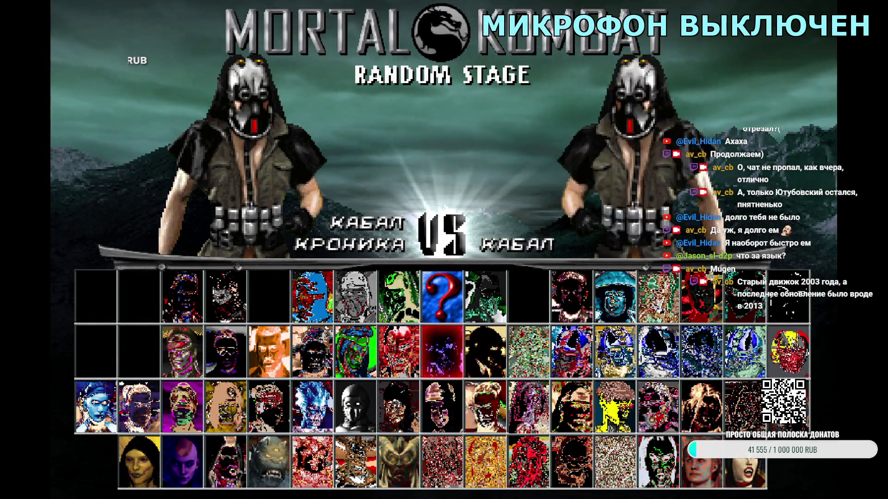
pyautogui.press('Return')
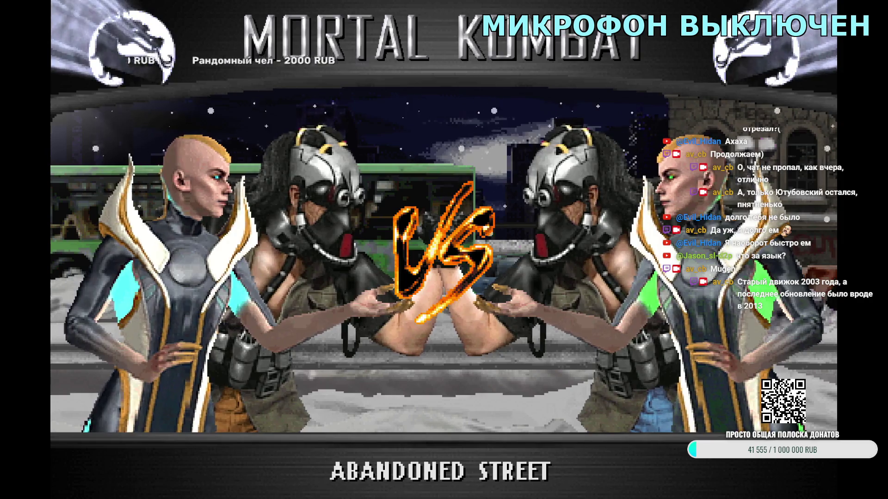
pyautogui.press('Escape')
# - Pair Kronika with Kenshi against Kano, fight, and return to the selection screen
pyautogui.press('Return')
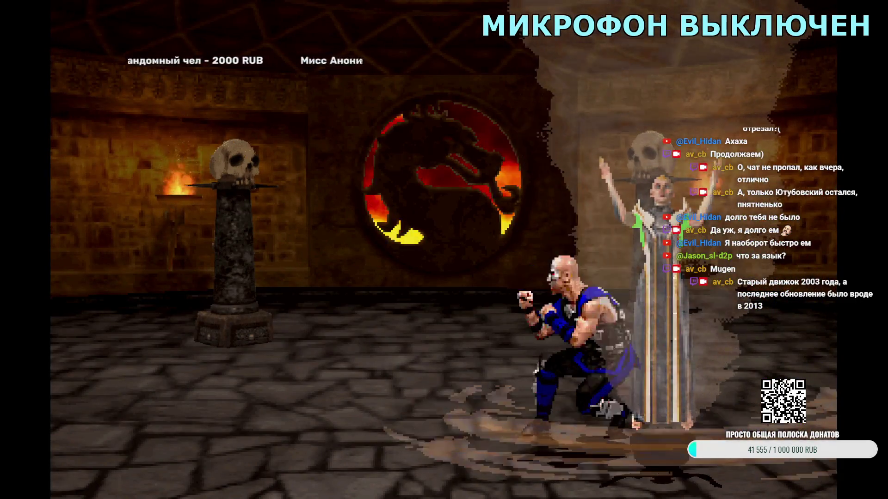
pyautogui.press('Escape')
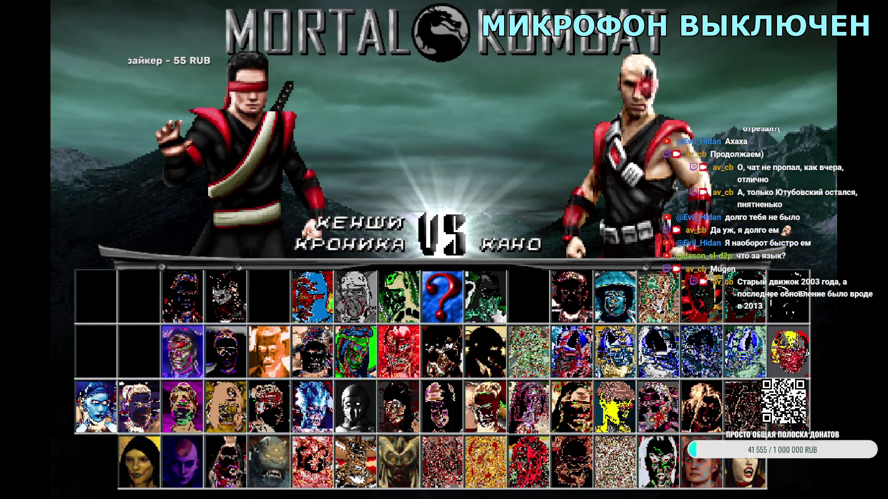
pyautogui.press('Return')
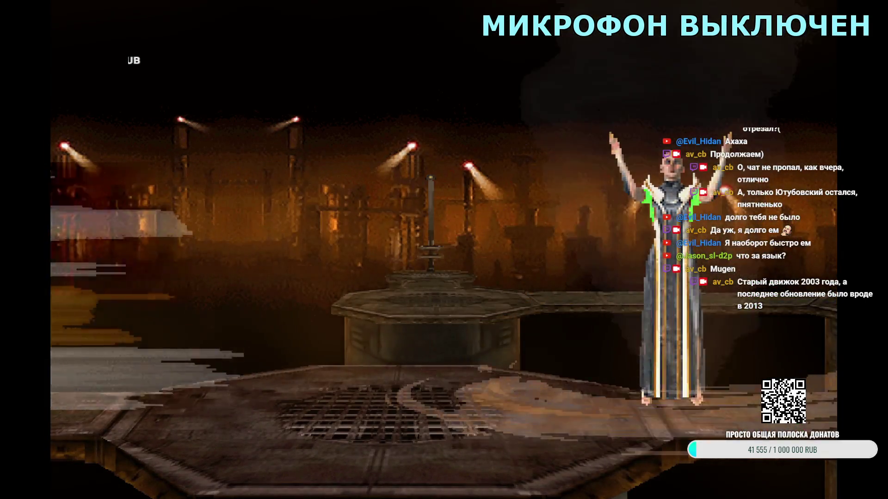
pyautogui.press('Escape')
pyautogui.press('Return')
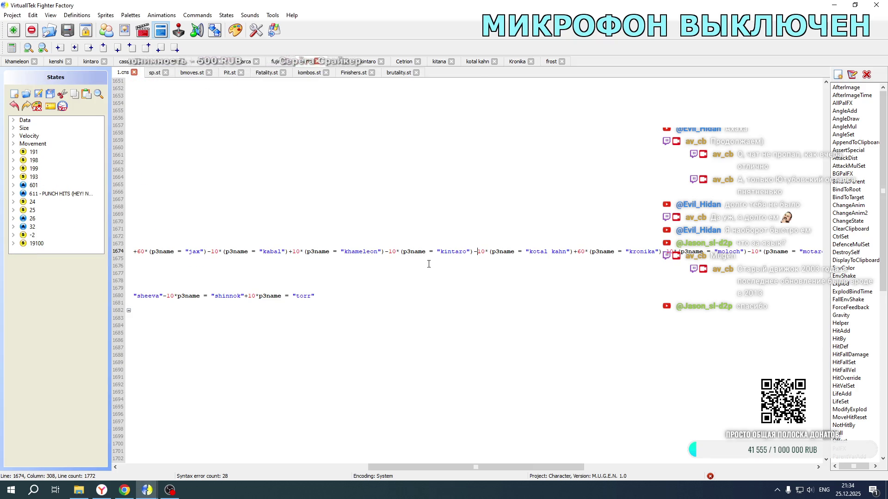
# - In Kano's 1.cns, change Kronika's offset on line 1761 from -60 to -50 and save
pyautogui.scroll(9, 579, 252)
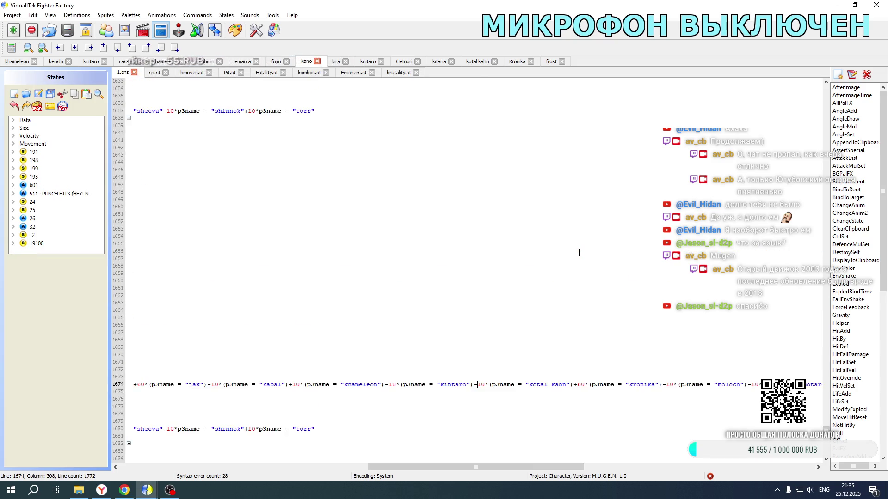
pyautogui.scroll(-8, 578, 252)
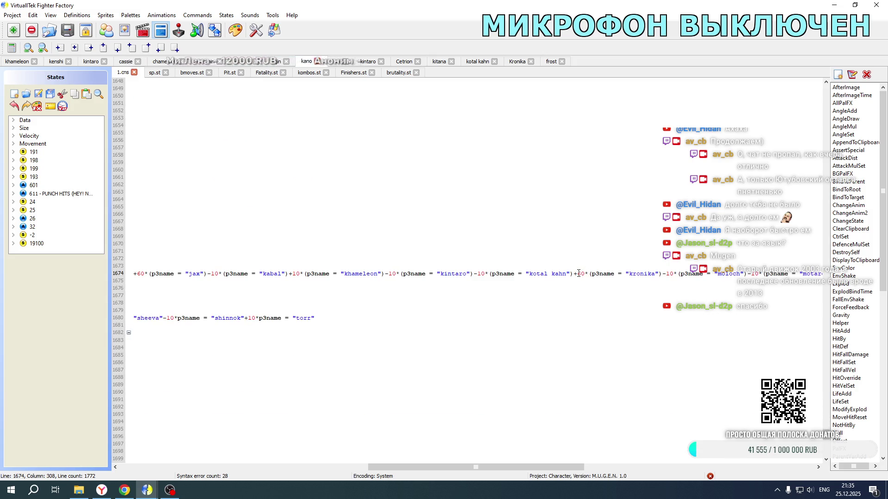
pyautogui.scroll(-20, 601, 228)
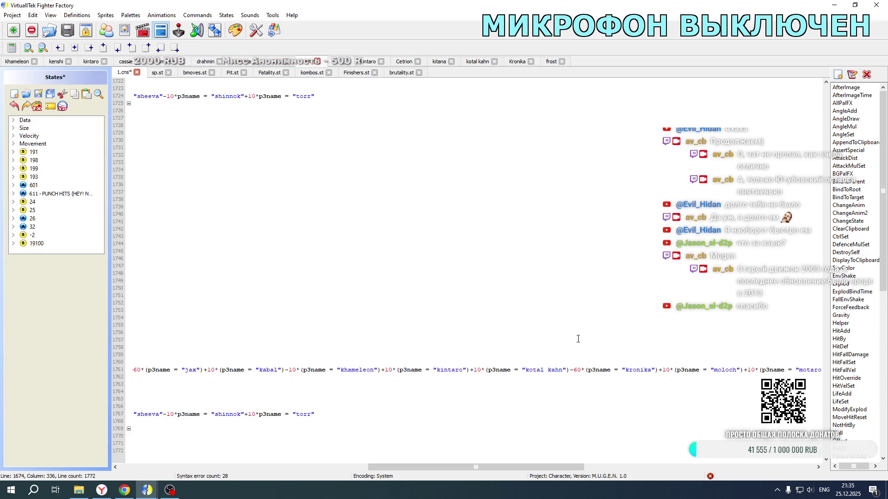
pyautogui.click(575, 373)
pyautogui.write('5')
pyautogui.click(50, 94)
pyautogui.click(432, 21)
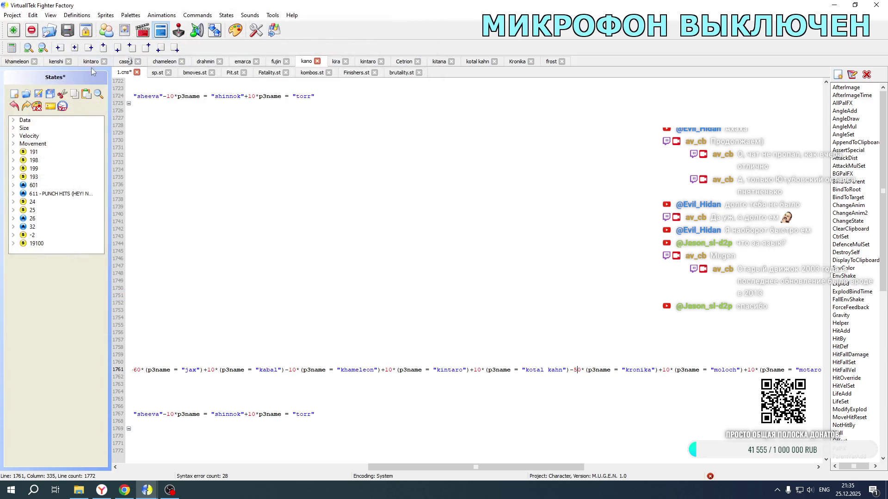
# - Find the pos offset expressions around line 15331 in Khameleon's Fatality.st
pyautogui.hotkey('ctrl', 'Tab')
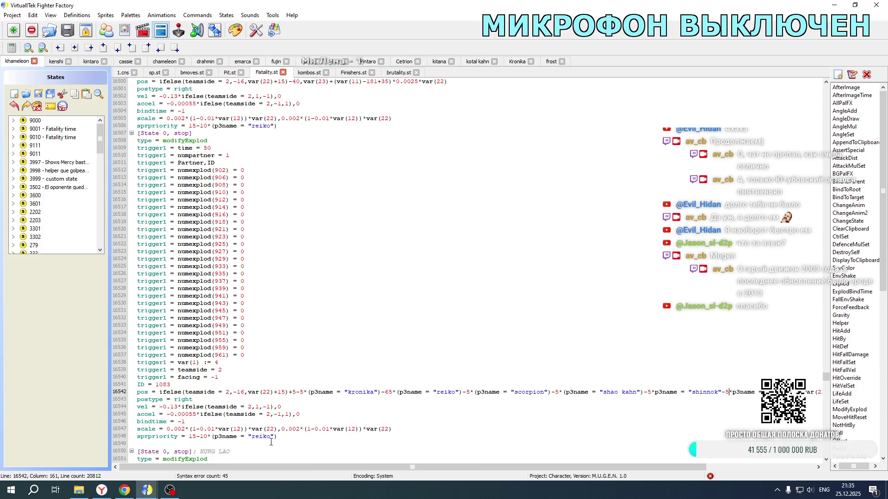
pyautogui.scroll(-5, 306, 379)
pyautogui.moveTo(827, 378)
pyautogui.mouseDown()
pyautogui.moveTo(825, 341)
pyautogui.moveTo(825, 355)
pyautogui.mouseUp()
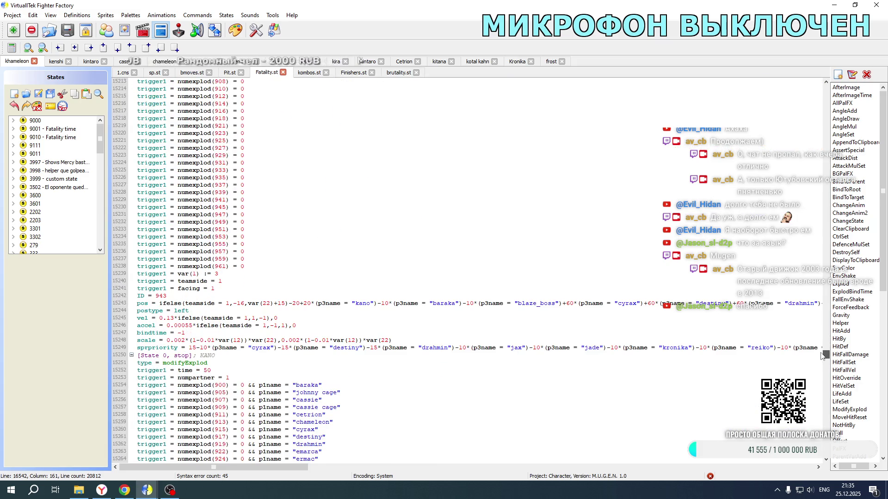
pyautogui.scroll(-4, 226, 319)
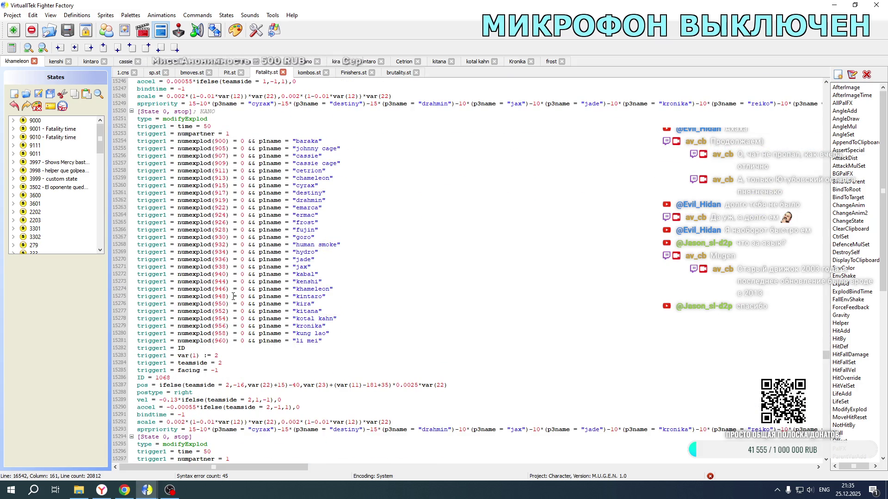
pyautogui.scroll(-16, 233, 297)
pyautogui.scroll(-20, 233, 297)
pyautogui.scroll(20, 234, 297)
pyautogui.scroll(-1, 245, 373)
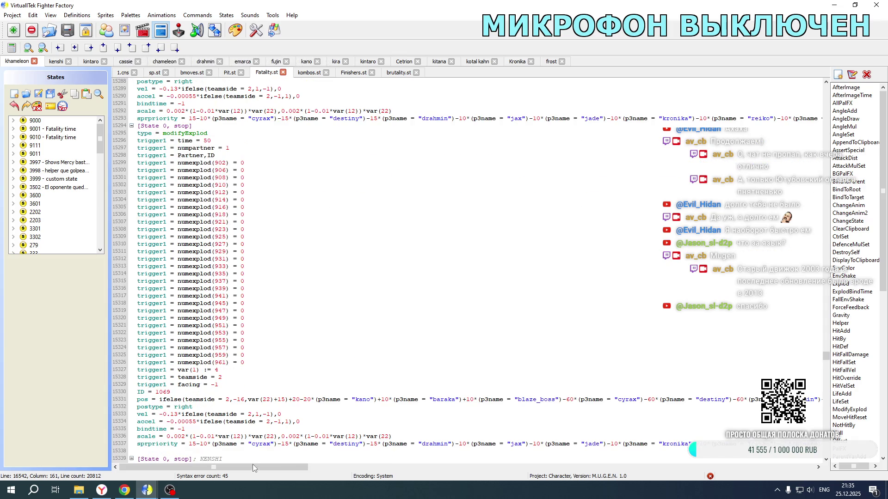
pyautogui.moveTo(251, 466); pyautogui.dragTo(469, 468)
# - Change Kronika's +60 offset on line 15243 to +50 and relaunch Mortal Kombat New Age
pyautogui.click(568, 399)
pyautogui.scroll(20, 568, 333)
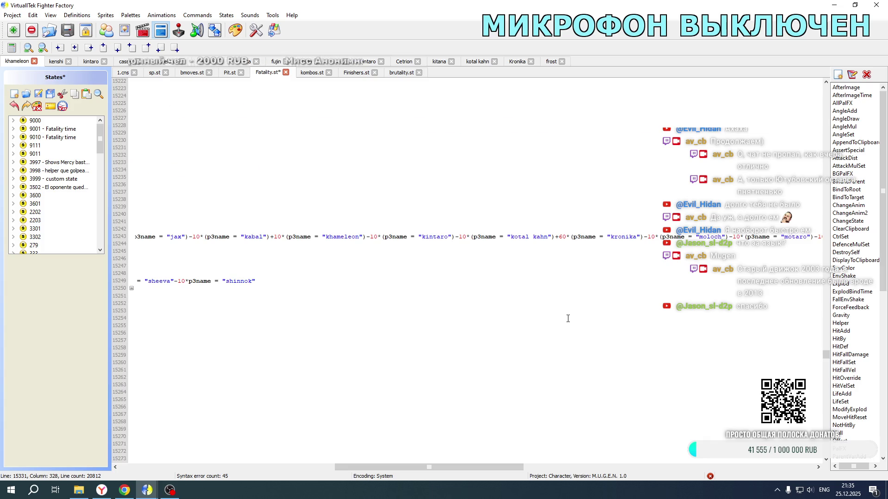
pyautogui.doubleClick(562, 237)
pyautogui.write('5')
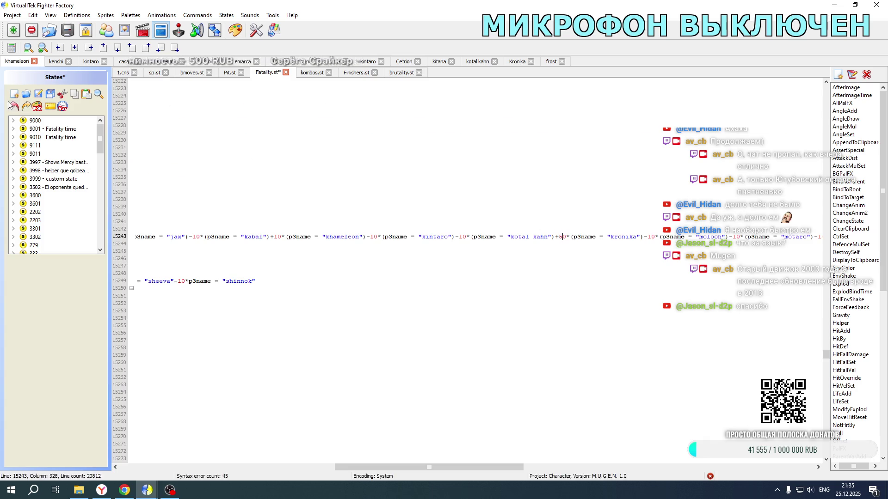
pyautogui.click(80, 492)
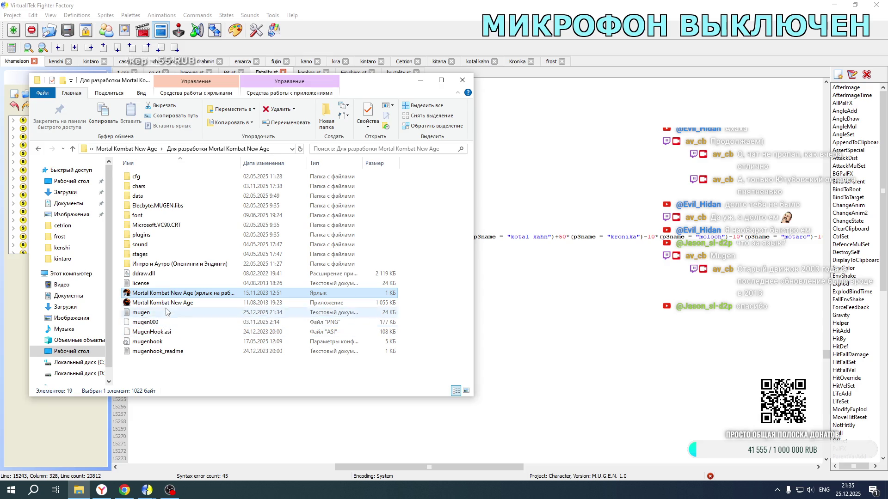
pyautogui.doubleClick(183, 293)
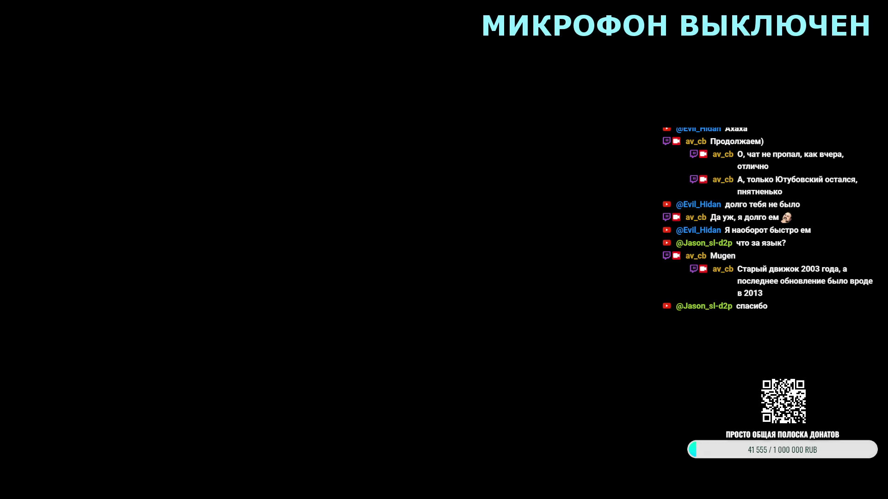
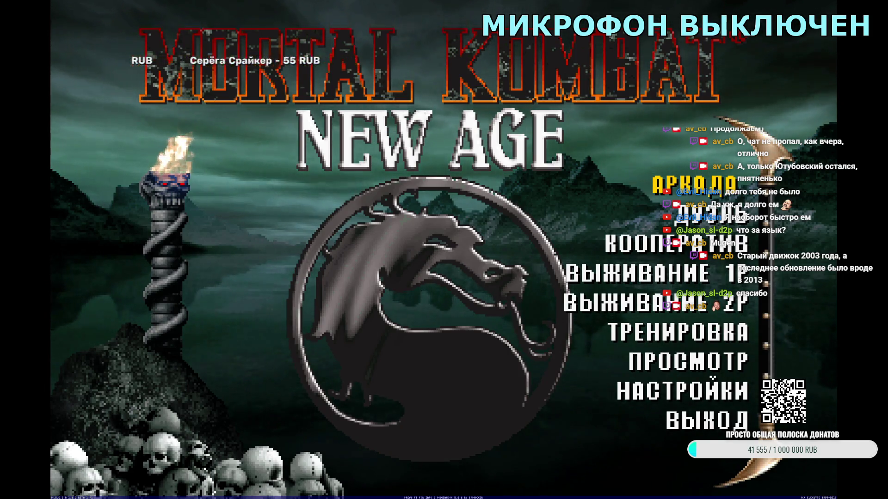
# - Start a tag duel of Kano and Kronika against Kronika and Kenshi
pyautogui.press('Down')
pyautogui.press('Return')
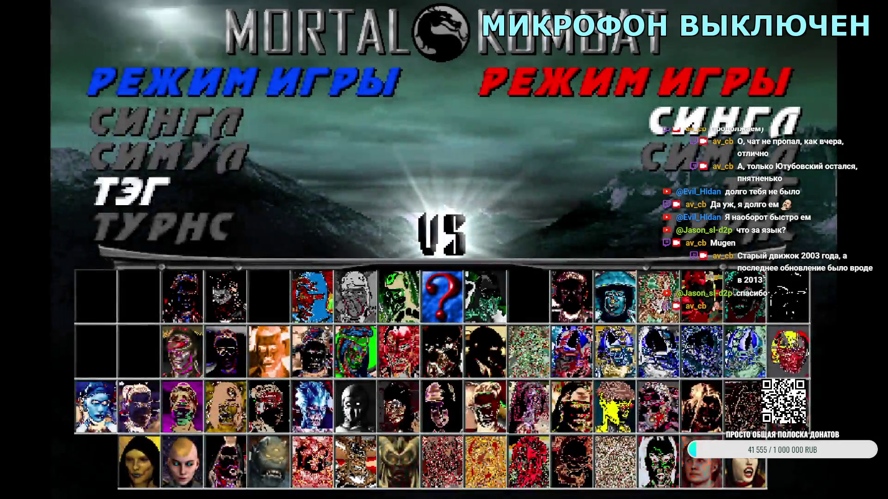
pyautogui.press('Right')
pyautogui.press('Down')
pyautogui.press('Down')
pyautogui.press('Right')
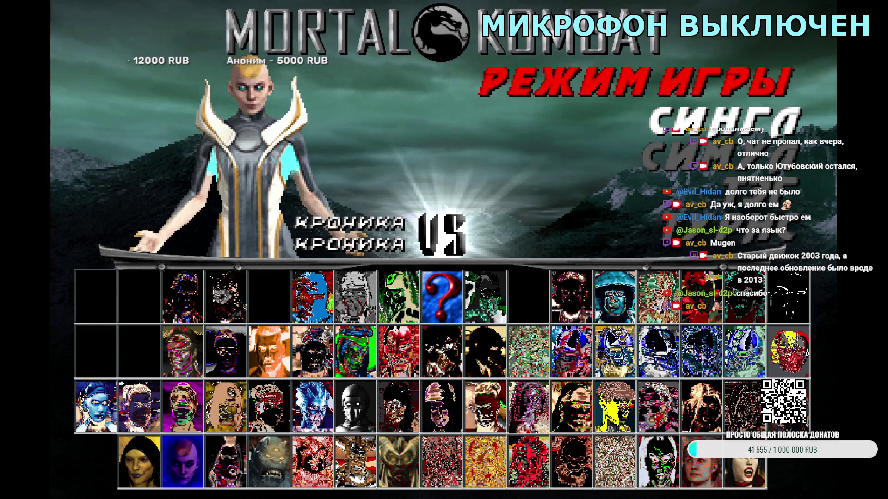
pyautogui.press('Up')
pyautogui.press('Up')
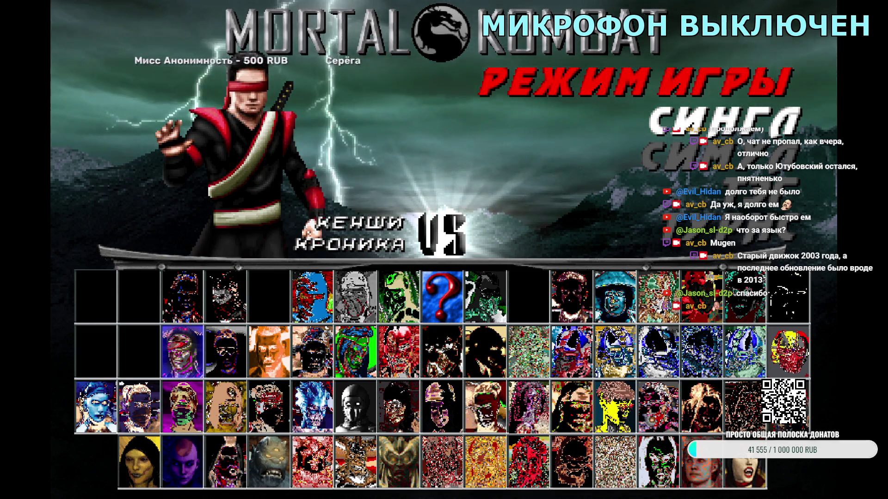
pyautogui.press('Right')
pyautogui.press('Return')
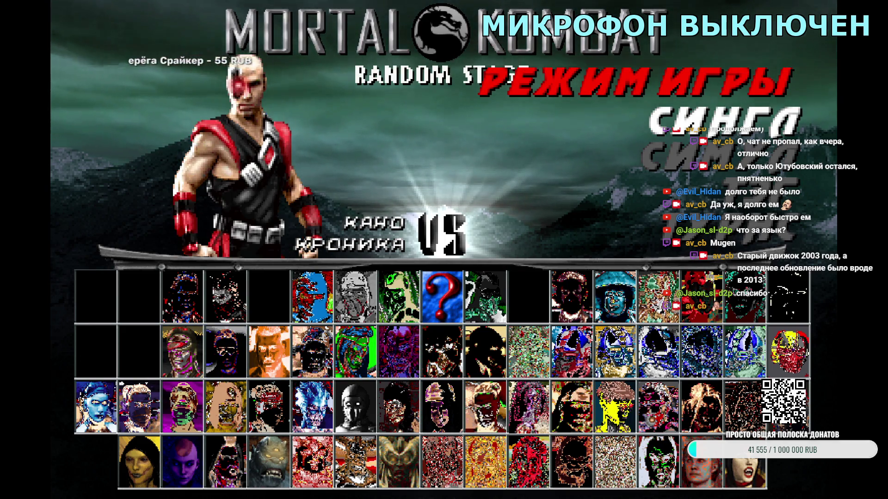
pyautogui.press('Return')
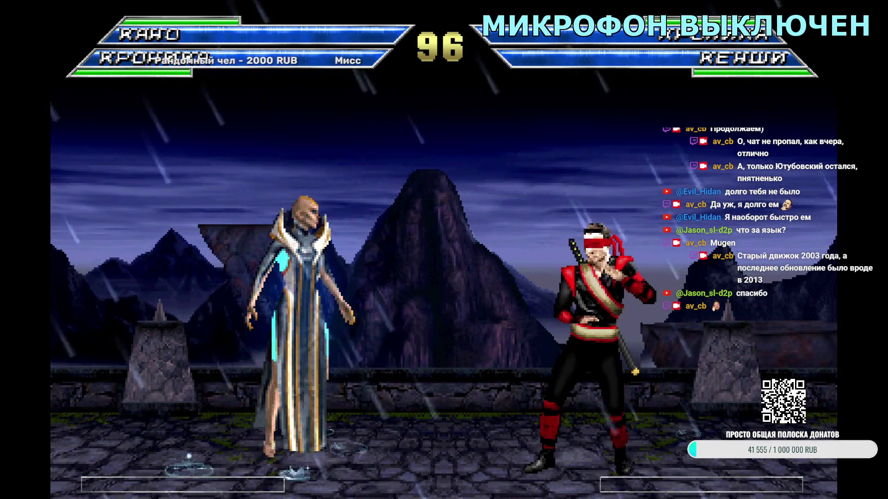
# - Leave the fight and pick Chameleon, with Chameleon and Kronika as the opponent team
pyautogui.press('Escape')
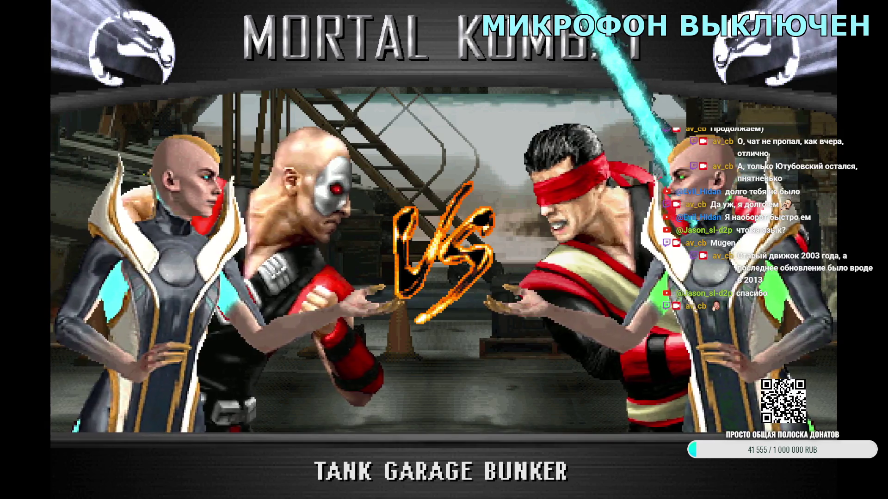
pyautogui.press('Escape')
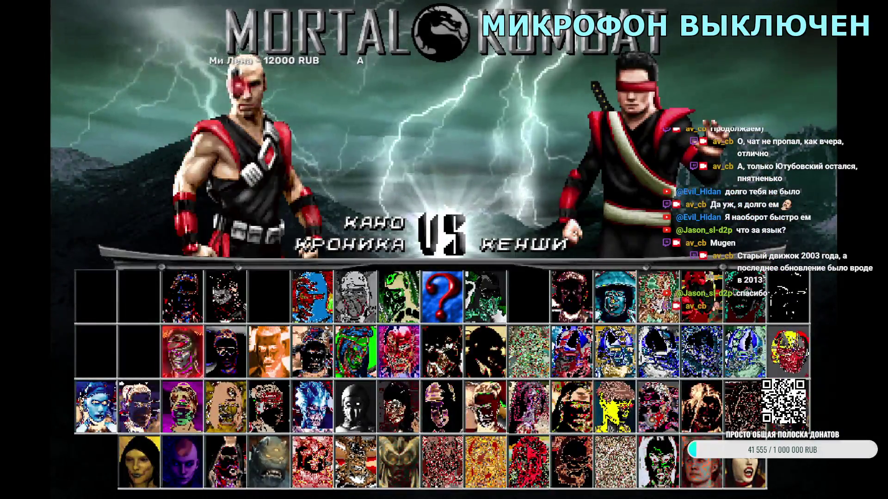
pyautogui.press('Right')
pyautogui.press('Right')
pyautogui.press('Left')
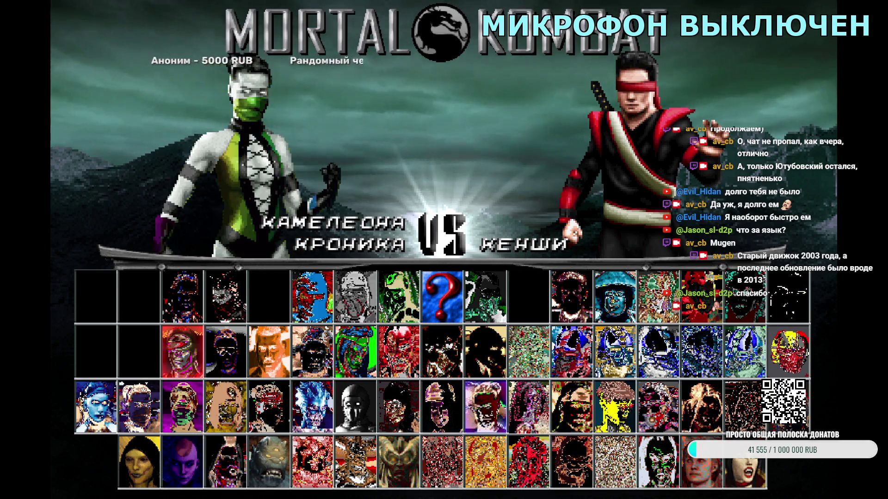
pyautogui.press('Return')
pyautogui.press('Left')
pyautogui.press('Down')
pyautogui.press('Down')
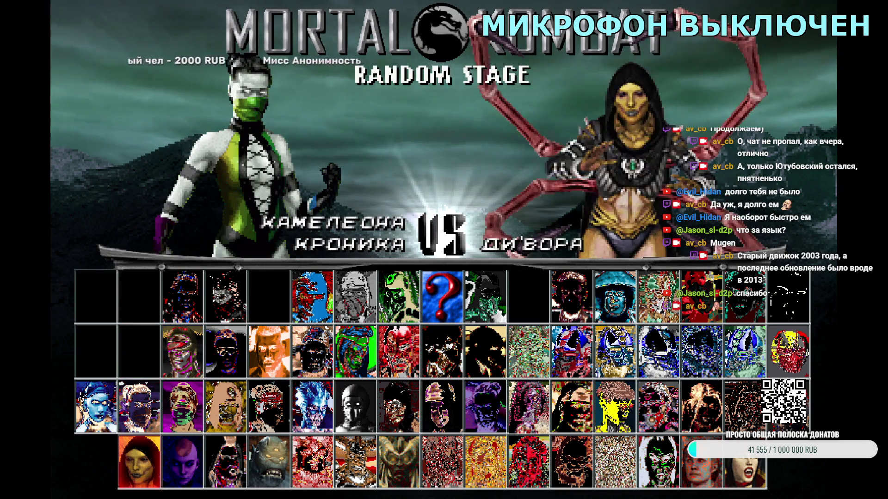
pyautogui.press('Right')
pyautogui.press('Right')
pyautogui.press('Right')
pyautogui.press('Right')
pyautogui.press('Right')
pyautogui.press('Right')
pyautogui.press('Return')
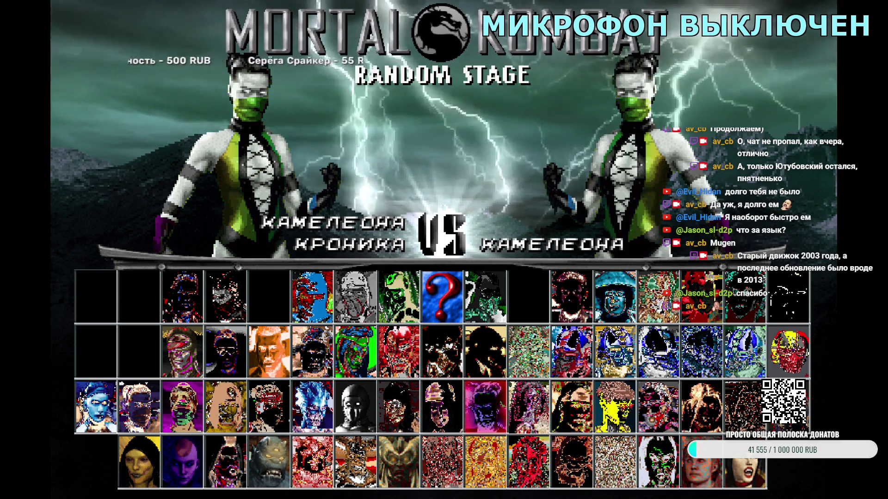
pyautogui.press('Down')
pyautogui.press('Return')
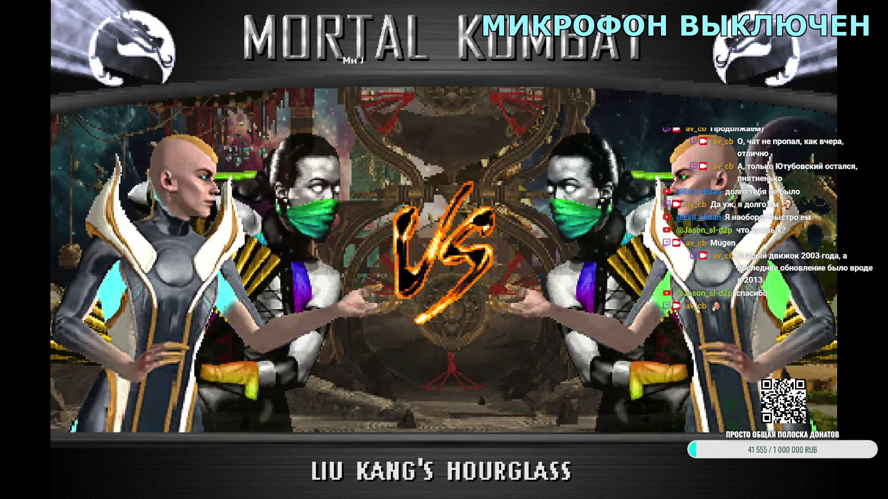
# - Pick Kintaro with Kronika against a new opponent team, start the match, then abandon it
pyautogui.press('Escape')
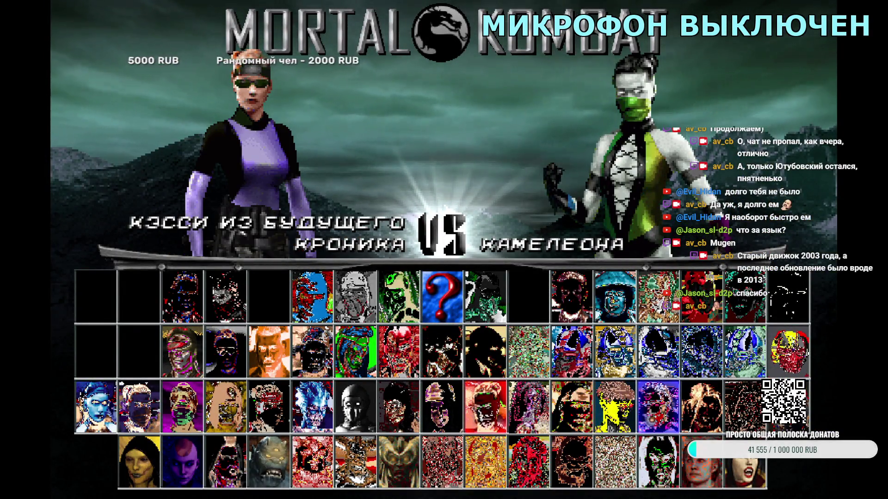
pyautogui.press('Down')
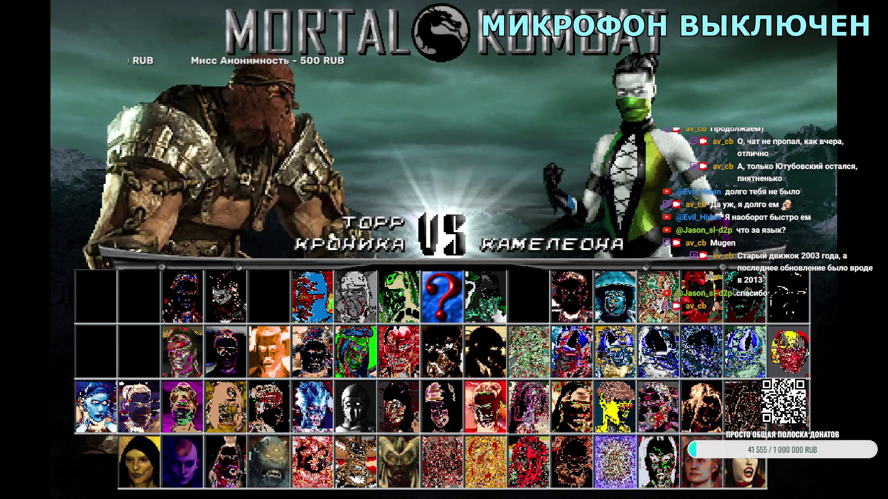
pyautogui.press('Left')
pyautogui.press('Left')
pyautogui.press('Left')
pyautogui.press('Return')
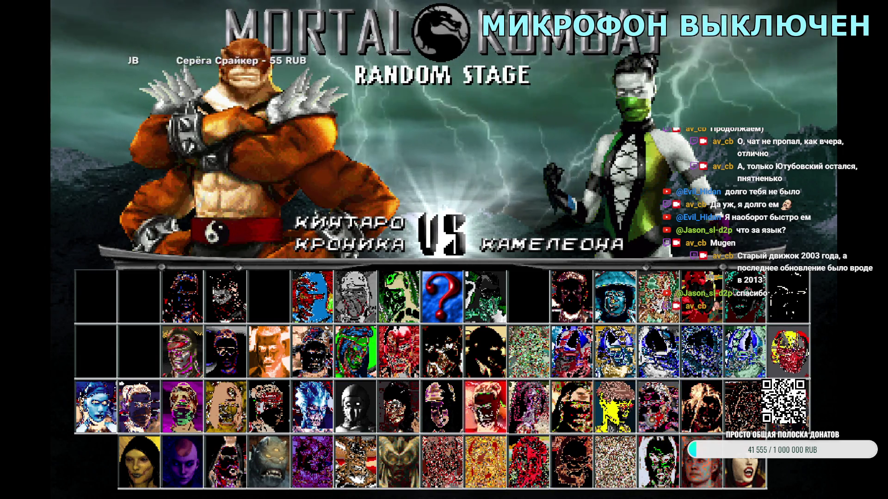
pyautogui.press('Left')
pyautogui.press('Right')
pyautogui.press('Right')
pyautogui.press('Left')
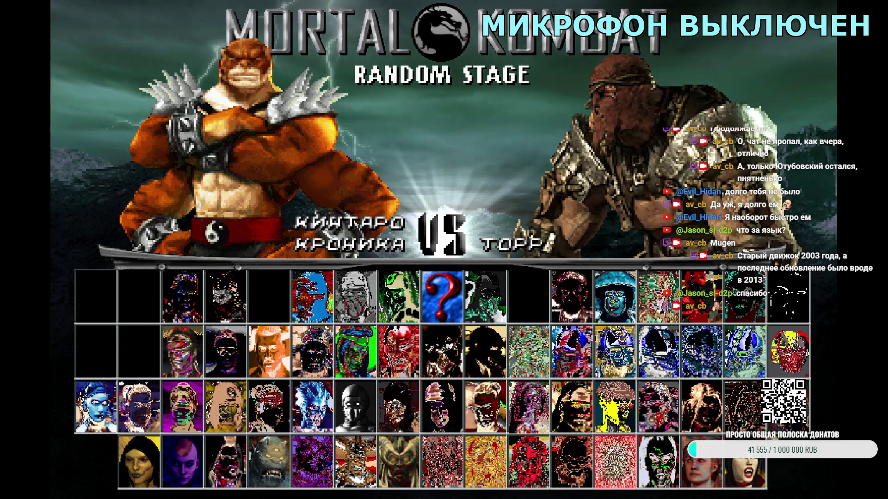
pyautogui.press('Left')
pyautogui.press('Return')
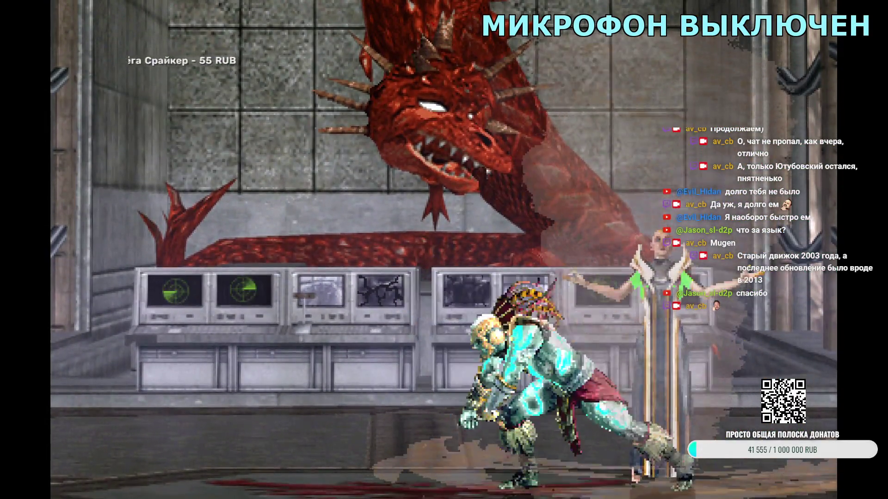
pyautogui.press('Escape')
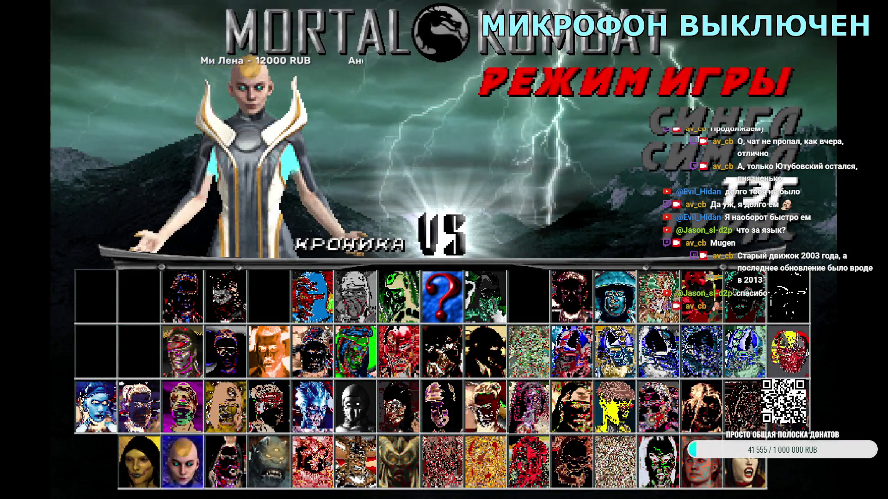
# - Confirm Kronika, pick Skarlet for the opponent team and start the match
pyautogui.press('Return')
pyautogui.press('Right')
pyautogui.press('Right')
pyautogui.press('Right')
pyautogui.press('Right')
pyautogui.press('Right')
pyautogui.press('Right')
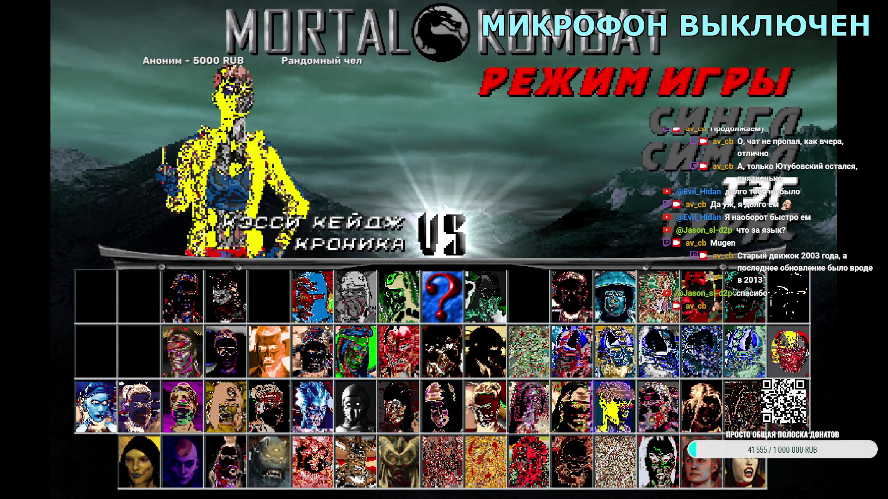
pyautogui.press('Return')
pyautogui.press('Up')
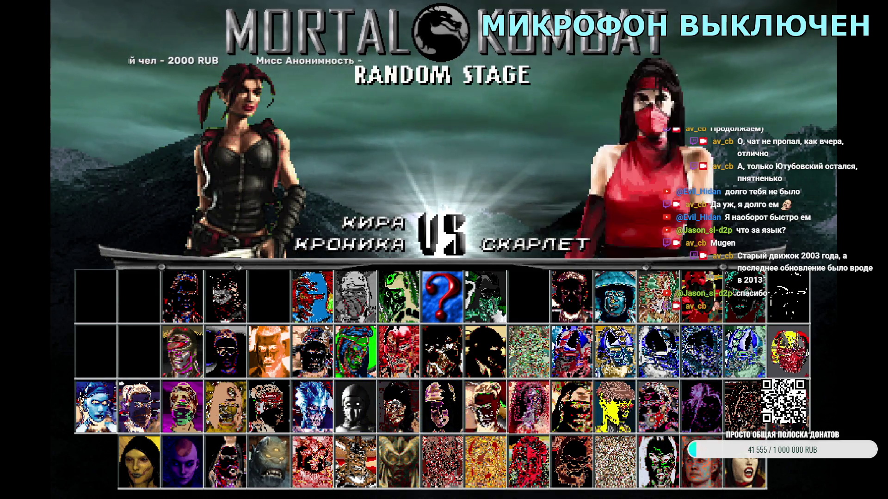
pyautogui.press('Return')
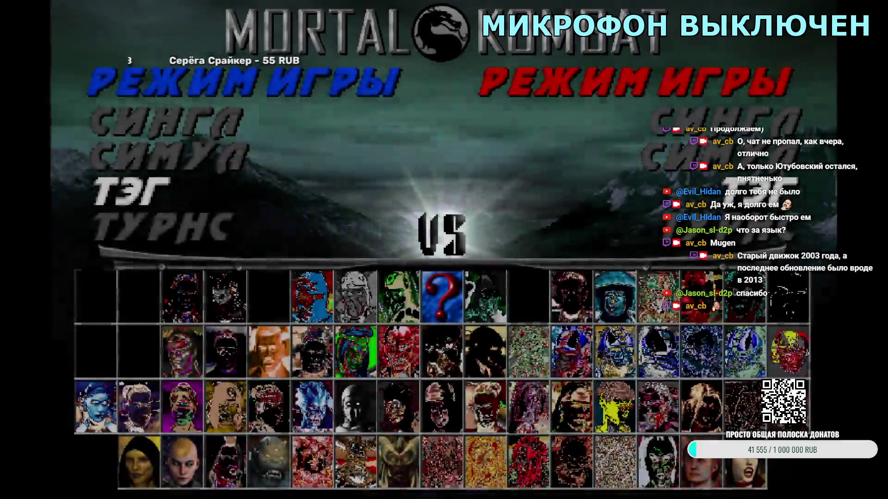
# - Choose Tag mode and pick Kotal Kahn as the first fighter
pyautogui.press('Return')
pyautogui.press('Return')
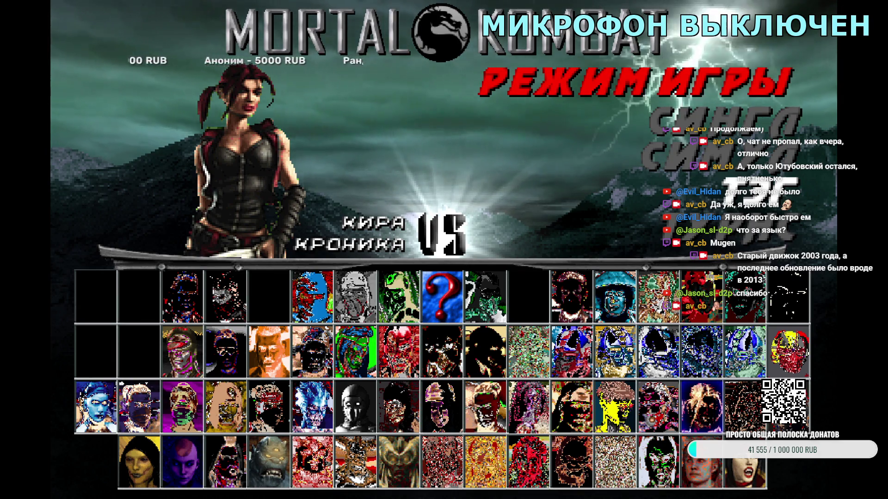
pyautogui.press('Down')
pyautogui.press('Left')
pyautogui.press('Left')
pyautogui.press('Left')
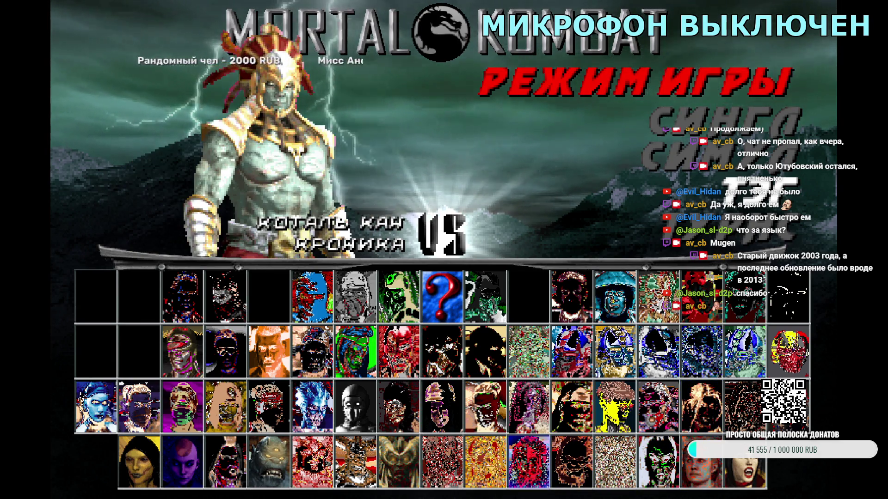
pyautogui.press('Return')
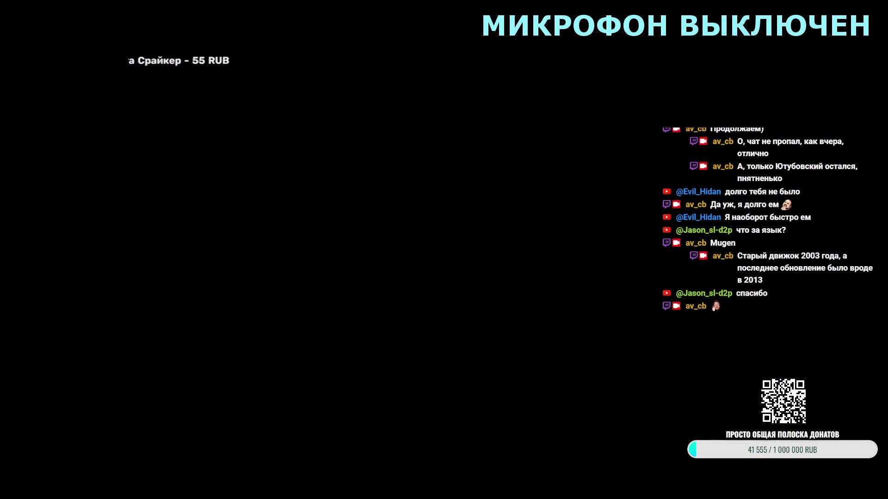
# - Open the KUNG_LAO.def project from the chars\kung_lao folder
pyautogui.click(13, 13)
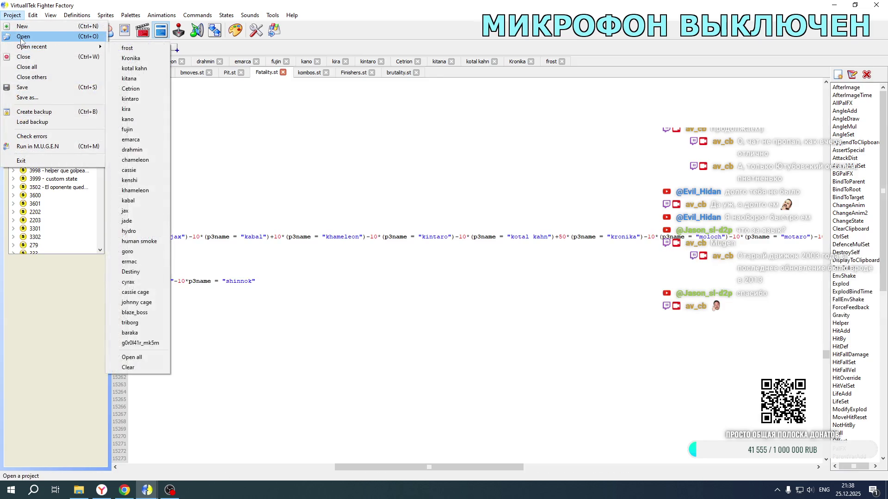
pyautogui.click(21, 31)
pyautogui.click(262, 33)
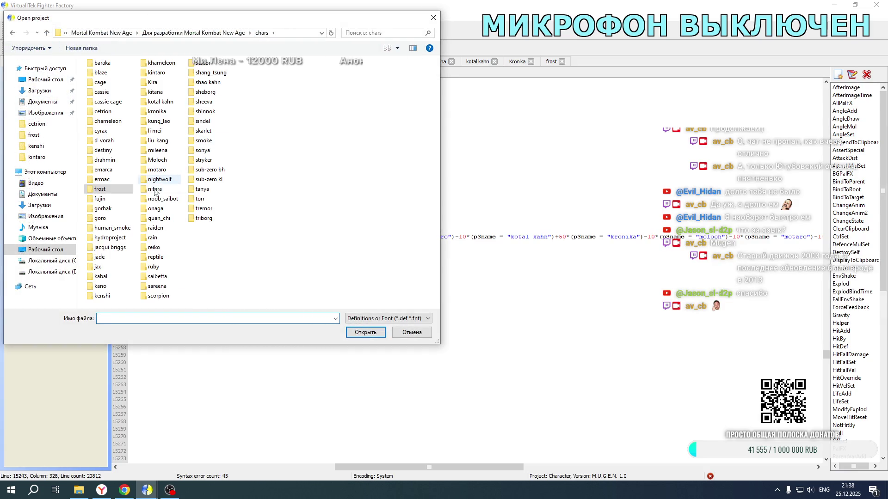
pyautogui.doubleClick(159, 120)
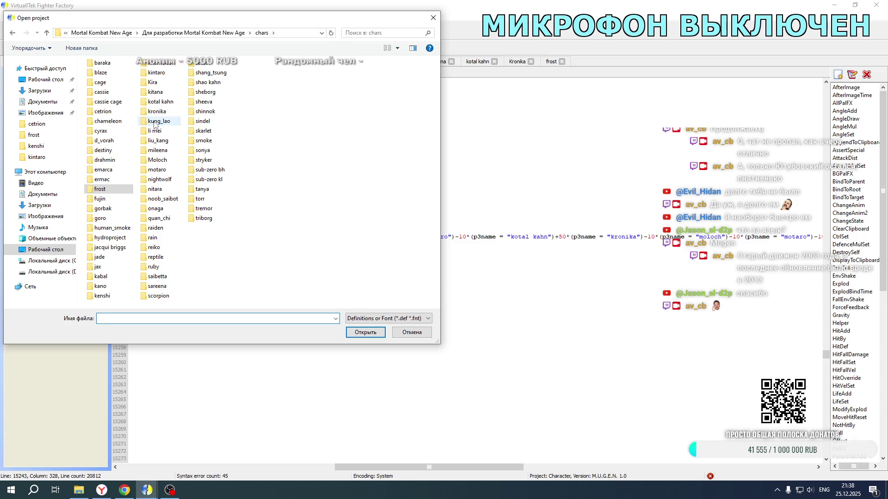
pyautogui.click(108, 76)
pyautogui.doubleClick(108, 77)
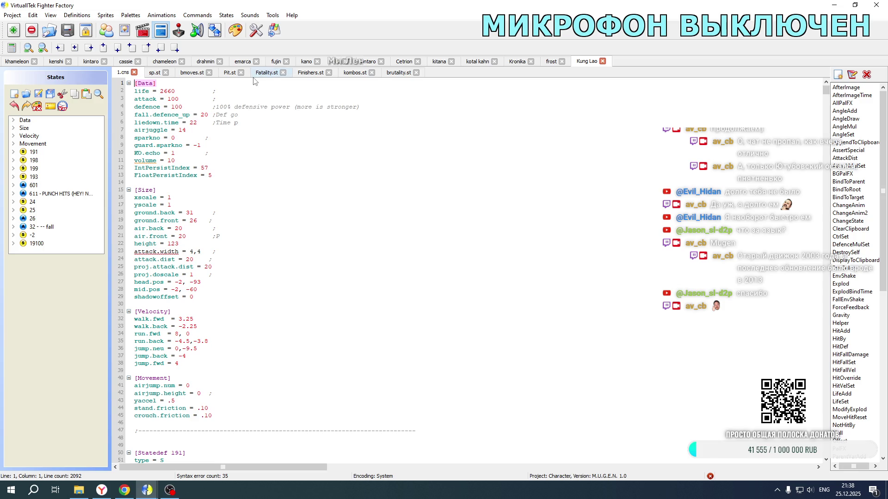
# - Jump to VS-screen state 19100 and switch to the animation editor
pyautogui.click(36, 243)
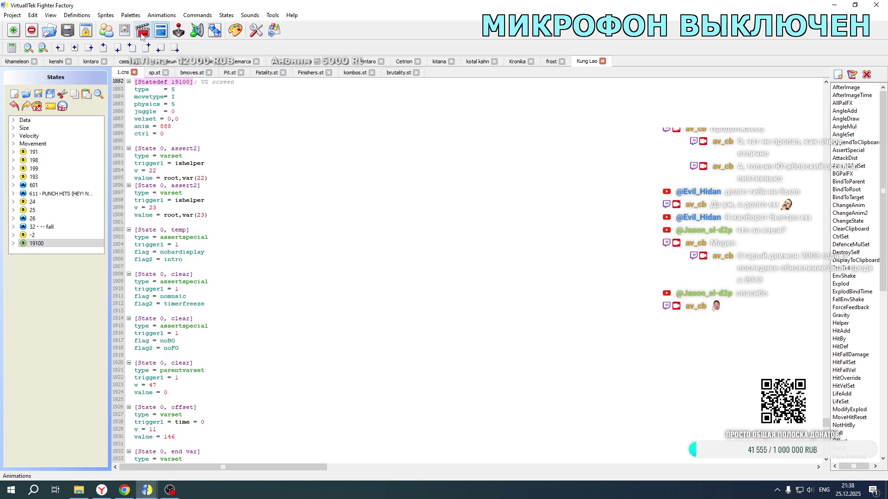
pyautogui.press('F4')
pyautogui.moveTo(36, 109); pyautogui.dragTo(86, 108)
# - View action 9200 as text and select its frame line
pyautogui.click(26, 109)
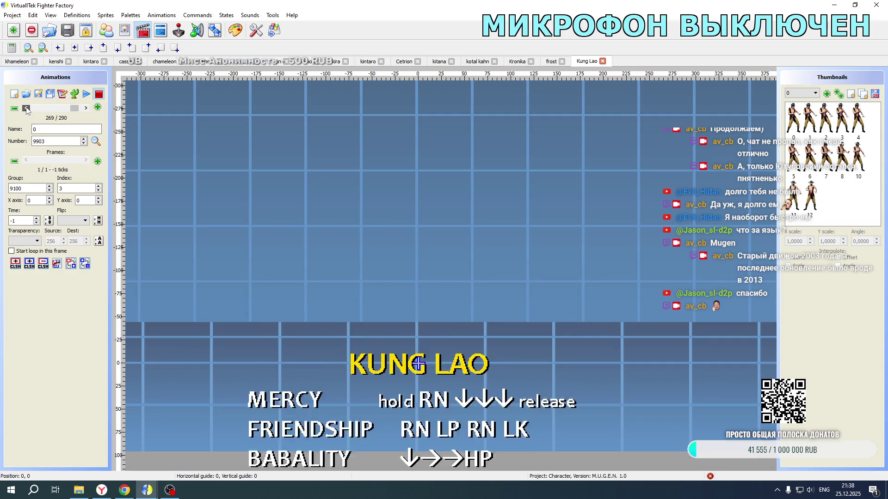
pyautogui.click(27, 108)
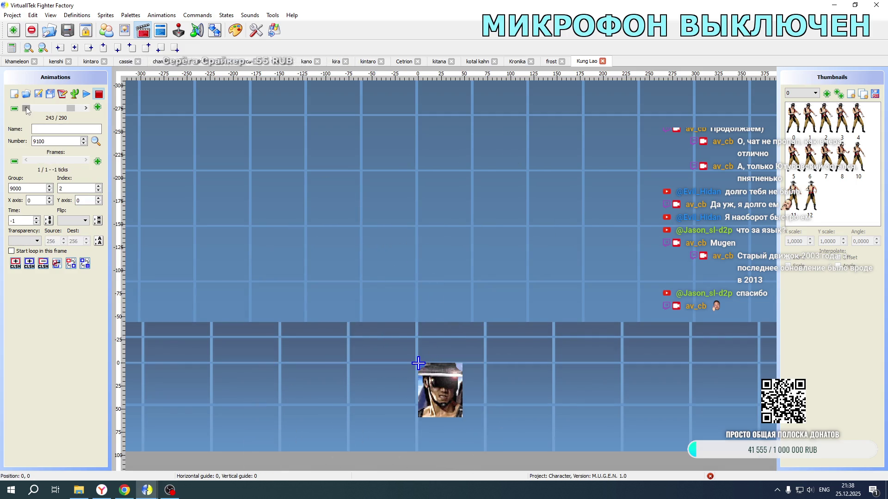
pyautogui.click(86, 108)
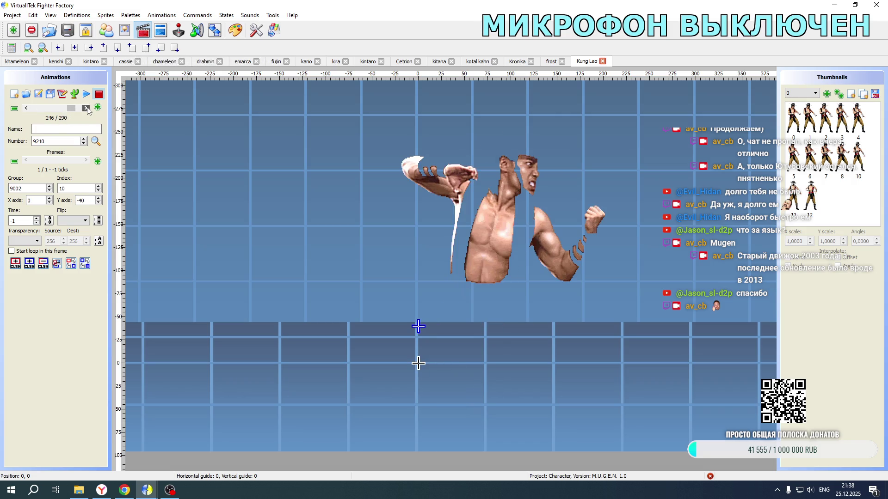
pyautogui.doubleClick(26, 108)
pyautogui.click(39, 94)
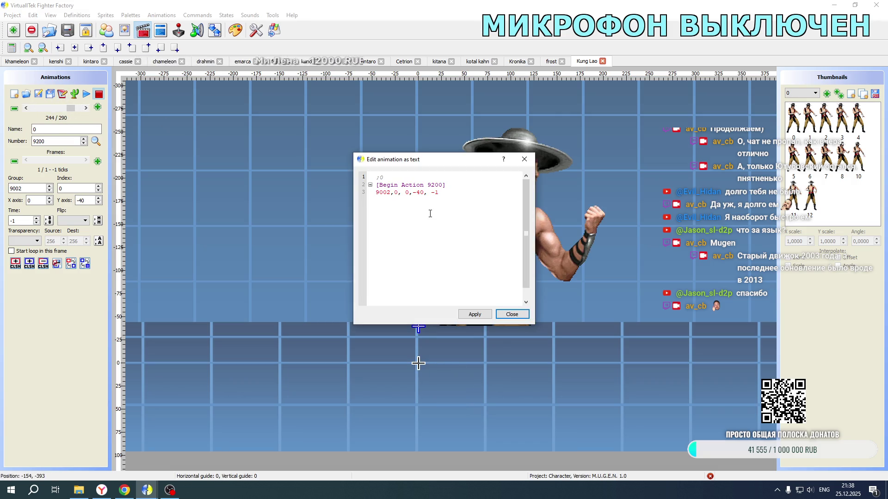
pyautogui.moveTo(442, 192); pyautogui.dragTo(336, 195)
pyautogui.hotkey('ctrl', 'c')
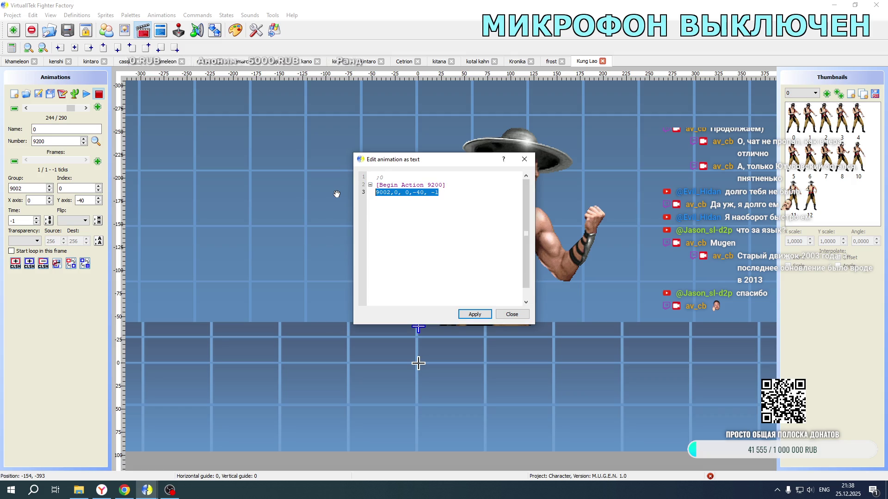
pyautogui.click(511, 315)
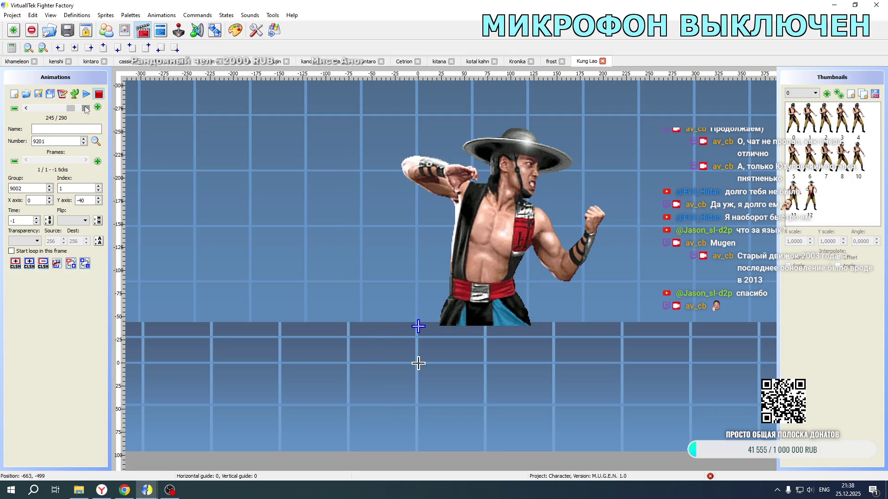
# - Give action 9210 the 9002,0 frame and mirror it horizontally
pyautogui.click(85, 108)
pyautogui.click(39, 93)
pyautogui.moveTo(447, 192); pyautogui.dragTo(349, 194)
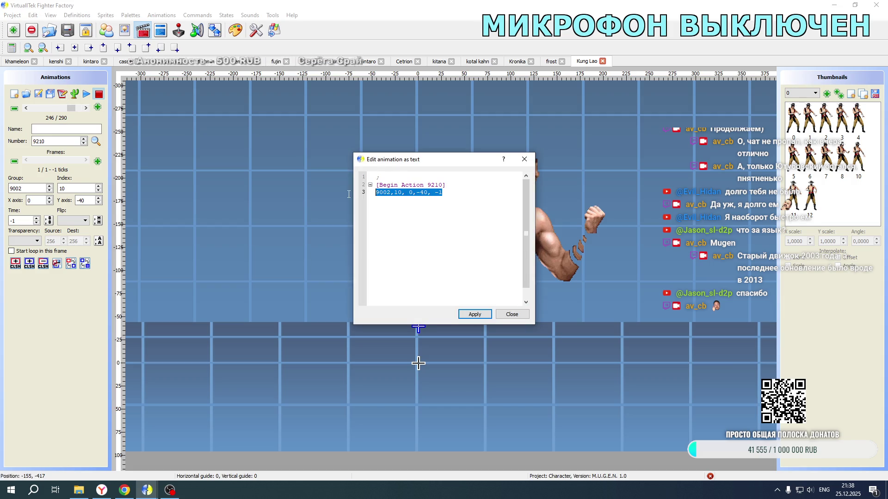
pyautogui.hotkey('ctrl', 'v')
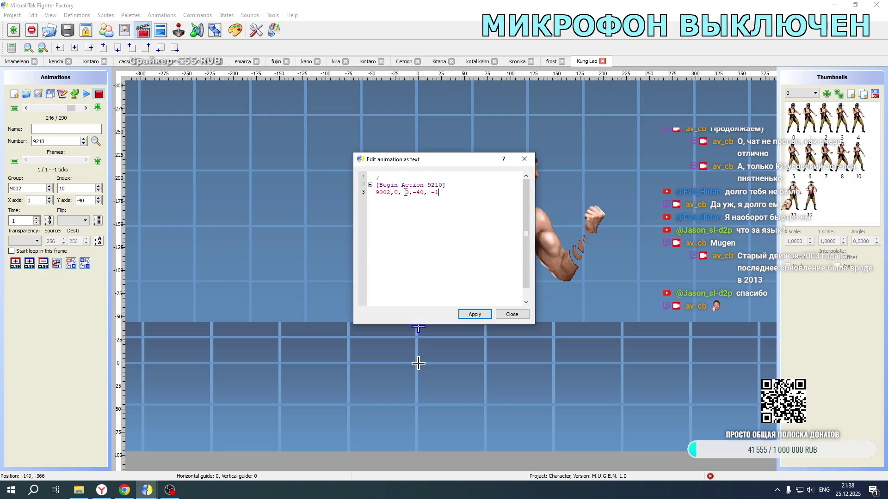
pyautogui.write('4')
pyautogui.click(475, 314)
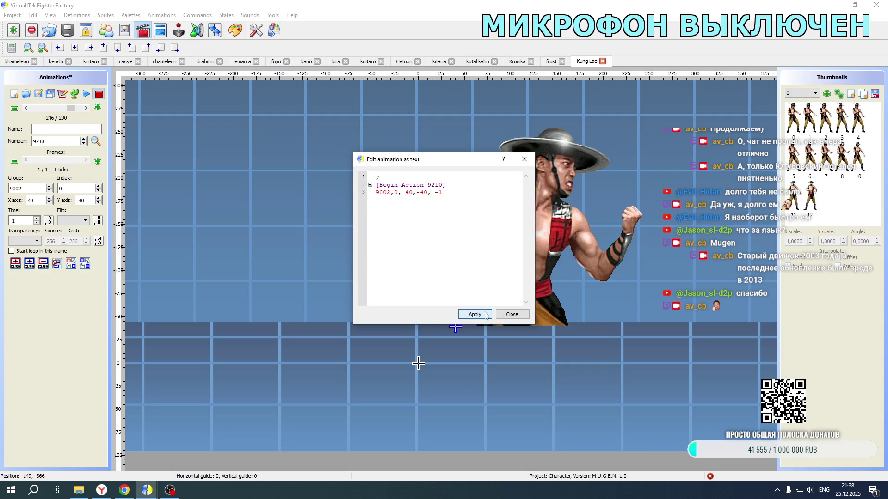
pyautogui.click(512, 314)
pyautogui.click(84, 221)
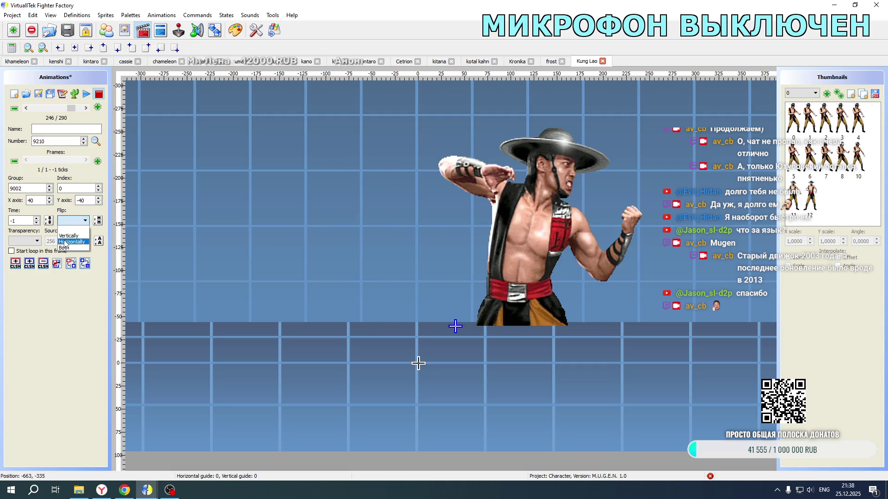
pyautogui.click(72, 234)
# - Give action 9211 the 9002 frame, mirror it horizontally, and save the animations
pyautogui.click(85, 107)
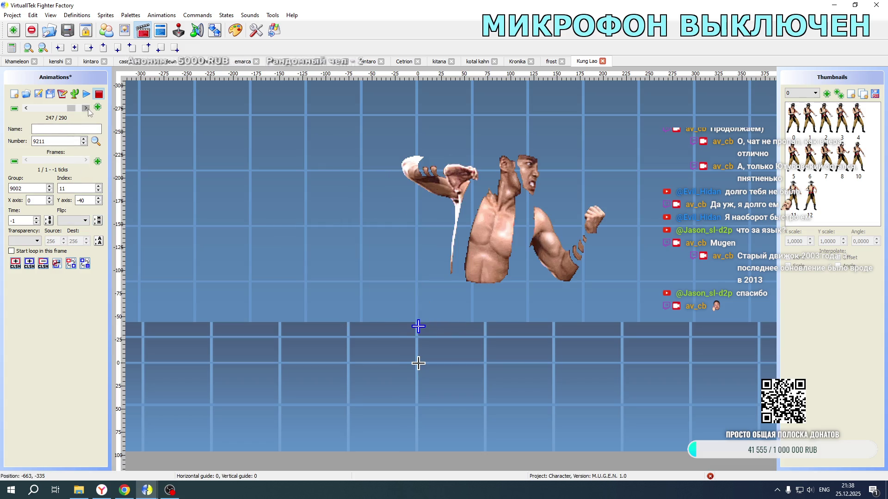
pyautogui.click(63, 93)
pyautogui.click(362, 195)
pyautogui.hotkey('ctrl', 'v')
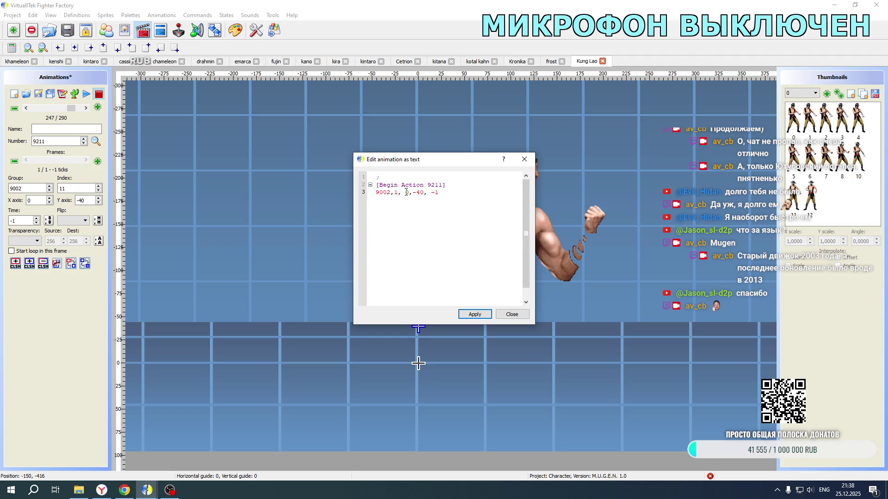
pyautogui.click(481, 314)
pyautogui.click(511, 314)
pyautogui.click(68, 221)
pyautogui.click(69, 234)
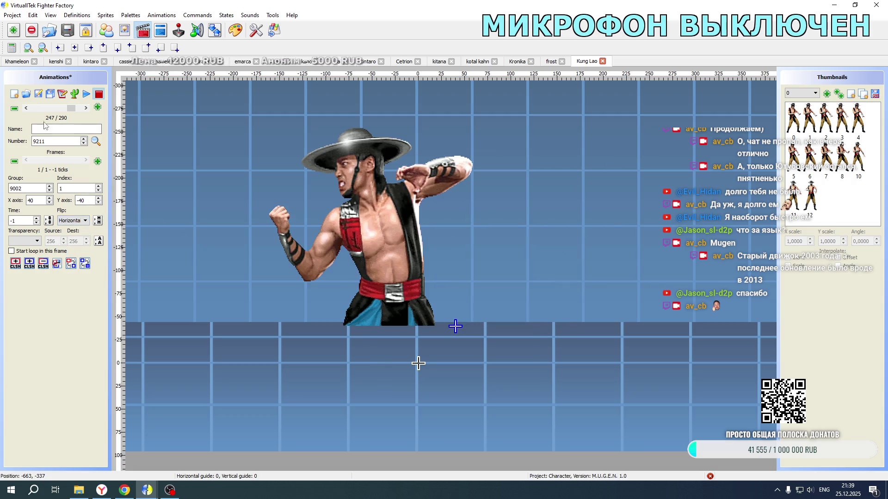
pyautogui.click(37, 95)
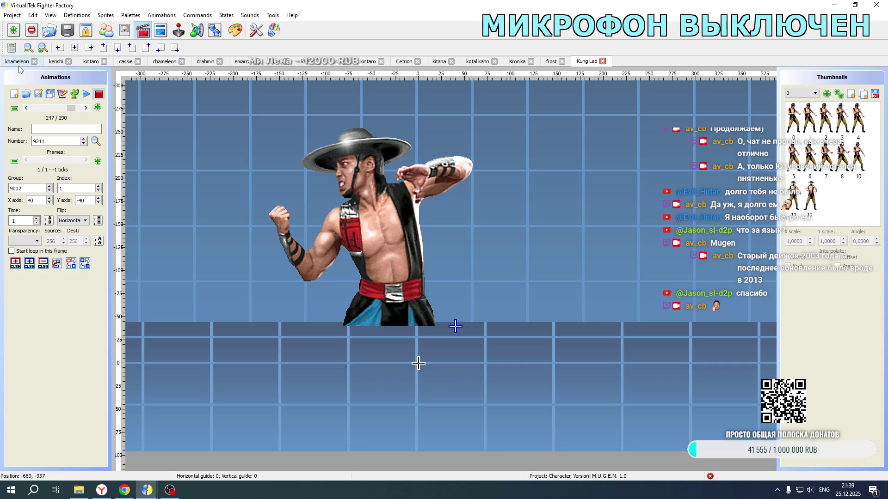
pyautogui.click(161, 33)
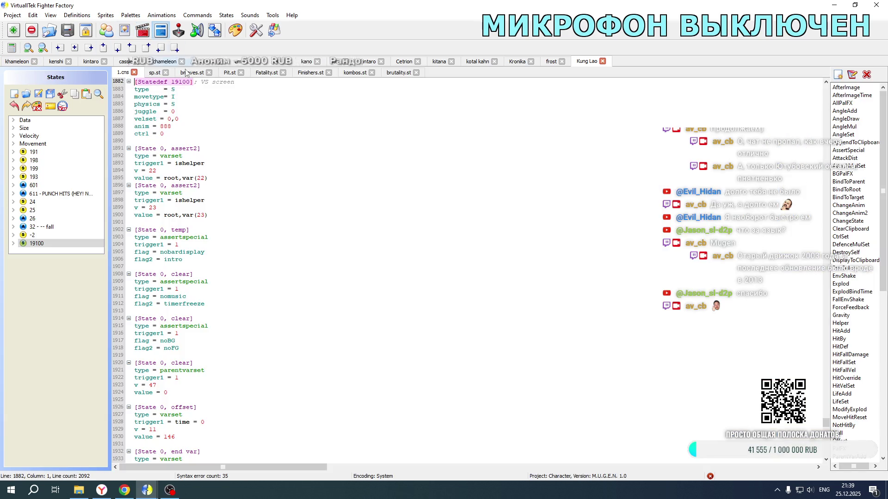
# - Duplicate the two VS-screen Explod blocks below the originals in Kung Lao's 1.cns
pyautogui.scroll(-20, 253, 248)
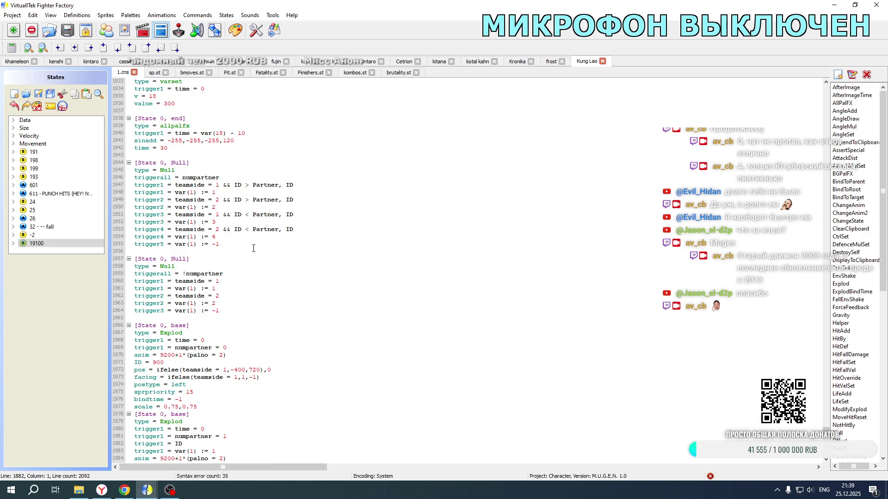
pyautogui.moveTo(205, 326)
pyautogui.mouseDown()
pyautogui.moveTo(118, 184)
pyautogui.moveTo(122, 129)
pyautogui.mouseUp()
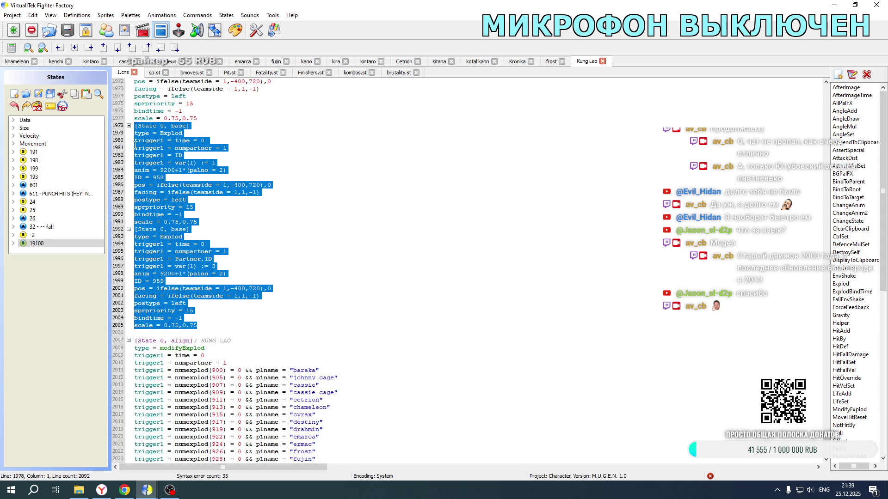
pyautogui.click(208, 326)
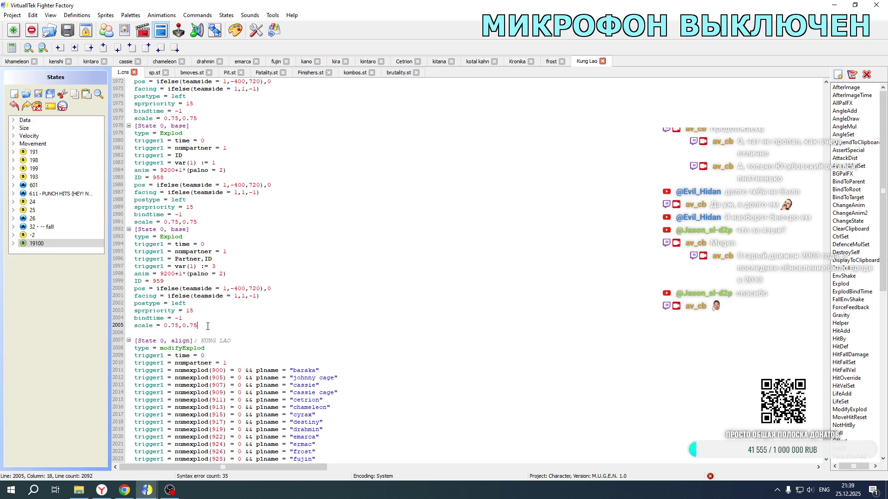
pyautogui.press('Return')
pyautogui.press('Return')
pyautogui.write('[State 0, base] type = Explod trigger1 = time = 0 trigger1 = numpartner = 1 trigger1 = ID trigger1 = var(1) := 1 anim = 9200+1*(palno = 2) ID = 958 pos = ifelse(teamside = 1,-400,720),0 facing = ifelse(teamside = 1,1,-1) postype = left sprpriority = 15 bindtime = -1 scale = 0.75,0.75 [State 0, base] type = Explod trigger1 = time = 0 trigger1 = numpartner = 1 trigger1 = Partner,ID trigger1 = var(1) := 3 anim = 9200+1*(palno = 2) ID = 959 pos = ifelse(teamside = 1,-400,720),0 facing = ifelse(teamside = 1,1,-1) postype = left sprpriority = 15 bindtime = -1 scale = 0.75,0.75')
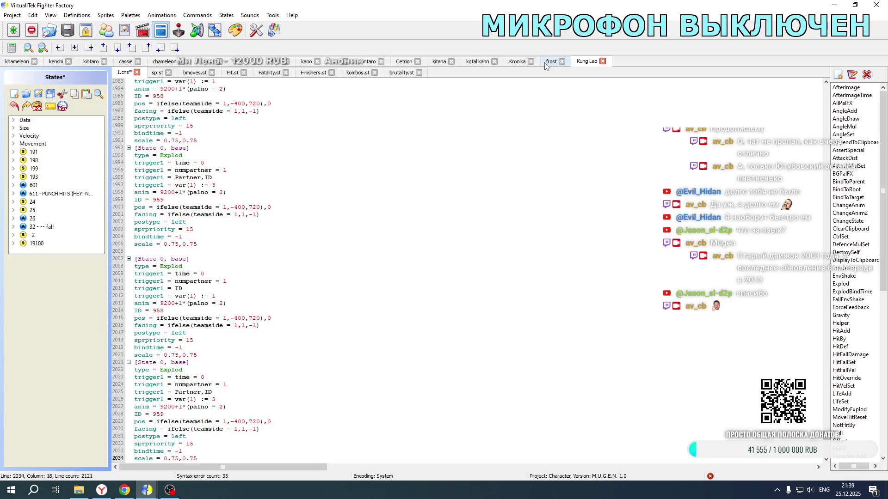
# - Renumber the copied Explods to IDs 1084 and 1085, then select Kronika's teamside and facing triggers
pyautogui.click(517, 64)
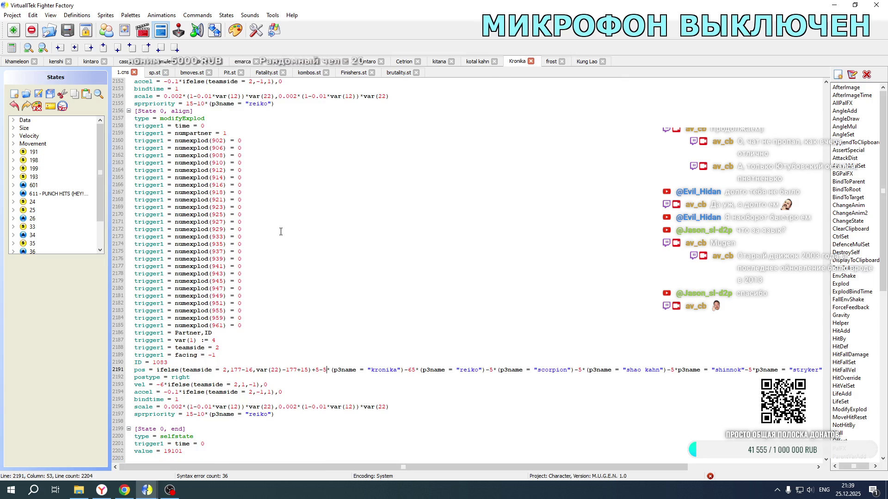
pyautogui.click(586, 62)
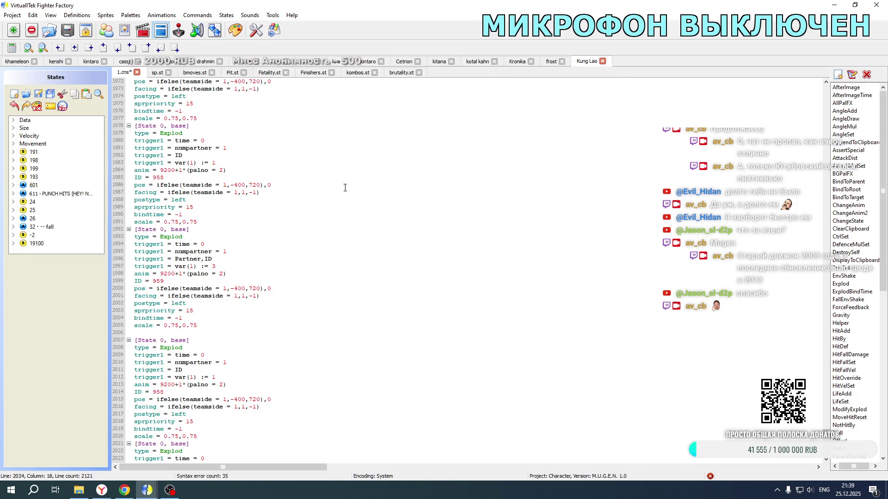
pyautogui.scroll(-5, 193, 267)
pyautogui.click(154, 281)
pyautogui.write('1084')
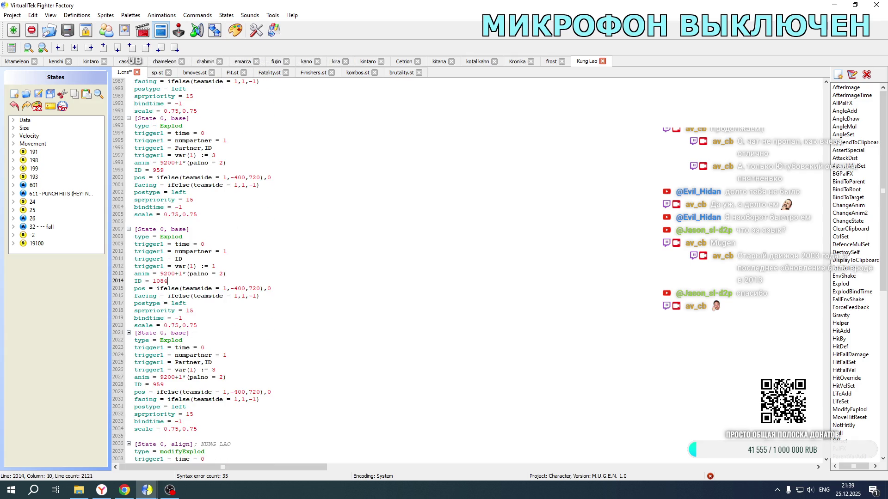
pyautogui.moveTo(152, 385); pyautogui.dragTo(167, 385)
pyautogui.write('108')
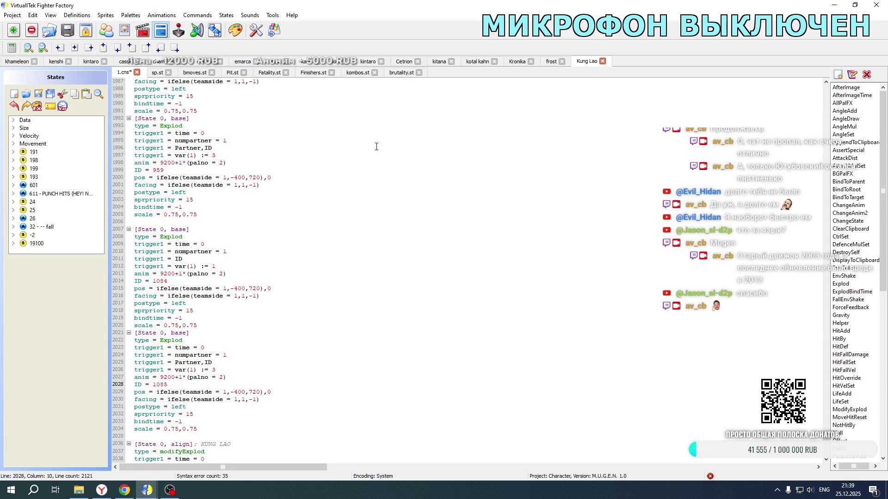
pyautogui.click(517, 61)
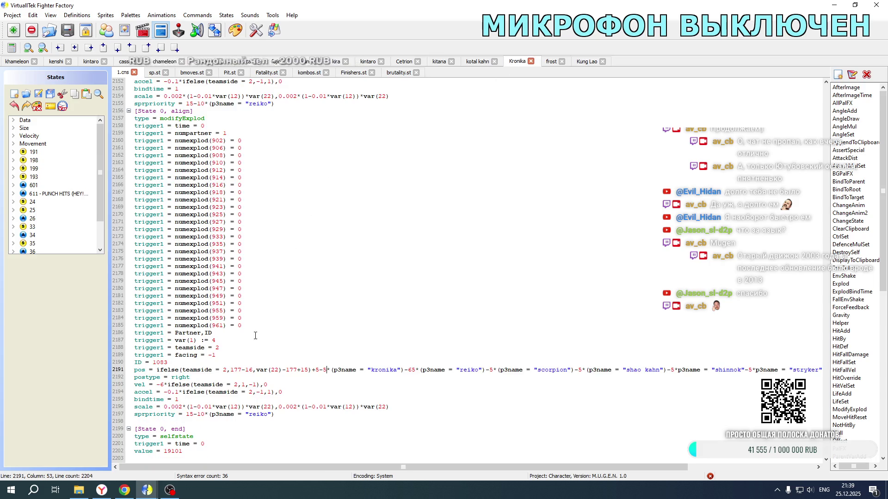
pyautogui.hotkey('shift', 'Up')
pyautogui.hotkey('shift', 'Up')
pyautogui.hotkey('ctrl', 'c')
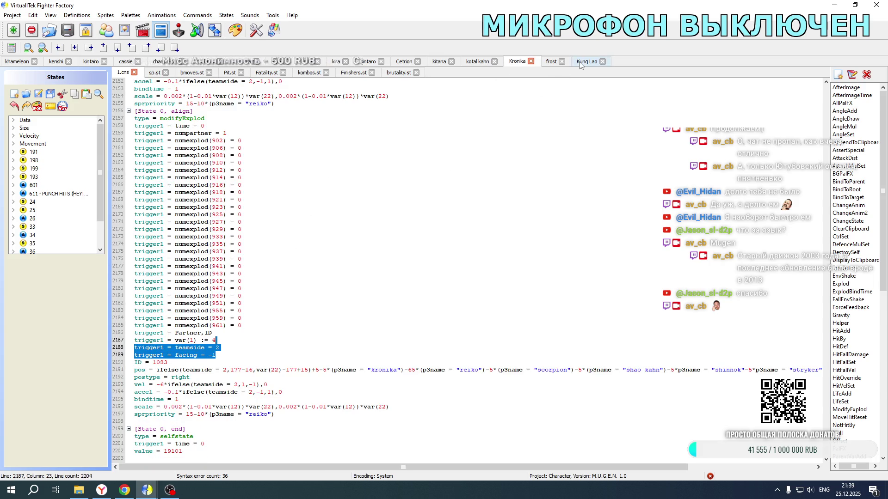
# - Paste teamside and facing triggers into the last three Explods in Kung Lao's code
pyautogui.click(581, 62)
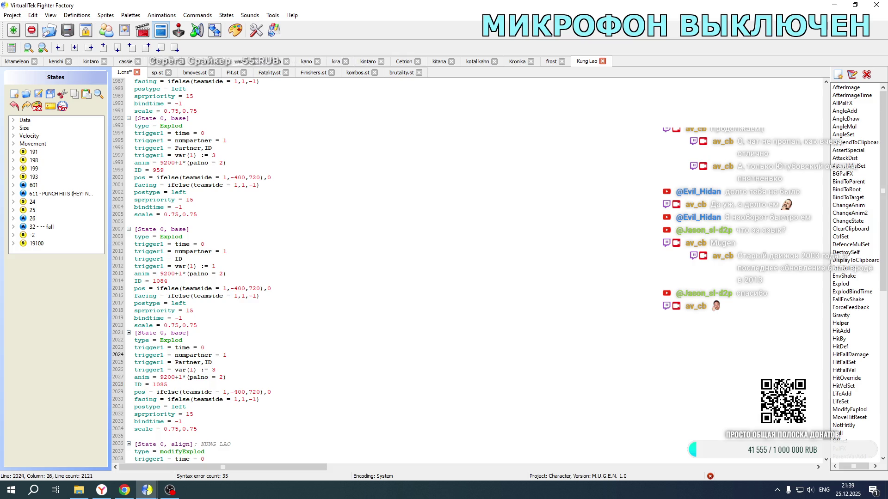
pyautogui.hotkey('ctrl', 'v')
pyautogui.click(236, 252)
pyautogui.hotkey('ctrl', 'v')
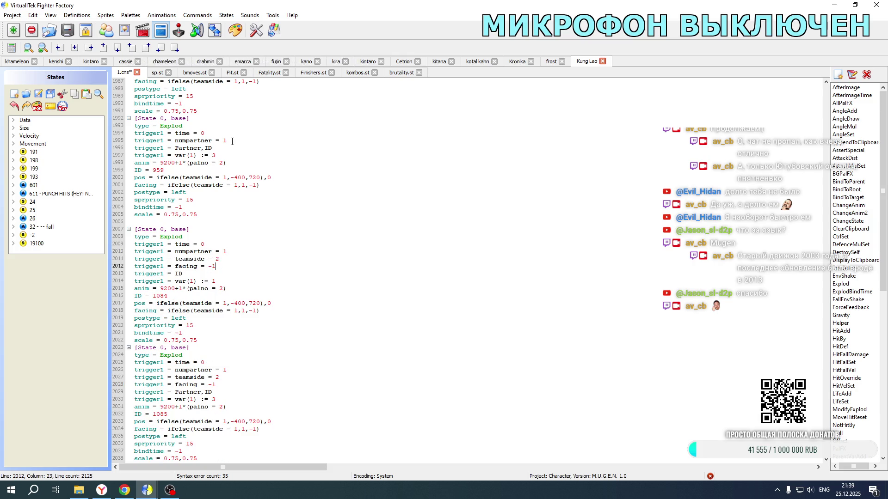
pyautogui.click(231, 141)
pyautogui.hotkey('ctrl', 'v')
# - Set teamside 1 and facing 1 on the original Explod, and add the triggers to the first Explod
pyautogui.doubleClick(217, 148)
pyautogui.write('1')
pyautogui.doubleClick(213, 155)
pyautogui.write('1')
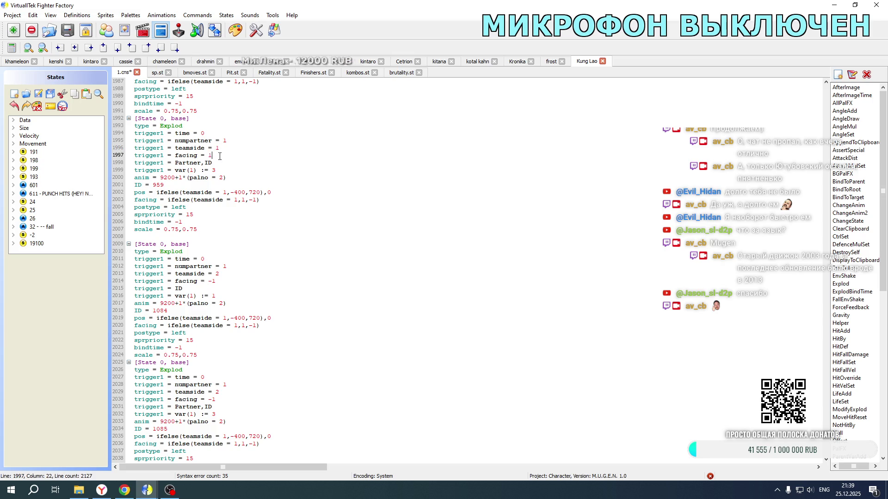
pyautogui.scroll(6, 231, 179)
pyautogui.click(228, 172)
pyautogui.hotkey('ctrl', 'v')
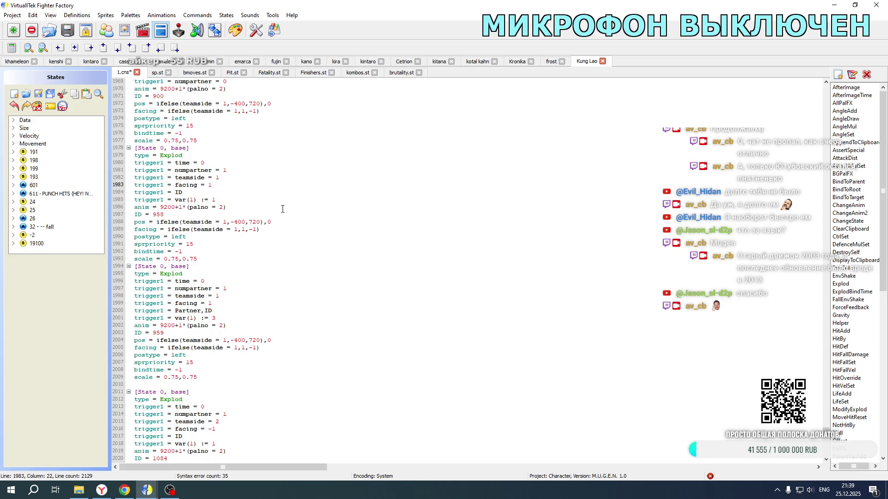
pyautogui.scroll(-10, 240, 197)
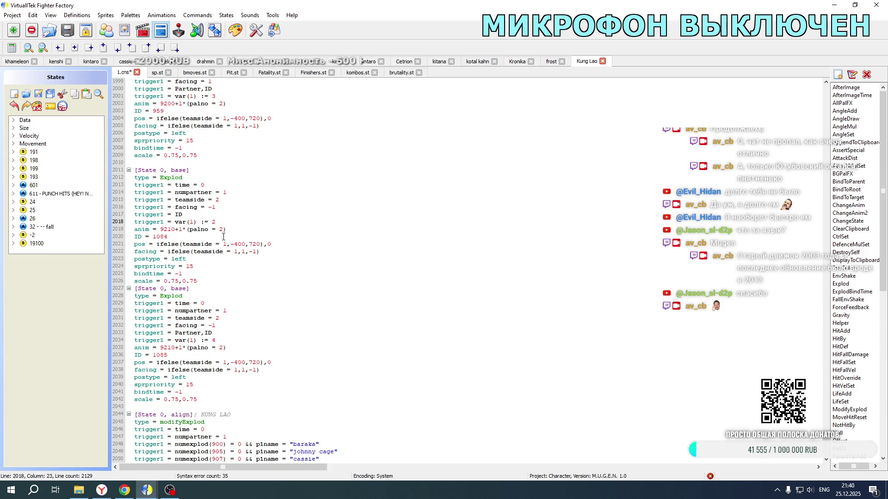
# - Change teamside = 1 to 2 in the copied Explods' pos and facing ifelse lines
pyautogui.write('2')
pyautogui.doubleClick(225, 362)
pyautogui.write('2')
pyautogui.click(237, 370)
pyautogui.doubleClick(237, 370)
pyautogui.write('2')
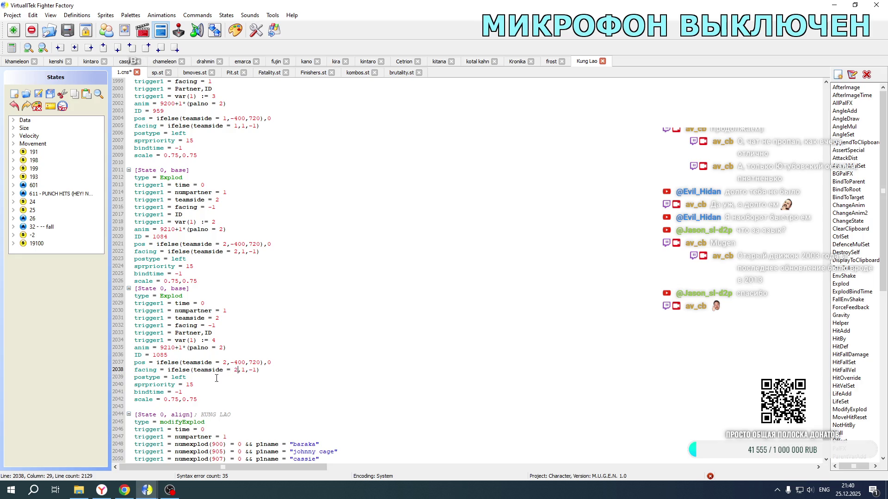
# - Switch postype from left to right in both copied Explods and select the alignment block
pyautogui.moveTo(171, 377); pyautogui.dragTo(188, 377)
pyautogui.write('right')
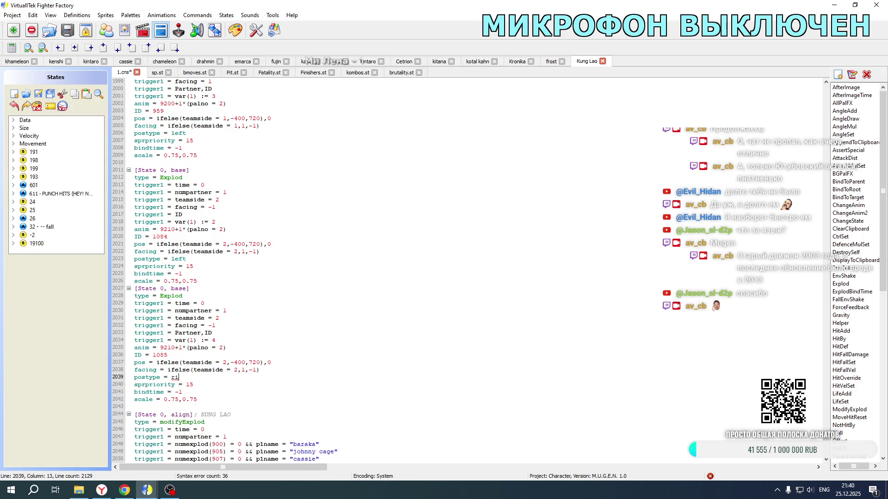
pyautogui.moveTo(171, 259); pyautogui.dragTo(193, 259)
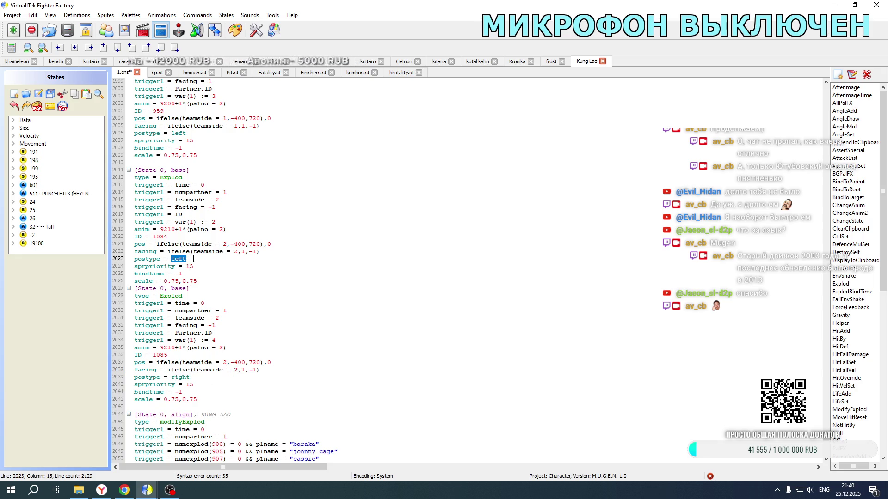
pyautogui.write('right')
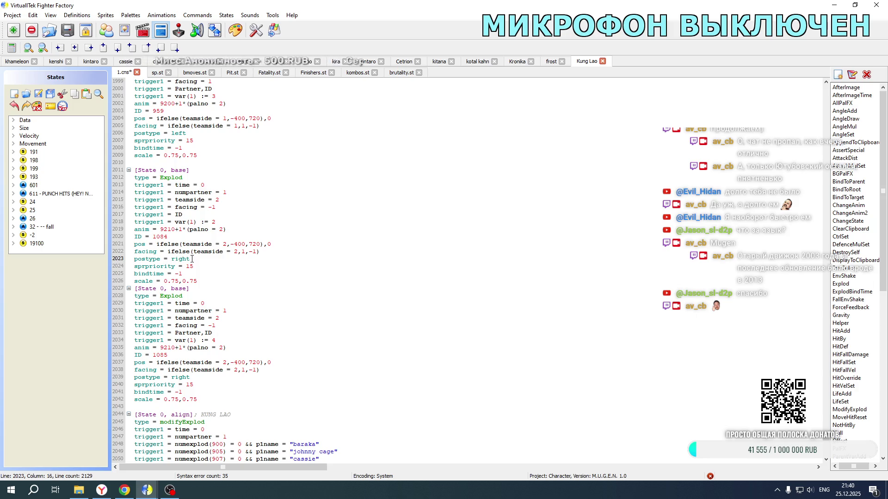
pyautogui.scroll(-13, 193, 259)
pyautogui.moveTo(135, 126)
pyautogui.mouseDown()
pyautogui.moveTo(194, 132)
pyautogui.moveTo(240, 388)
pyautogui.moveTo(243, 469)
pyautogui.moveTo(278, 366)
pyautogui.moveTo(314, 422)
pyautogui.mouseUp()
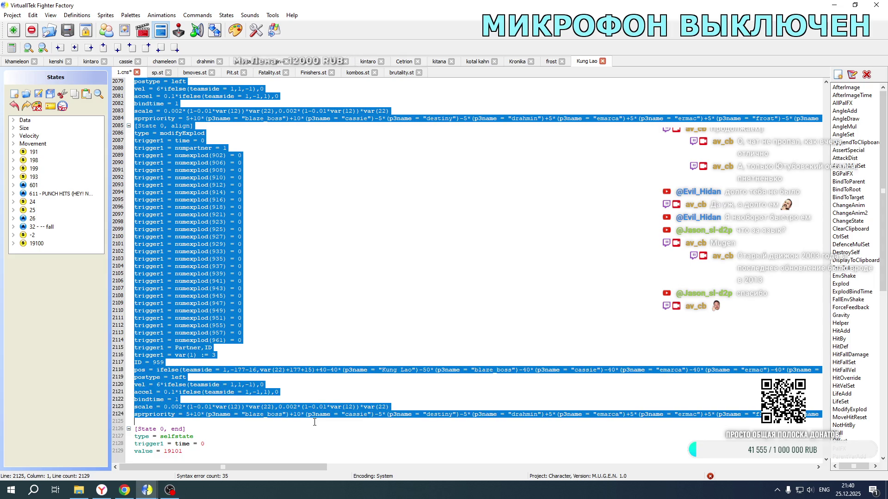
# - Paste the alignment states below the originals and add teamside 2 / facing -1 triggers to the first block
pyautogui.hotkey('ctrl', 'v')
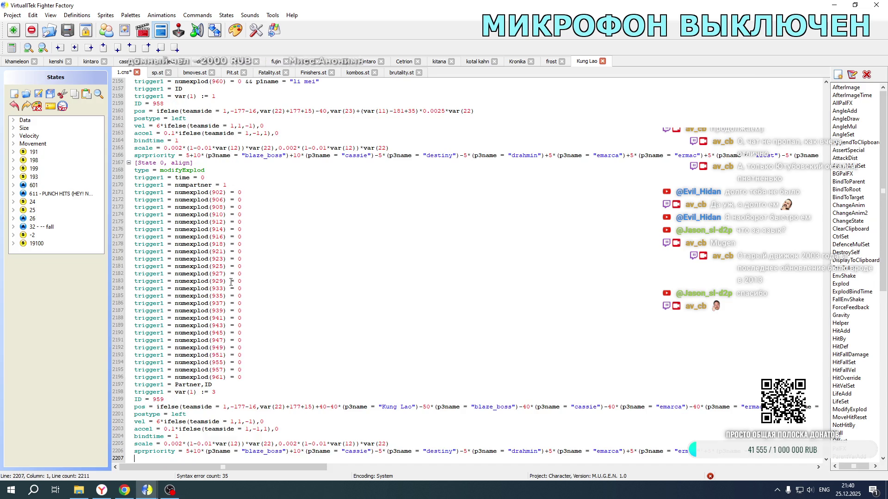
pyautogui.scroll(20, 231, 282)
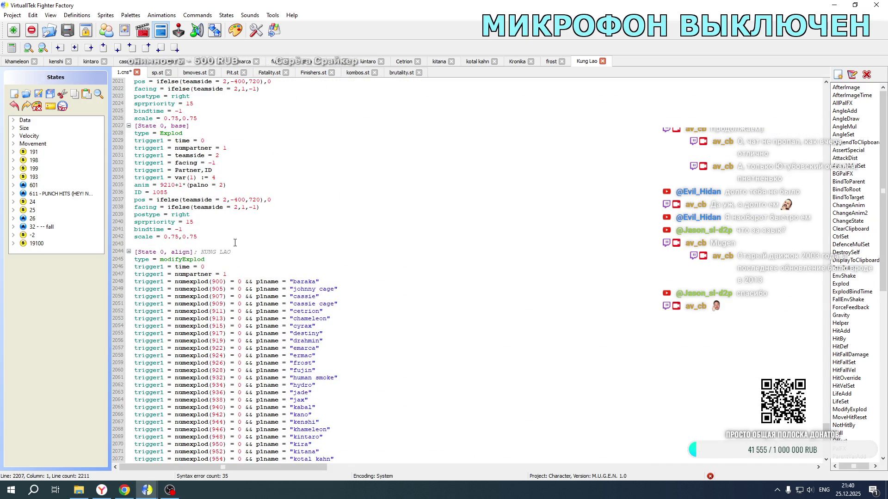
pyautogui.moveTo(224, 164); pyautogui.dragTo(227, 148)
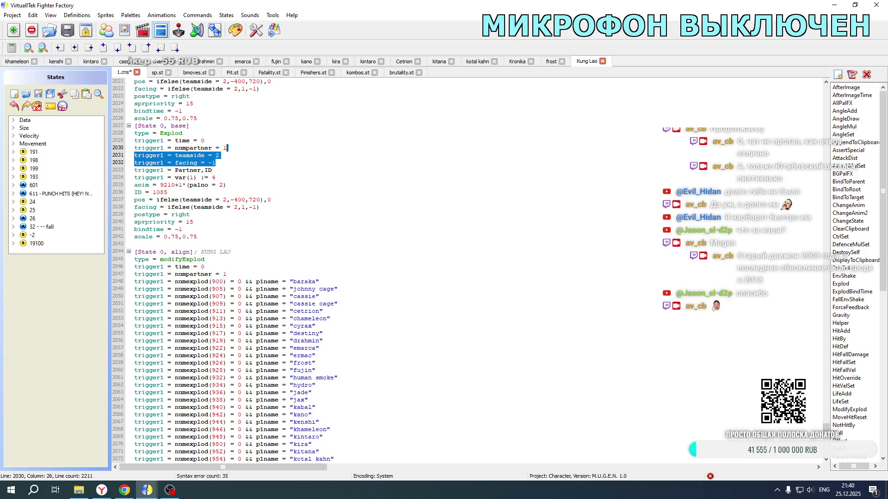
pyautogui.scroll(-13, 249, 197)
pyautogui.click(224, 199)
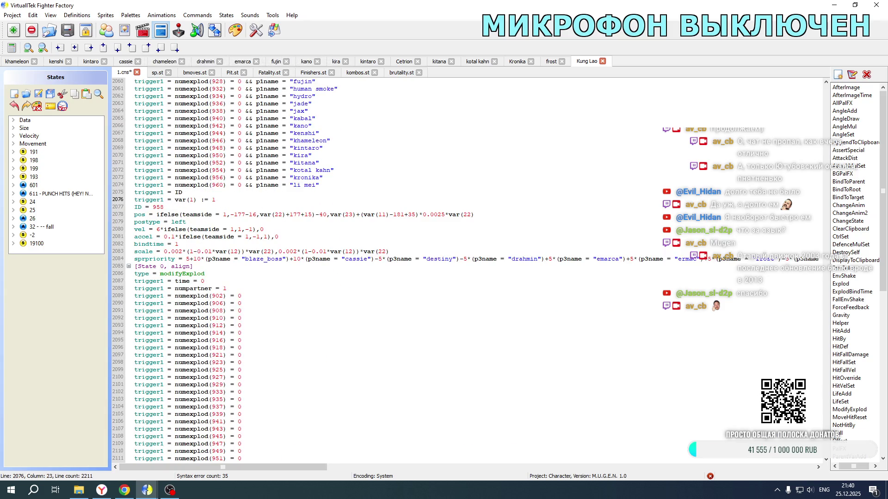
pyautogui.hotkey('ctrl', 'v')
pyautogui.moveTo(208, 214); pyautogui.dragTo(221, 214)
# - Add the teamside and facing triggers to the next two copied blocks
pyautogui.scroll(-11, 220, 215)
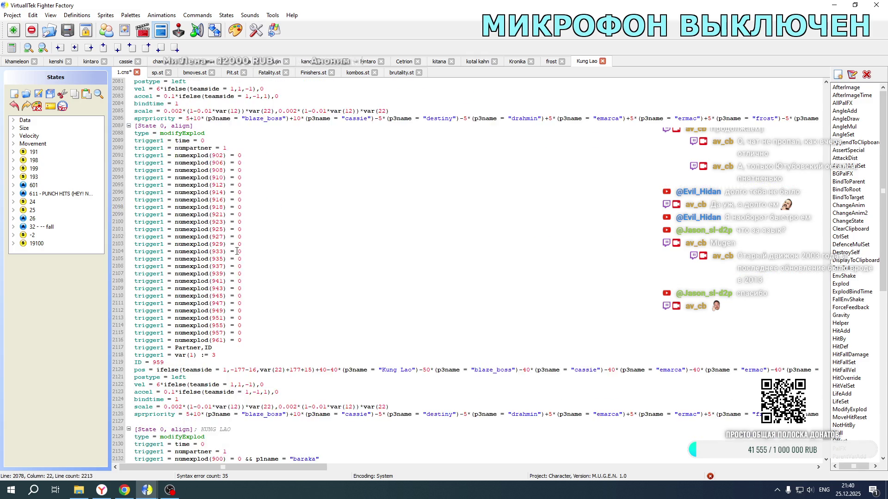
pyautogui.click(216, 267)
pyautogui.hotkey('ctrl', 'v')
pyautogui.click(213, 281)
pyautogui.scroll(-14, 222, 284)
pyautogui.click(222, 284)
pyautogui.hotkey('ctrl', 'v')
# - Add the teamside and facing triggers to the last copied block beside its var(1) check
pyautogui.scroll(-8, 222, 284)
pyautogui.click(215, 103)
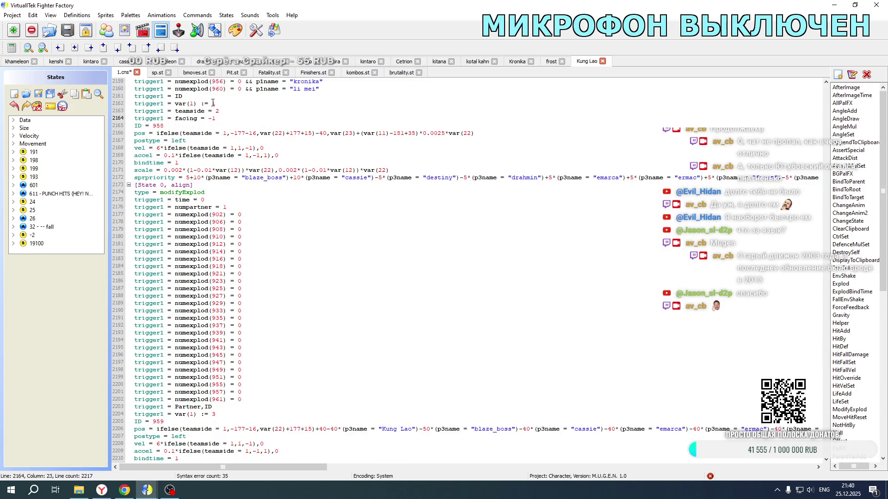
pyautogui.scroll(-3, 223, 303)
pyautogui.click(217, 357)
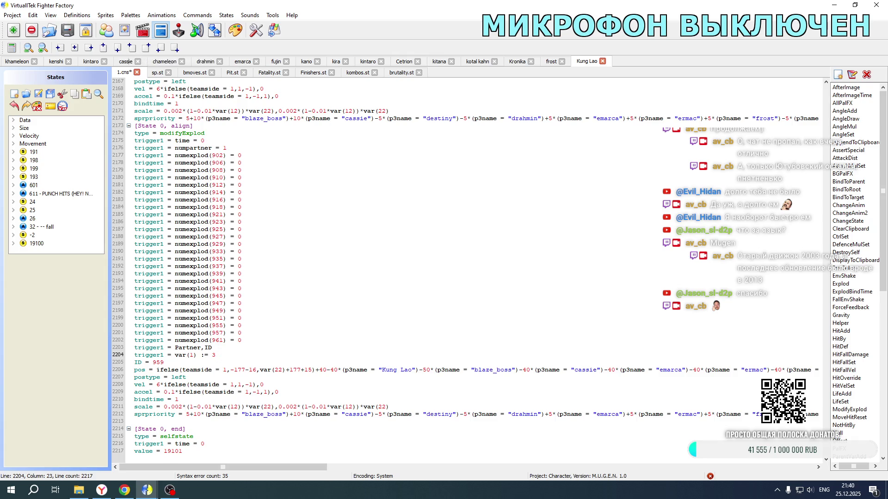
pyautogui.hotkey('ctrl', 'v')
pyautogui.click(214, 356)
pyautogui.click(214, 356)
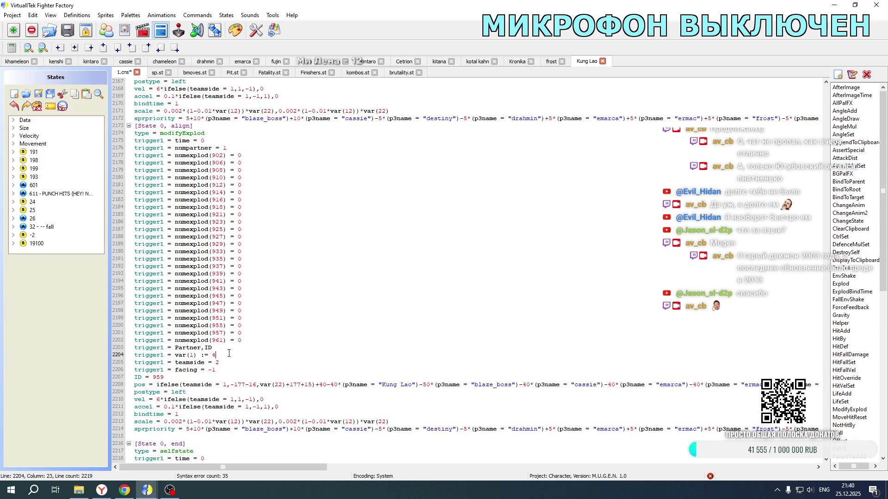
pyautogui.scroll(8, 231, 350)
# - Renumber the two copied alignment states to IDs 1084 and 1085
pyautogui.doubleClick(158, 244)
pyautogui.write('959')
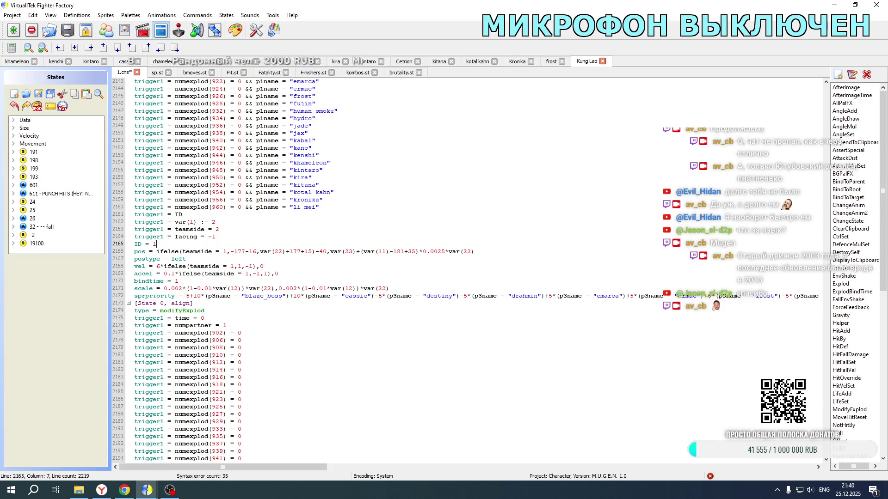
pyautogui.scroll(-8, 241, 248)
pyautogui.scroll(-1, 241, 248)
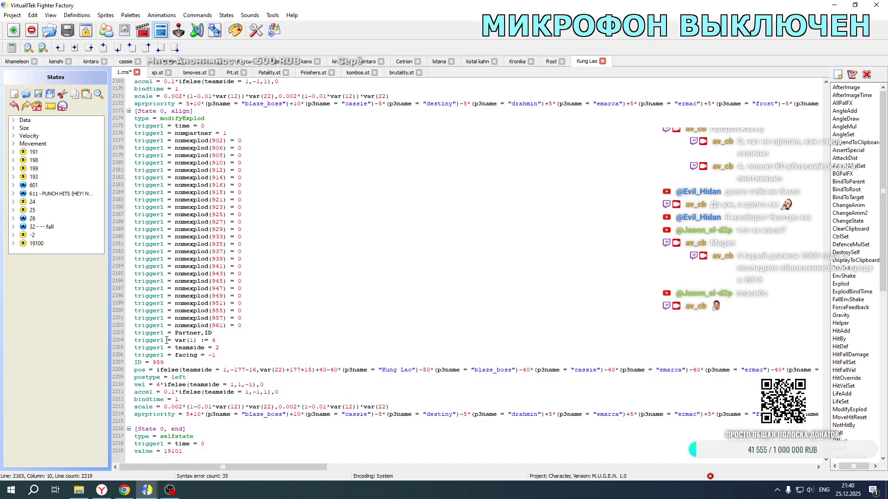
pyautogui.doubleClick(169, 362)
pyautogui.write('96')
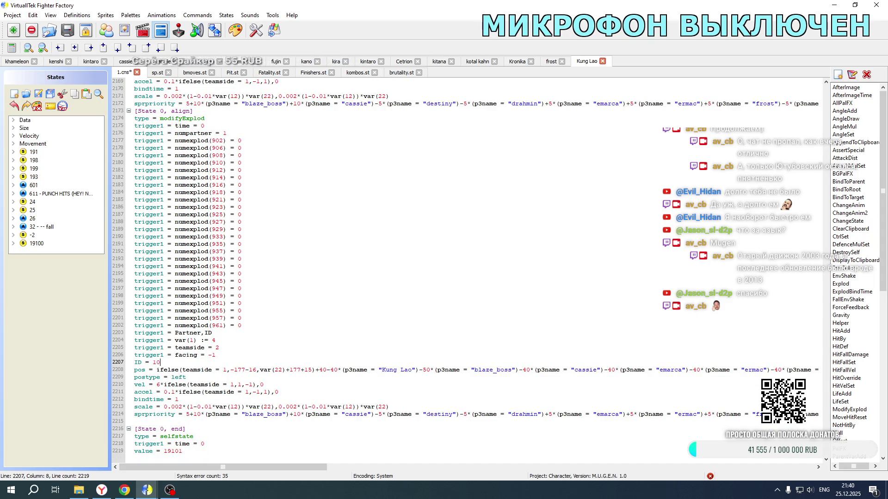
pyautogui.write('85')
pyautogui.scroll(7, 292, 244)
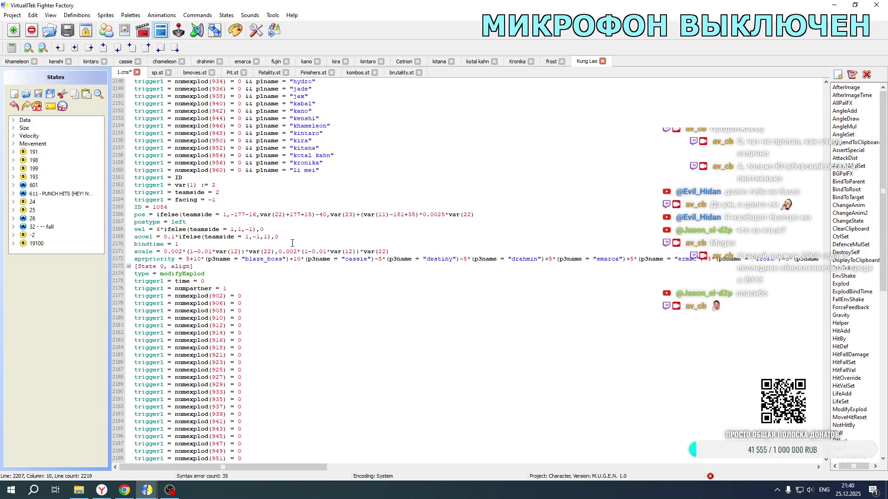
# - After checking Kronika's file, change teamside = 1 to 2 in the lower block's pos, vel and accel lines
pyautogui.click(514, 63)
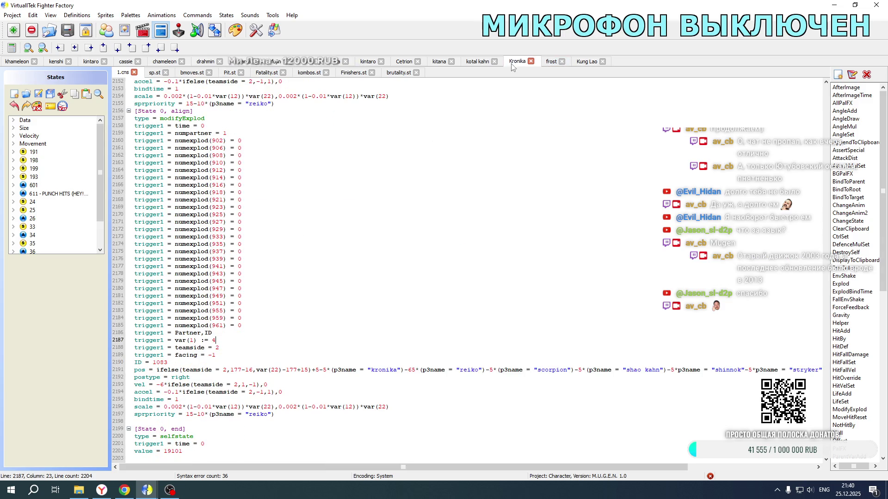
pyautogui.click(584, 63)
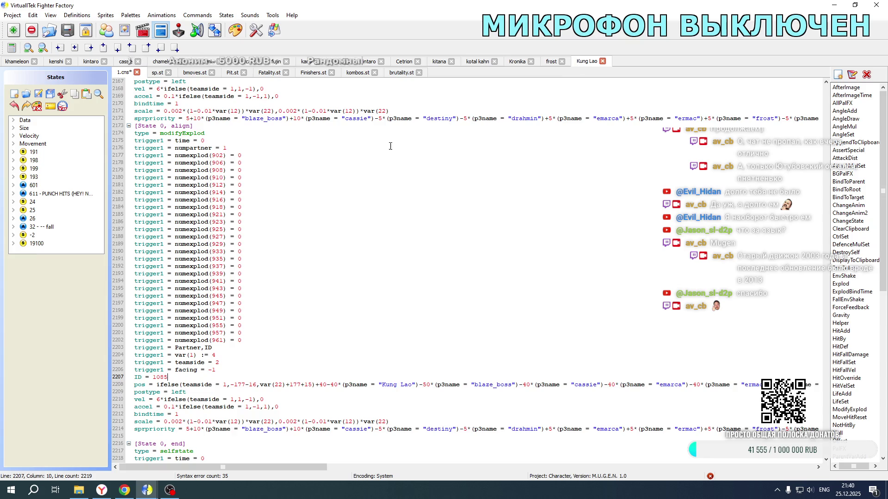
pyautogui.scroll(-1, 273, 227)
pyautogui.doubleClick(224, 370)
pyautogui.write('2')
pyautogui.doubleClick(232, 384)
pyautogui.write('2')
pyautogui.doubleClick(246, 392)
pyautogui.write('2')
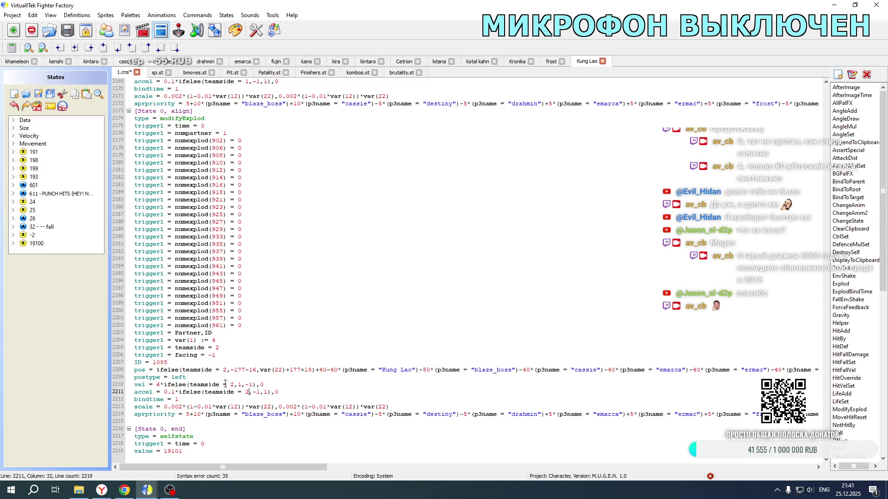
# - Set the lower block's postype to right and negate its vel and accel multipliers
pyautogui.moveTo(171, 377); pyautogui.dragTo(187, 378)
pyautogui.write('right')
pyautogui.click(157, 385)
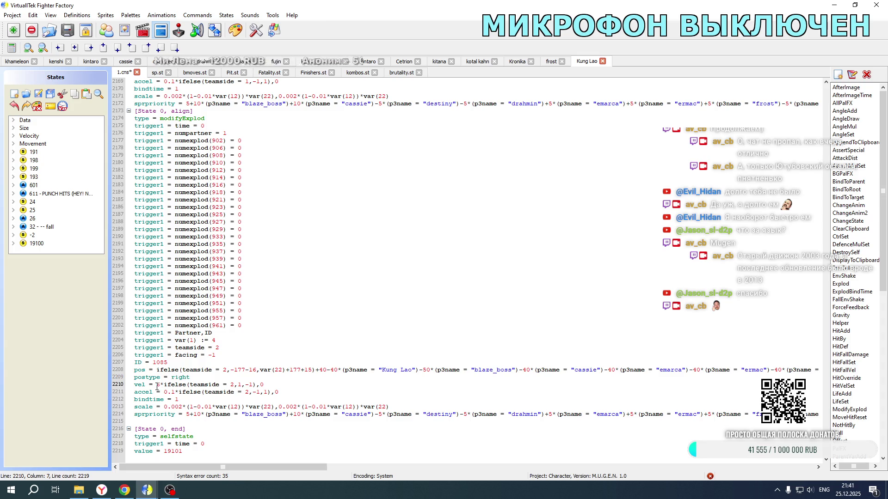
pyautogui.write('-')
pyautogui.click(165, 392)
pyautogui.write('-')
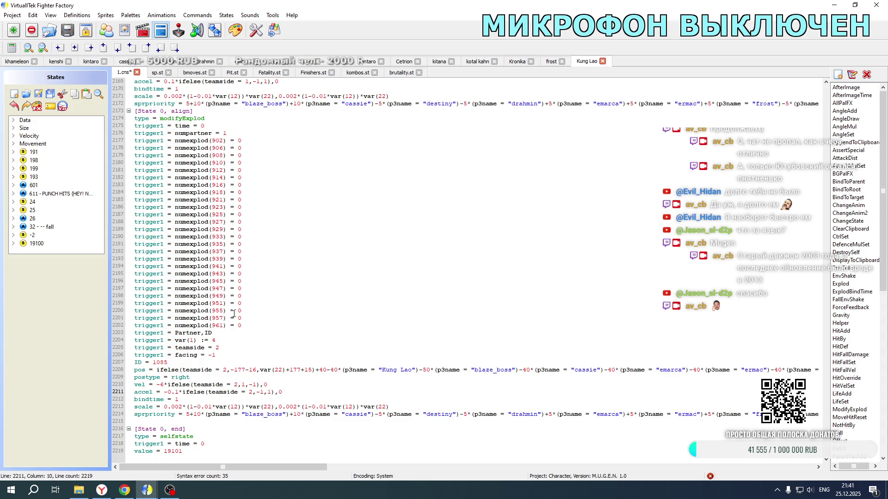
# - In the upper block, set postype to right and teamside to 2 in pos, vel and accel
pyautogui.scroll(8, 234, 314)
pyautogui.moveTo(173, 244); pyautogui.dragTo(189, 243)
pyautogui.write('right')
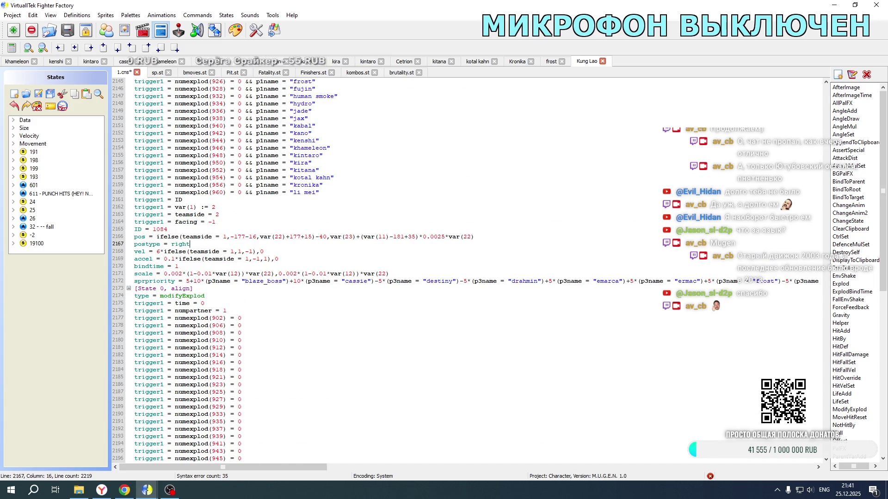
pyautogui.doubleClick(224, 235)
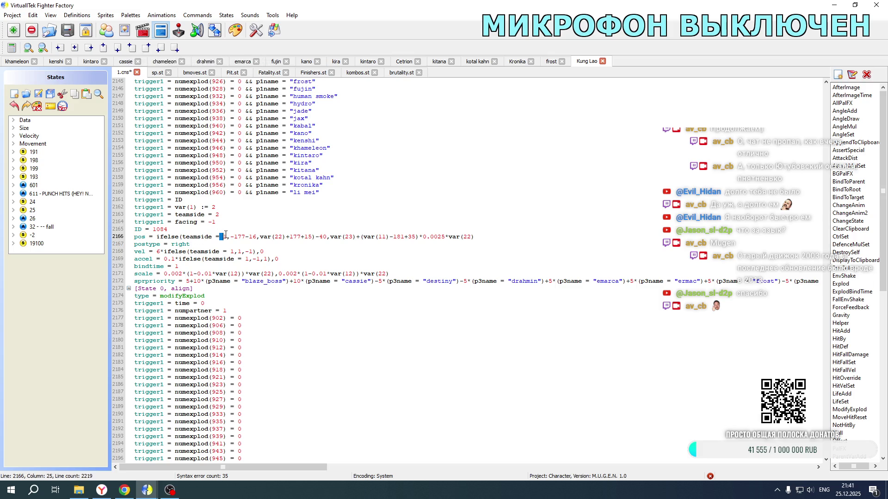
pyautogui.write('2')
pyautogui.doubleClick(232, 252)
pyautogui.write('2')
pyautogui.doubleClick(247, 259)
pyautogui.write('2')
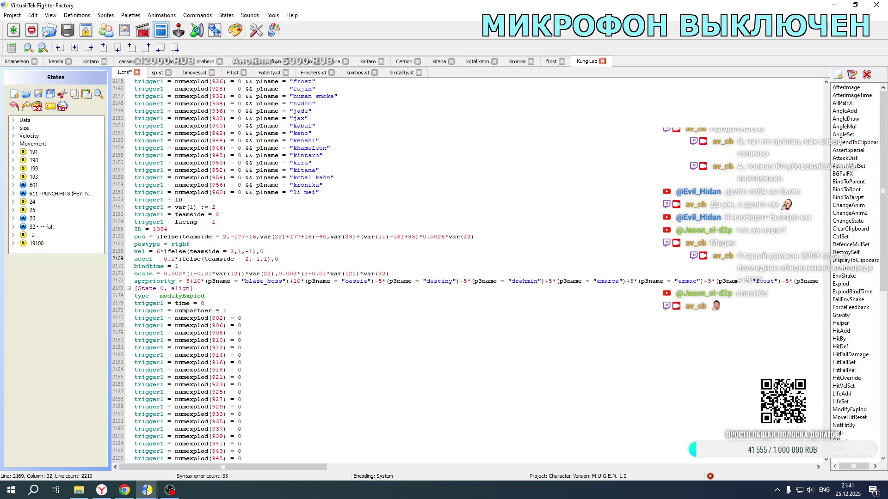
# - Negate the upper block's vel multiplier 6 and accel multiplier 0.1
pyautogui.click(157, 252)
pyautogui.write('-')
pyautogui.click(166, 259)
pyautogui.write('-')
# - Fix the sign of the 177 offset in both blocks' pos lines
pyautogui.scroll(-8, 266, 260)
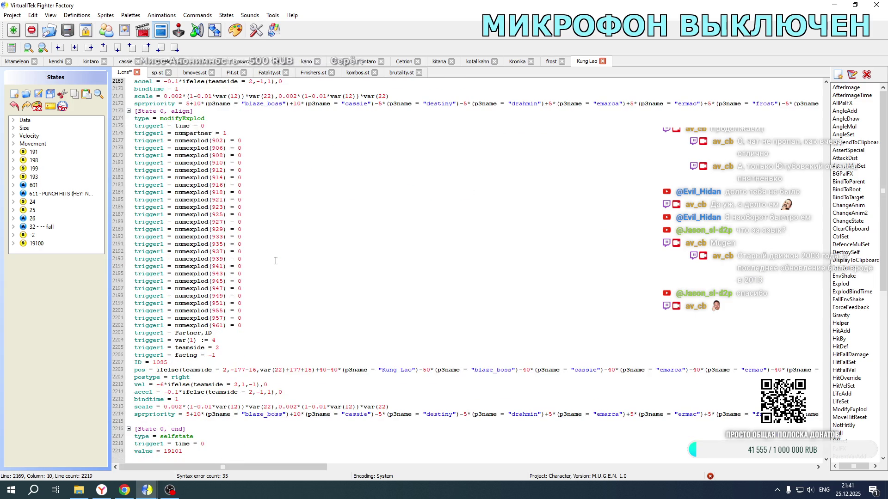
pyautogui.click(236, 369)
pyautogui.press('BackSpace')
pyautogui.write('-')
pyautogui.scroll(7, 306, 341)
pyautogui.click(288, 215)
pyautogui.click(235, 215)
pyautogui.press('BackSpace')
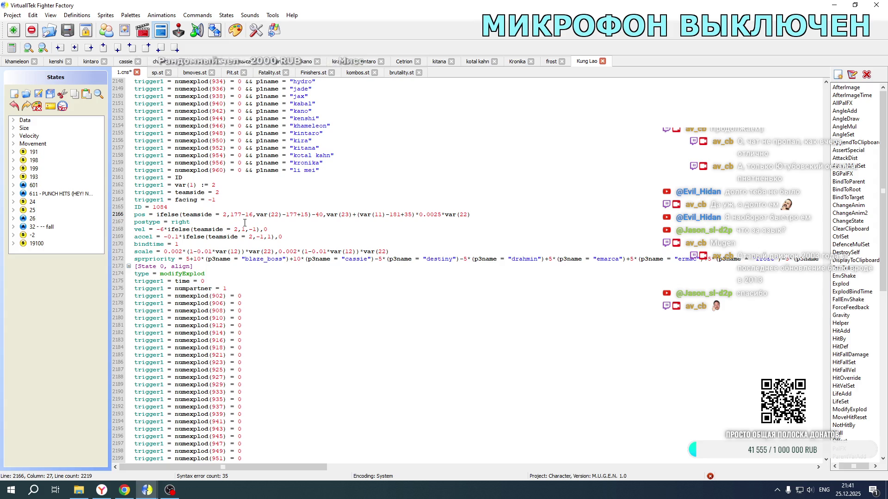
pyautogui.scroll(-7, 248, 210)
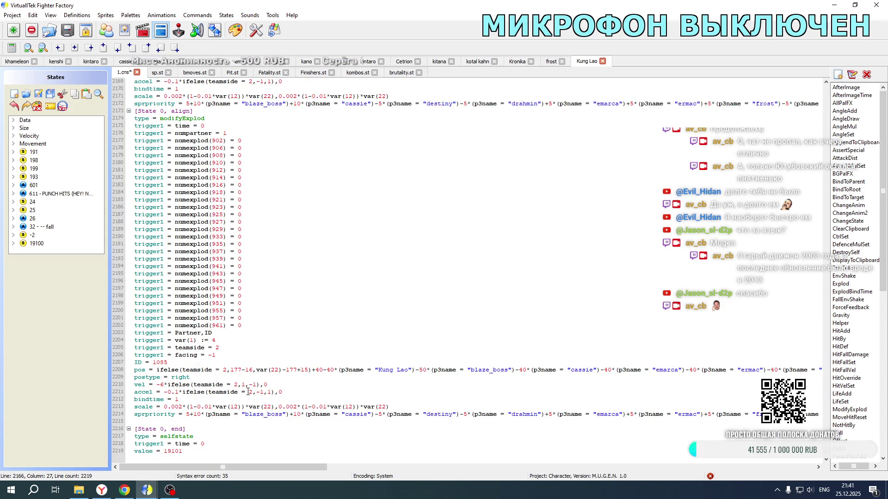
# - Flip the first offsets on line 2208, including Kung Lao, blaze_boss, cassie and emarca, to +
pyautogui.click(314, 370)
pyautogui.write('-')
pyautogui.doubleClick(326, 370)
pyautogui.write('+')
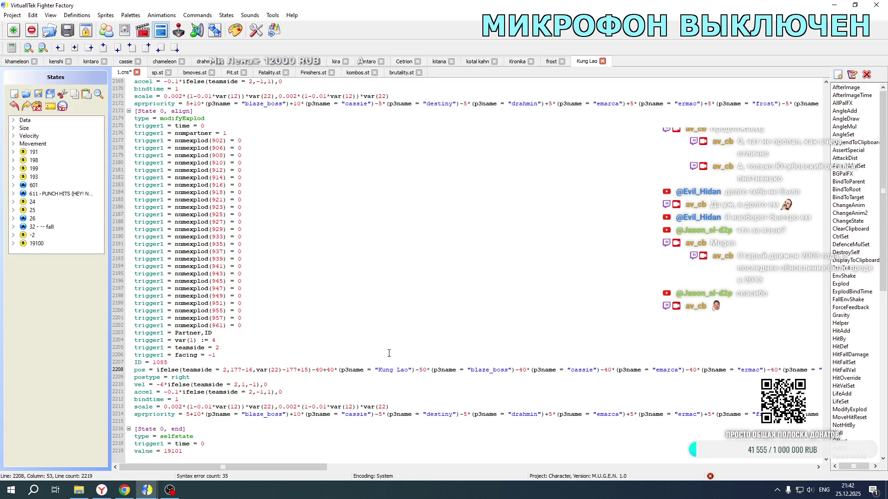
pyautogui.doubleClick(418, 370)
pyautogui.write('+')
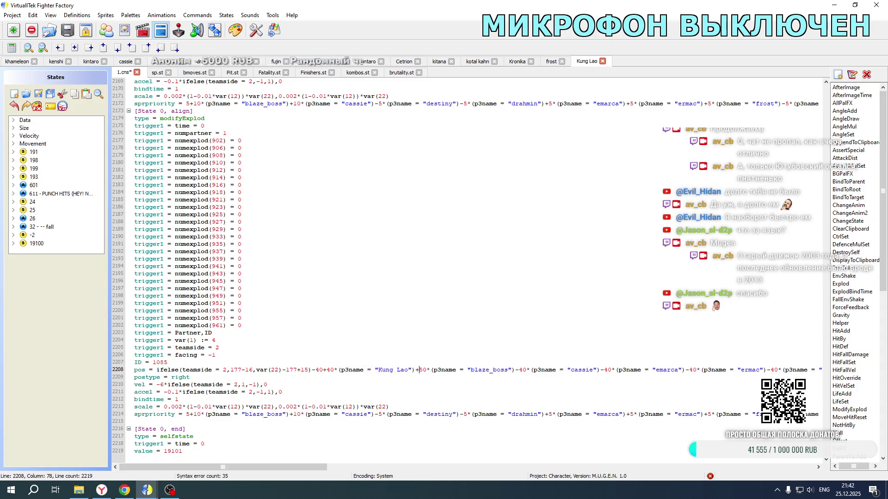
pyautogui.doubleClick(418, 370)
pyautogui.doubleClick(515, 369)
pyautogui.write('+')
pyautogui.doubleClick(602, 370)
pyautogui.write('+')
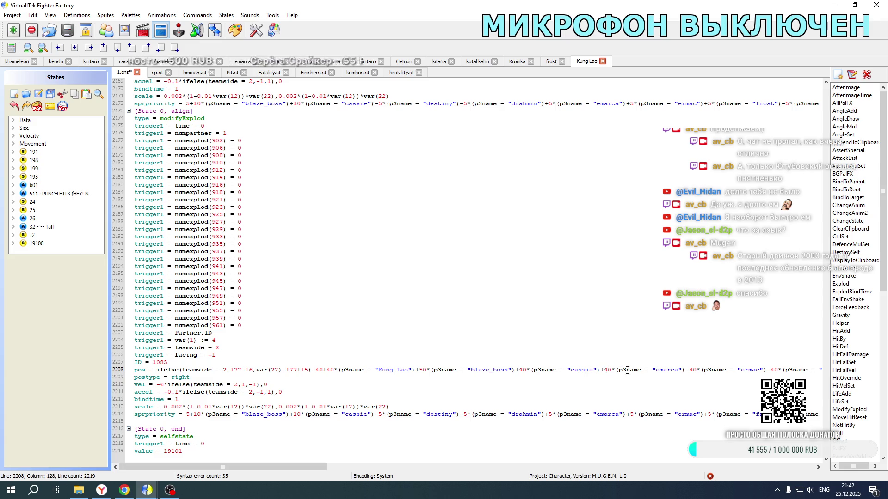
pyautogui.doubleClick(685, 370)
pyautogui.write('+')
pyautogui.moveTo(294, 467); pyautogui.dragTo(439, 469)
# - Flip the ermac, frost, goro, kenshi, khameleon and kintaro offsets on line 2208 to +
pyautogui.doubleClick(285, 370)
pyautogui.write('+')
pyautogui.doubleClick(369, 370)
pyautogui.write('+')
pyautogui.doubleClick(445, 370)
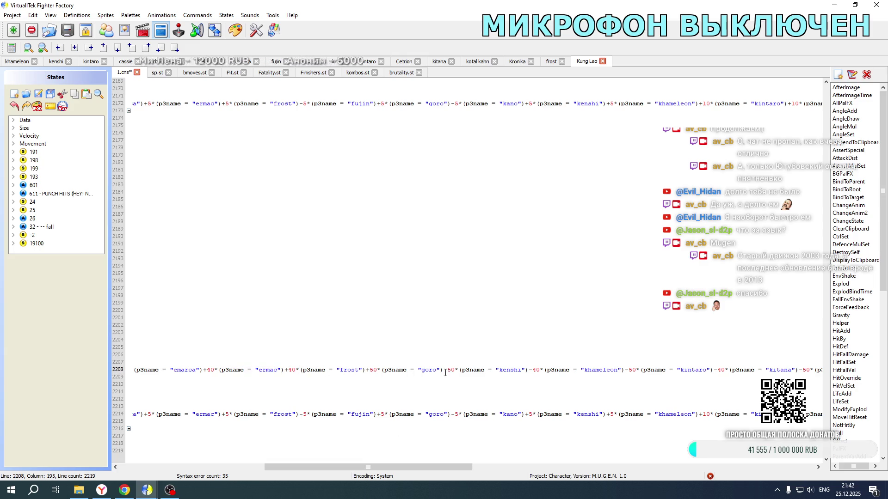
pyautogui.write('+')
pyautogui.doubleClick(531, 370)
pyautogui.write('+')
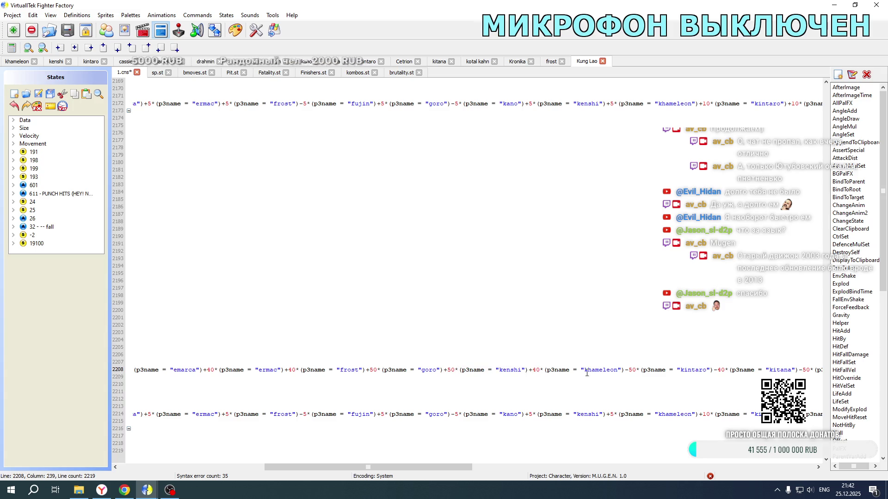
pyautogui.doubleClick(627, 370)
pyautogui.write('+')
pyautogui.doubleClick(716, 370)
pyautogui.write('+')
pyautogui.moveTo(428, 467); pyautogui.dragTo(590, 463)
# - Flip the kitana, kira, kotal kahn, moloch, motaro, onaga and sareena offsets to +
pyautogui.doubleClick(262, 370)
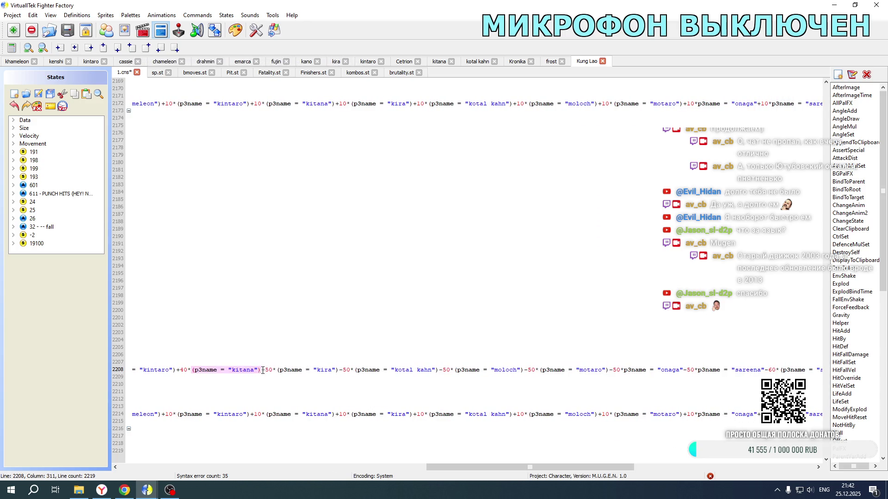
pyautogui.write('+')
pyautogui.doubleClick(341, 370)
pyautogui.write('+')
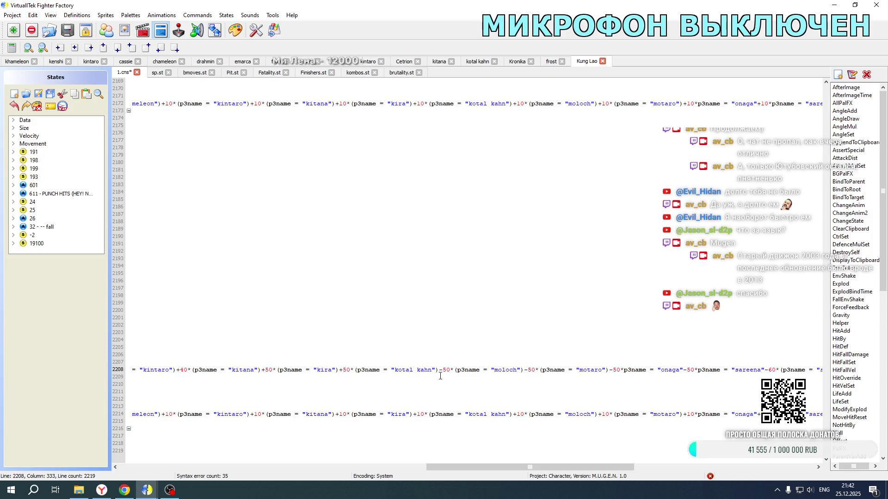
pyautogui.doubleClick(440, 370)
pyautogui.write('+')
pyautogui.doubleClick(526, 370)
pyautogui.write('+')
pyautogui.doubleClick(611, 370)
pyautogui.write('+')
pyautogui.doubleClick(684, 370)
pyautogui.write('+')
pyautogui.doubleClick(767, 370)
pyautogui.write('+')
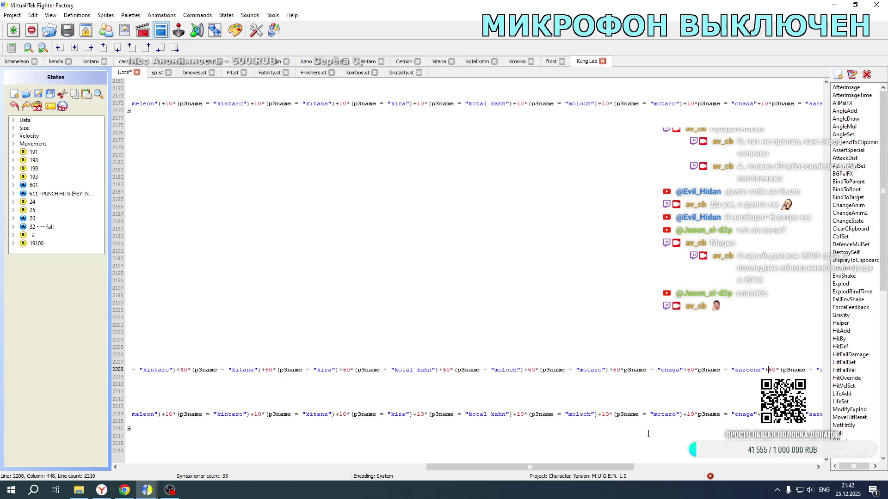
pyautogui.moveTo(540, 467); pyautogui.dragTo(720, 467)
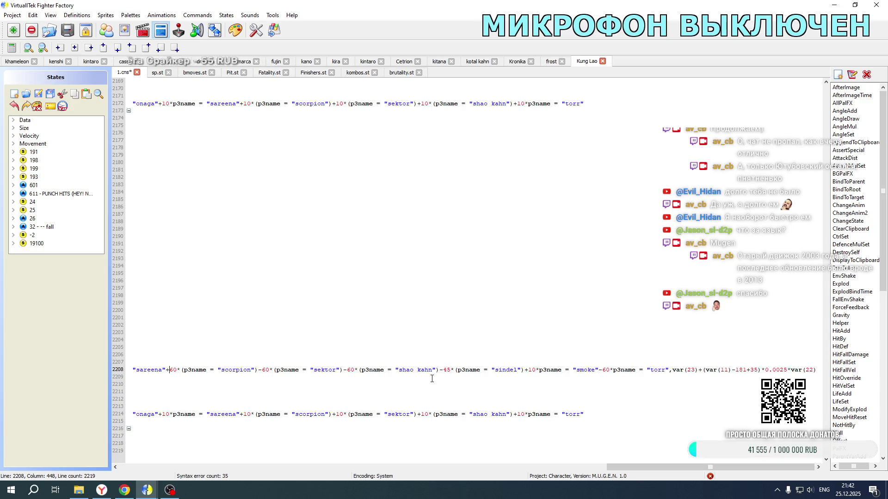
# - Make scorpion, sektor and smoke offsets +, sindel -, and save Kung Lao's states
pyautogui.doubleClick(261, 370)
pyautogui.write('+')
pyautogui.doubleClick(344, 370)
pyautogui.write('+')
pyautogui.doubleClick(442, 370)
pyautogui.write('+')
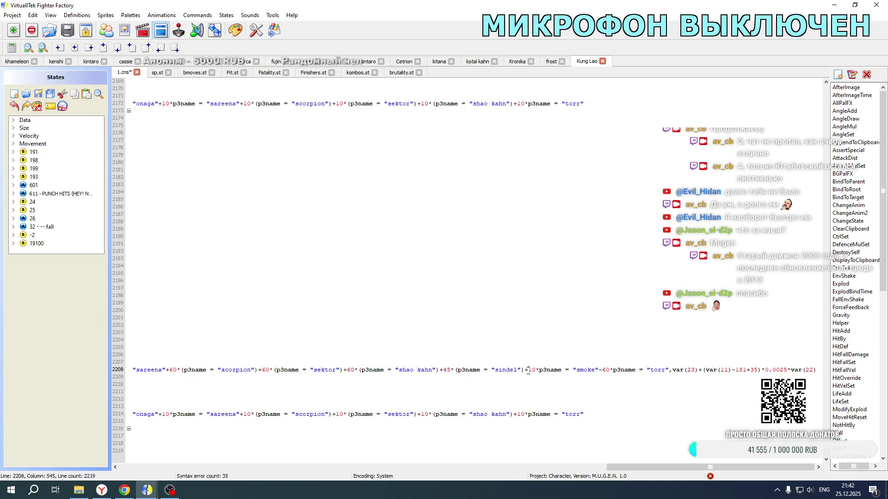
pyautogui.doubleClick(526, 370)
pyautogui.write('-')
pyautogui.doubleClick(601, 370)
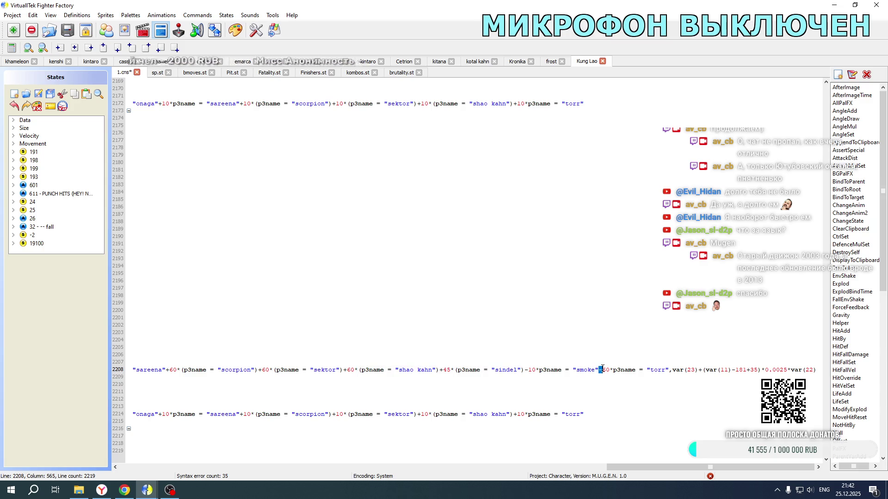
pyautogui.write('+')
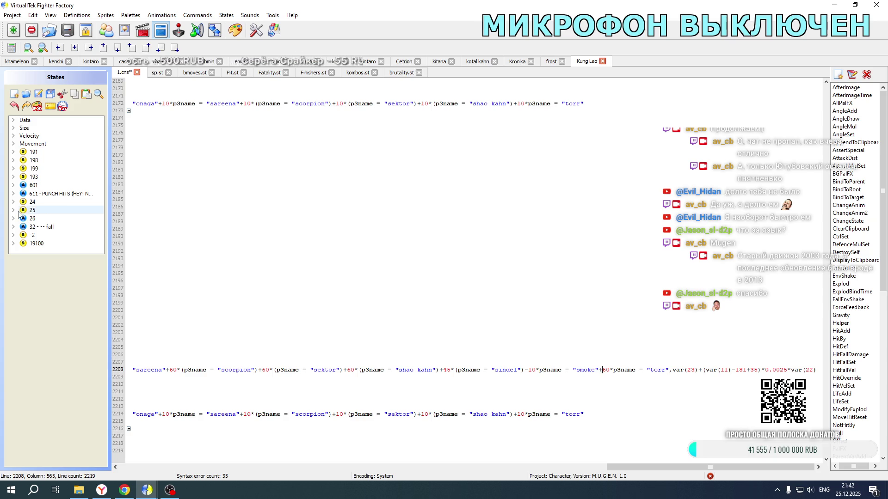
pyautogui.click(38, 94)
pyautogui.click(18, 61)
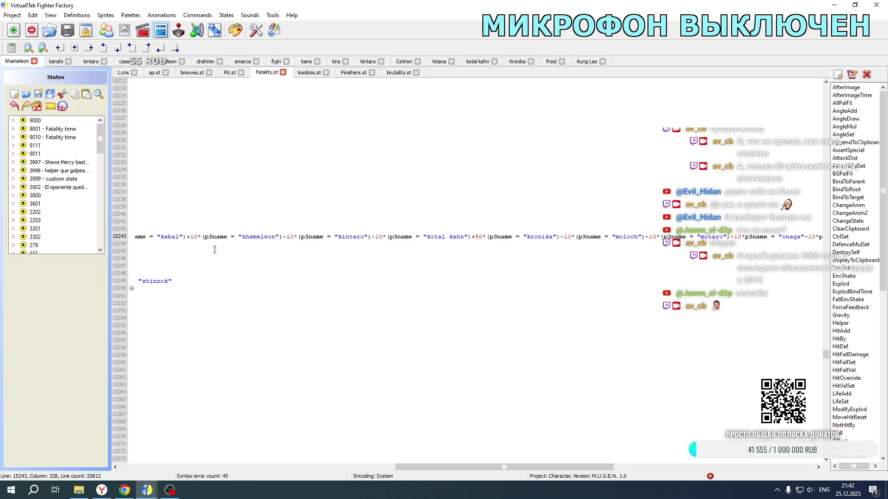
# - Scroll Fatality.st to the KUNG LAO [State 0, stop] block and select it through line 16629
pyautogui.hscroll(-10, 454, 459)
pyautogui.scroll(-9, 253, 293)
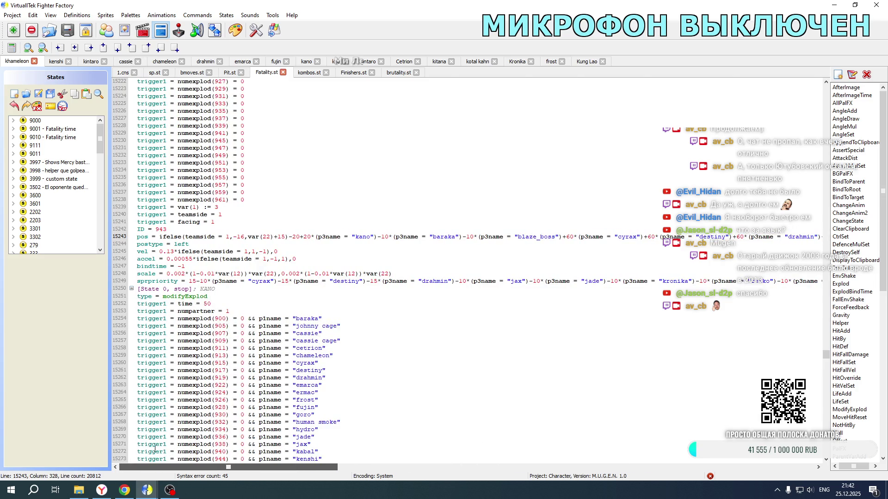
pyautogui.scroll(-20, 253, 292)
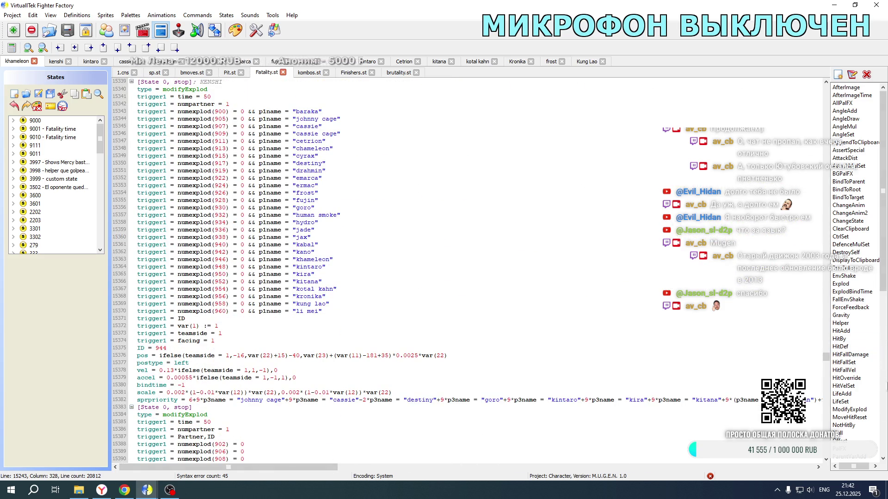
pyautogui.moveTo(829, 363); pyautogui.dragTo(828, 372)
pyautogui.scroll(-10, 507, 320)
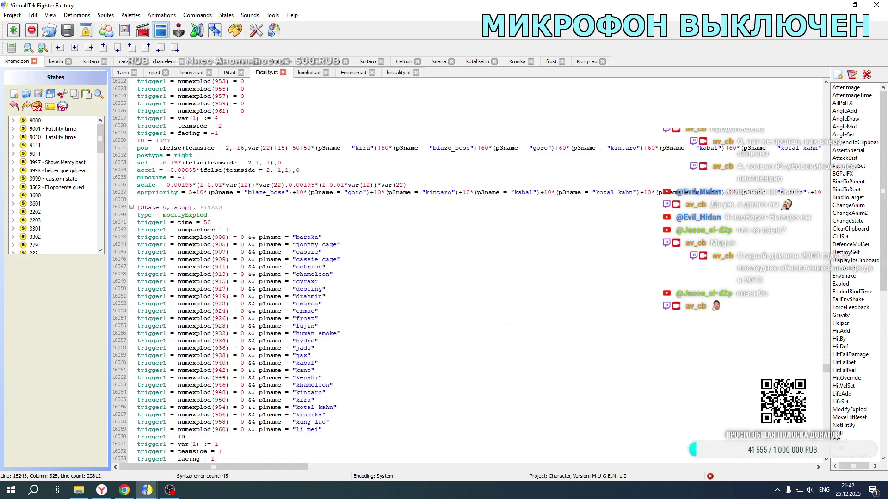
pyautogui.scroll(-20, 507, 320)
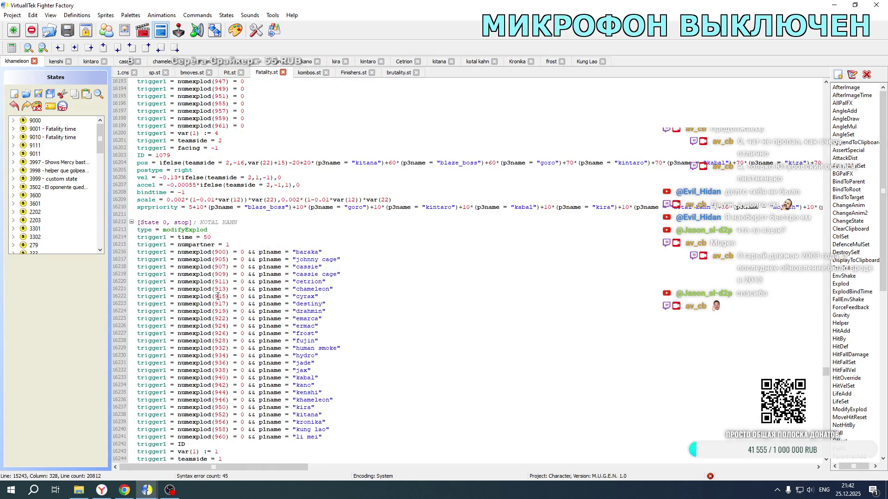
pyautogui.scroll(-20, 217, 296)
pyautogui.scroll(-20, 205, 308)
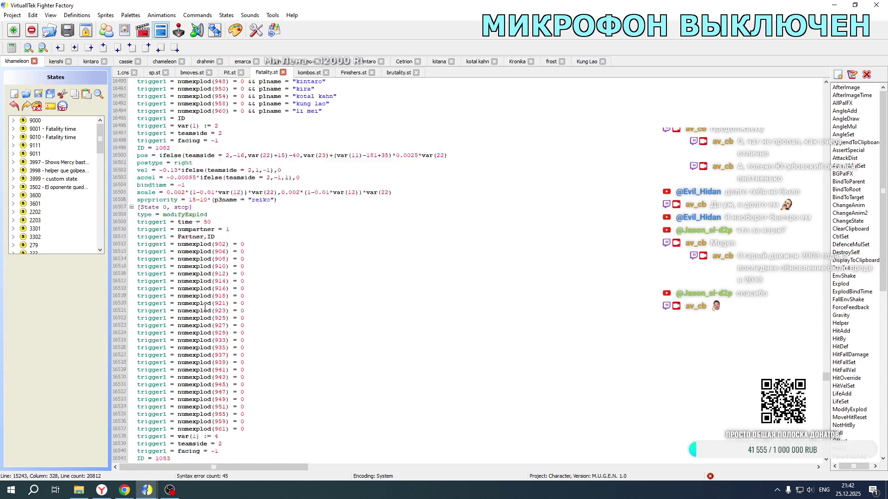
pyautogui.scroll(-17, 205, 309)
pyautogui.moveTo(137, 148)
pyautogui.mouseDown()
pyautogui.moveTo(259, 282)
pyautogui.moveTo(286, 460)
pyautogui.moveTo(299, 471)
pyautogui.moveTo(370, 466)
pyautogui.moveTo(462, 270)
pyautogui.moveTo(497, 259)
pyautogui.moveTo(846, 269)
pyautogui.moveTo(686, 271)
pyautogui.mouseUp()
pyautogui.moveTo(407, 272); pyautogui.dragTo(379, 267)
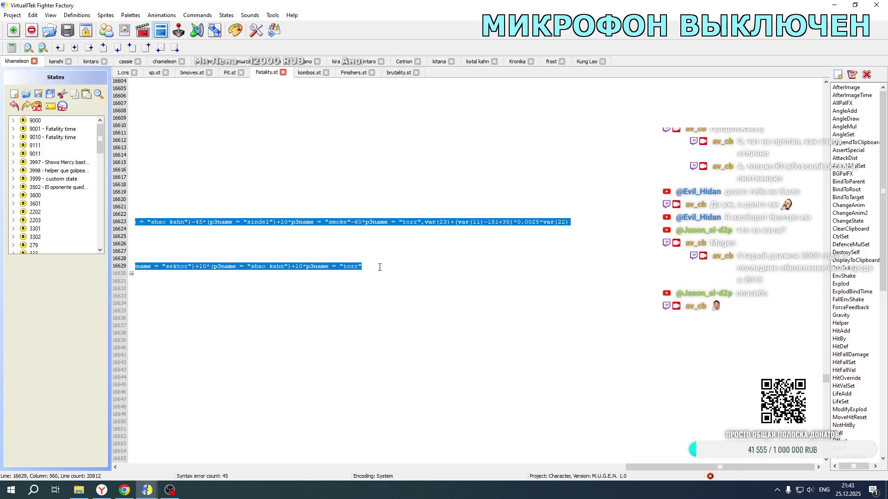
# - Paste a duplicate of the KUNG LAO explod block after line 16629
pyautogui.click(379, 268)
pyautogui.hotkey('ctrl', 'v')
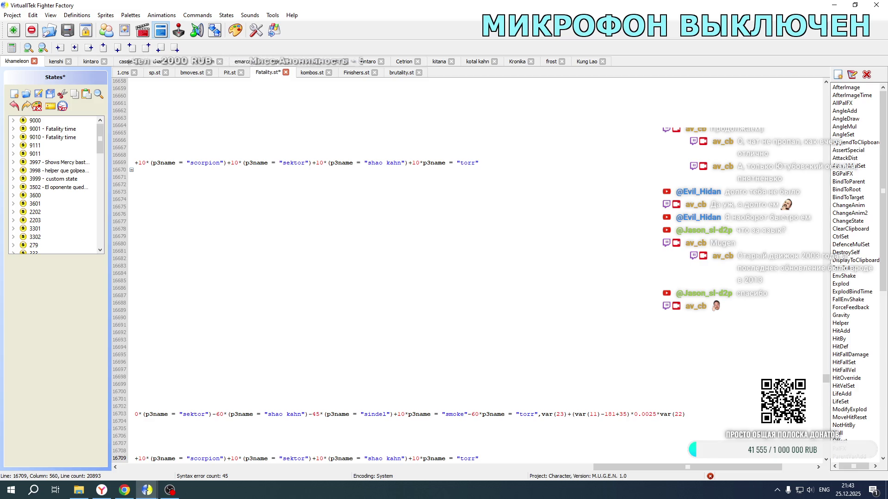
pyautogui.moveTo(608, 467); pyautogui.dragTo(134, 465)
pyautogui.scroll(14, 233, 227)
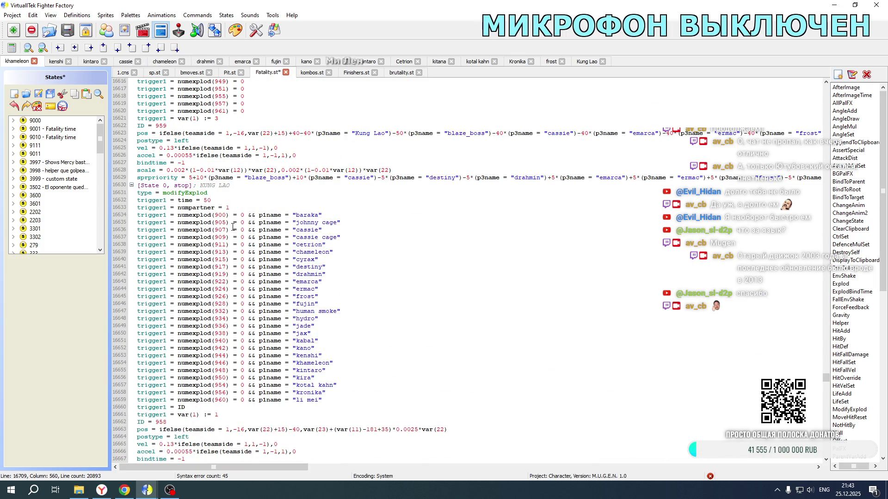
pyautogui.scroll(-10, 281, 214)
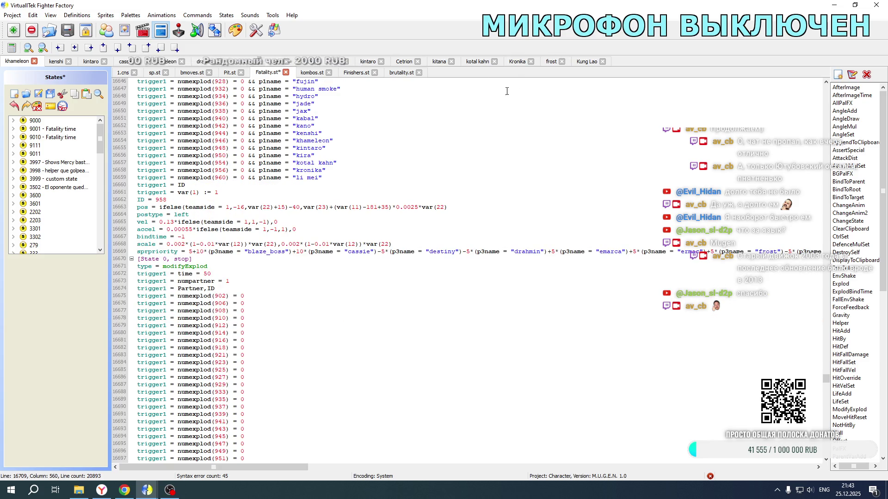
# - Glance at the frost project, then return to Kung Lao's 1.cns
pyautogui.click(552, 64)
pyautogui.moveTo(507, 467); pyautogui.dragTo(187, 469)
pyautogui.moveTo(216, 289); pyautogui.dragTo(215, 274)
pyautogui.click(587, 61)
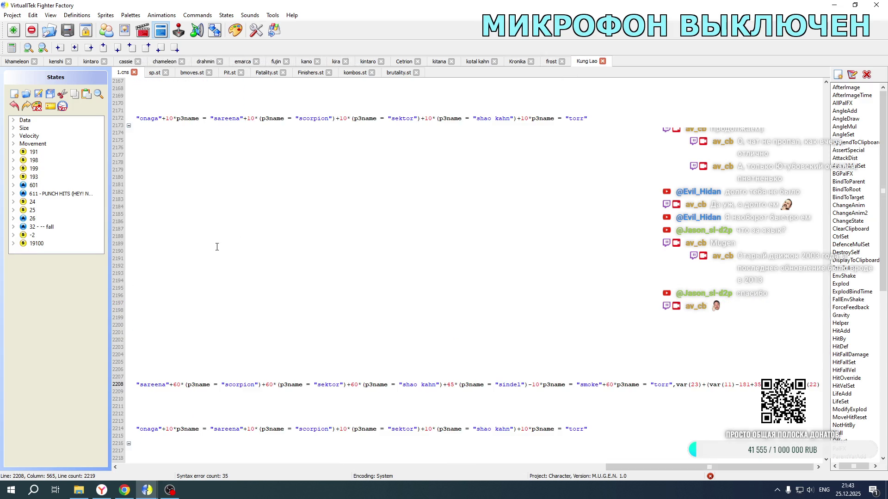
# - Compare Kung Lao's line 2208, then return to Fatality.st at the end of block 1083
pyautogui.hscroll(-10, 393, 470)
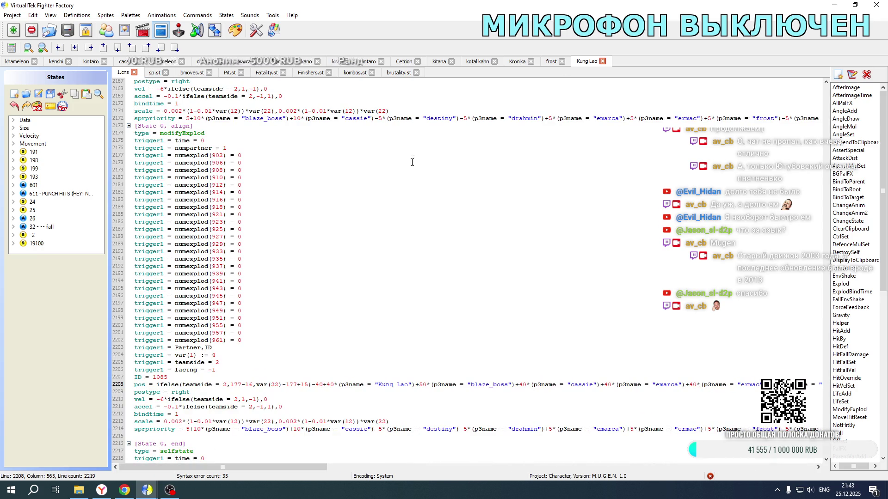
pyautogui.scroll(-1, 348, 226)
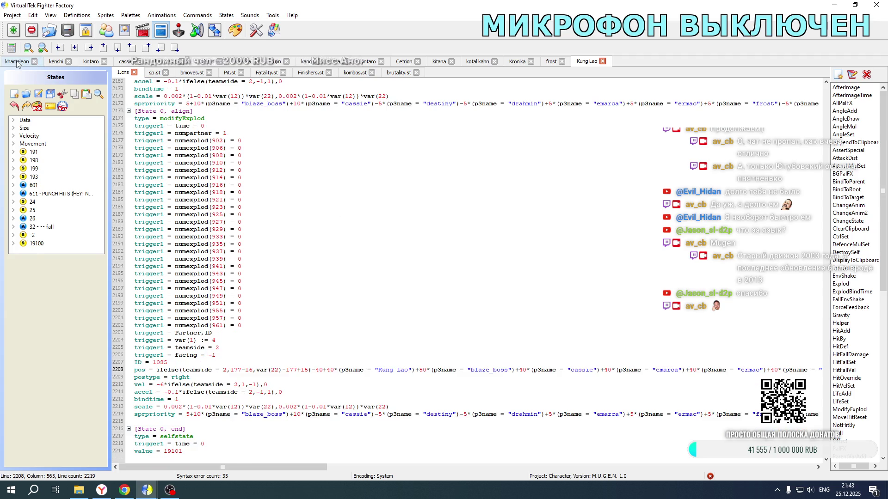
pyautogui.click(17, 61)
pyautogui.scroll(20, 270, 233)
pyautogui.scroll(20, 270, 232)
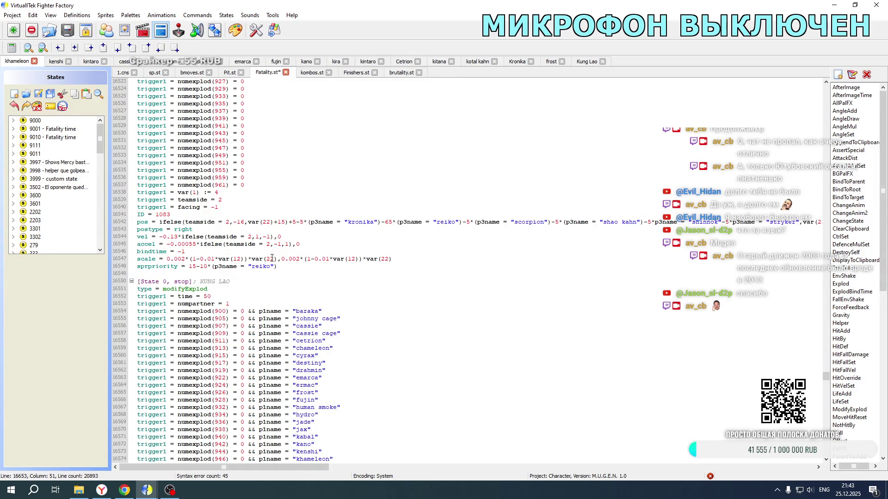
# - Paste the teamside and facing trigger lines into four more Explod blocks in Fatality.st
pyautogui.scroll(-12, 272, 258)
pyautogui.click(226, 244)
pyautogui.write('trigger1 = teamside = 2 trigger1 = facing = -1')
pyautogui.click(221, 250)
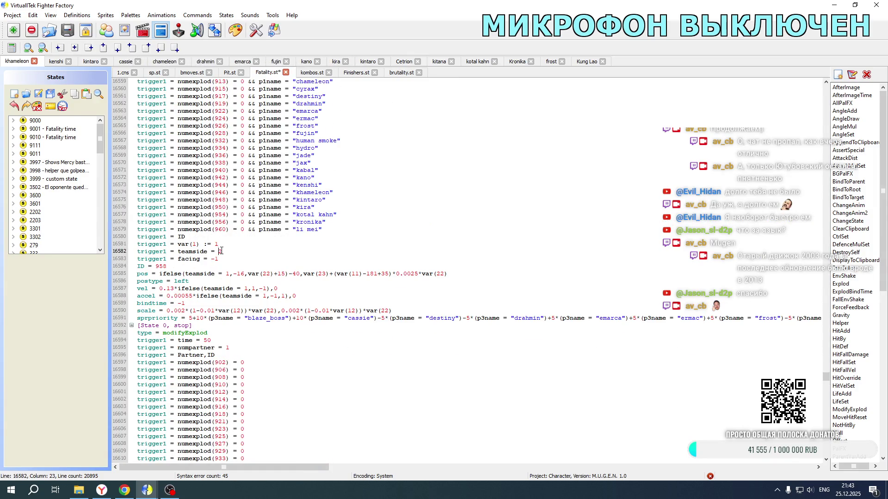
pyautogui.click(213, 259)
pyautogui.scroll(-13, 227, 259)
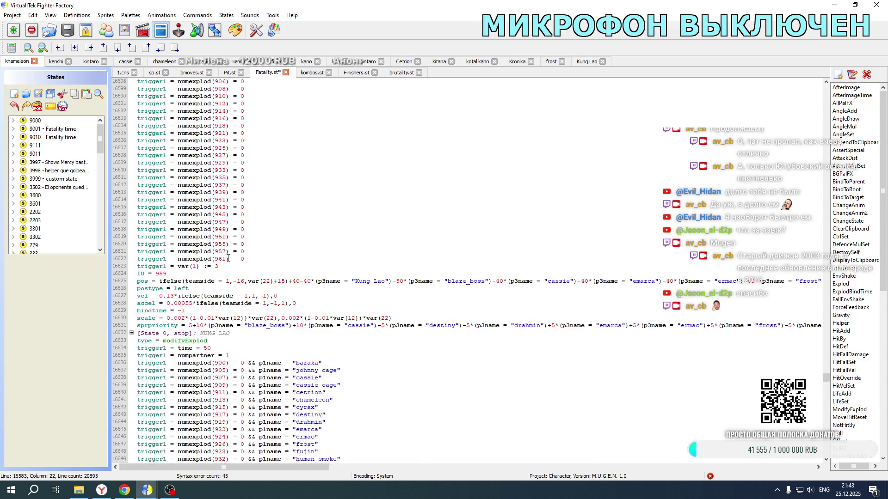
pyautogui.click(224, 270)
pyautogui.write('trigger1 = teamside = 2 trigger1 = facing = -1')
pyautogui.click(220, 273)
pyautogui.click(214, 281)
pyautogui.scroll(-14, 238, 276)
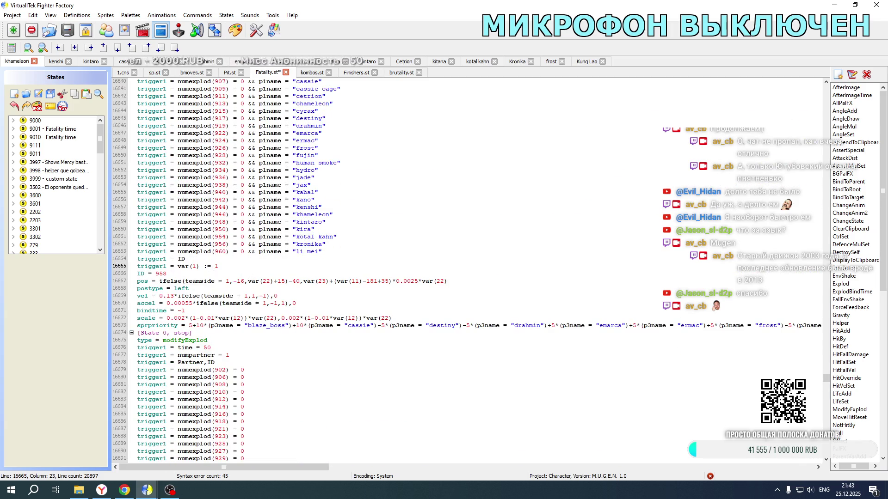
pyautogui.write('trigger1 = teamside = 2 trigger1 = facing = -1')
pyautogui.scroll(-11, 260, 280)
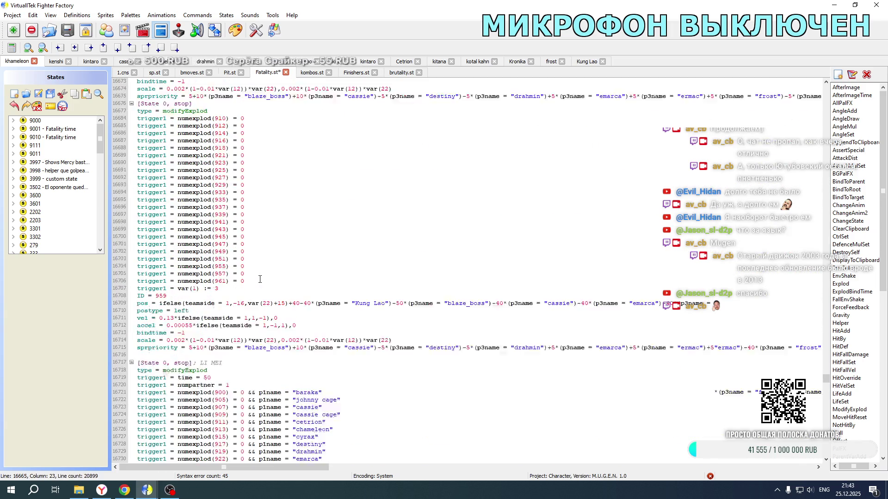
pyautogui.scroll(-3, 260, 279)
pyautogui.click(221, 267)
pyautogui.write('trigger1 = teamside = 2 trigger1 = facing = -1')
# - Set Explod 1085 to postype right with teamside 2 checks, vel -0.13 and accel -0.00055
pyautogui.doubleClick(220, 267)
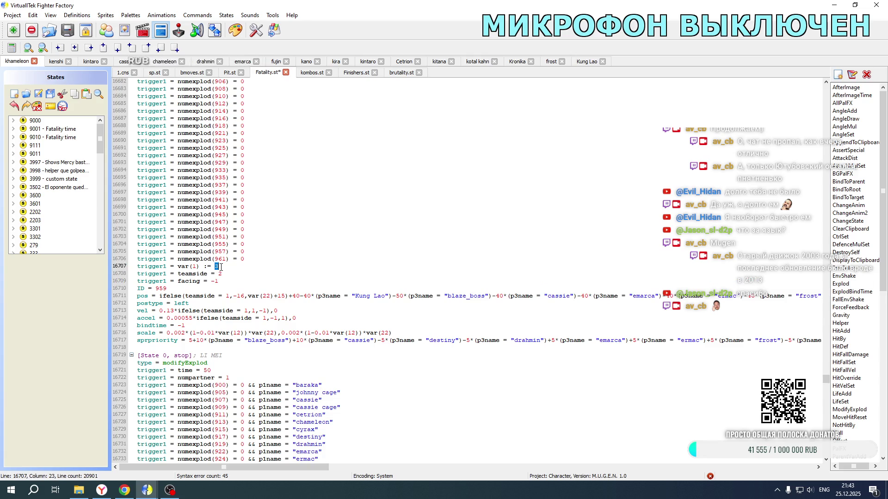
pyautogui.write('4')
pyautogui.click(227, 296)
pyautogui.doubleClick(247, 311)
pyautogui.doubleClick(263, 318)
pyautogui.write('2')
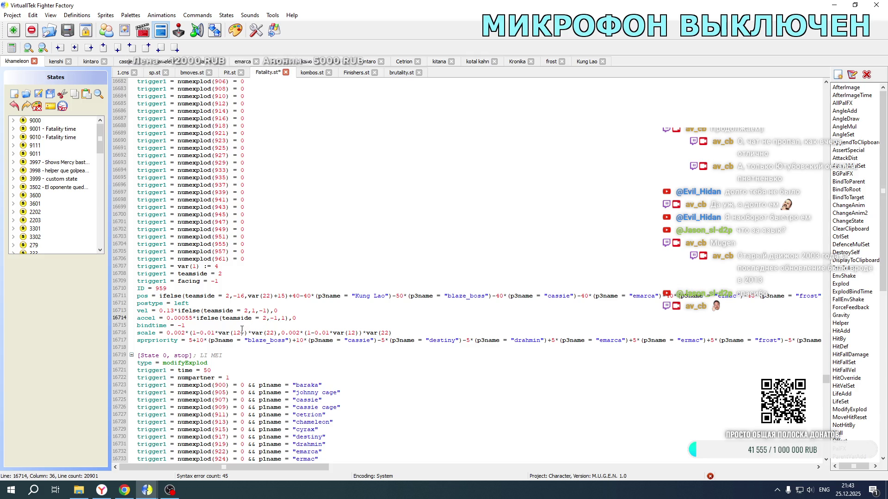
pyautogui.click(168, 317)
pyautogui.write('-')
pyautogui.click(159, 310)
pyautogui.write('-')
pyautogui.doubleClick(181, 303)
pyautogui.write('right')
pyautogui.doubleClick(161, 288)
pyautogui.write('1085')
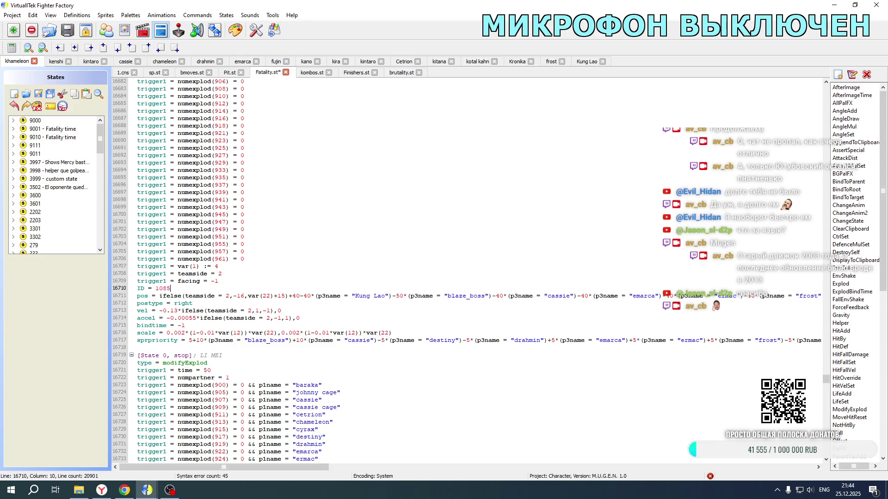
# - Check the kintaro trigger line in Kung Lao's file for reference, then return to Khameleon
pyautogui.click(588, 62)
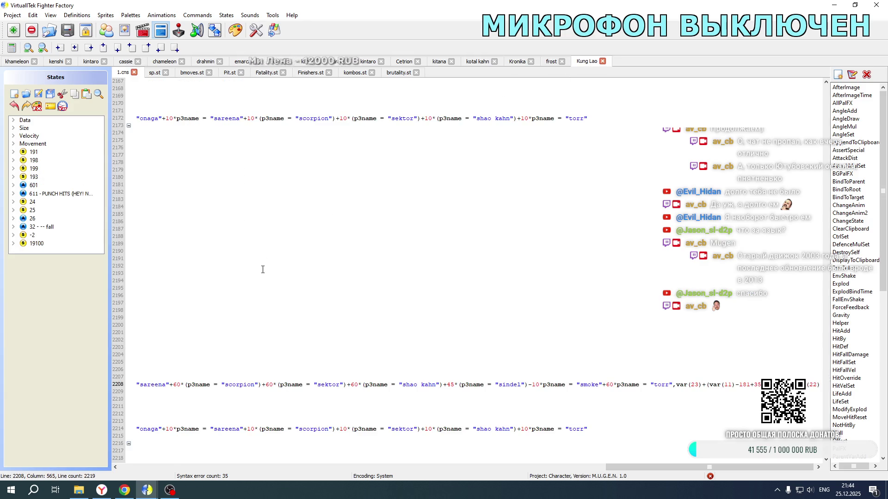
pyautogui.moveTo(712, 468); pyautogui.dragTo(208, 474)
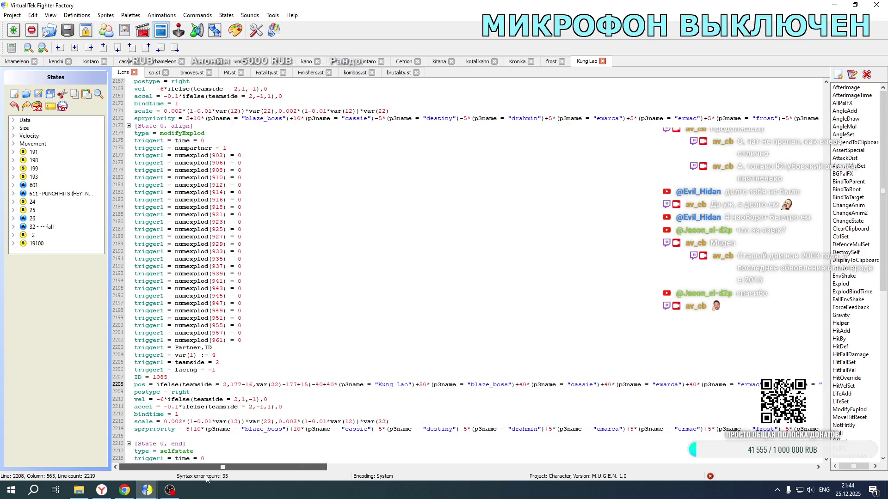
pyautogui.scroll(7, 213, 282)
pyautogui.click(467, 148)
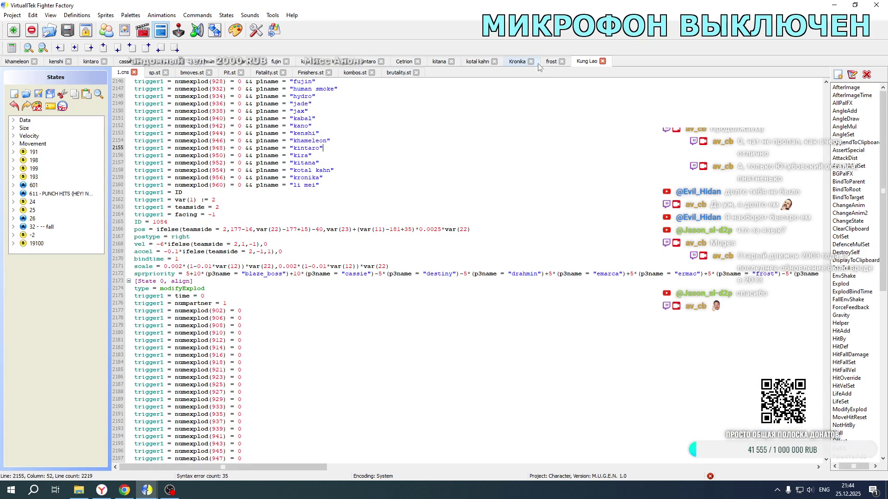
pyautogui.click(16, 61)
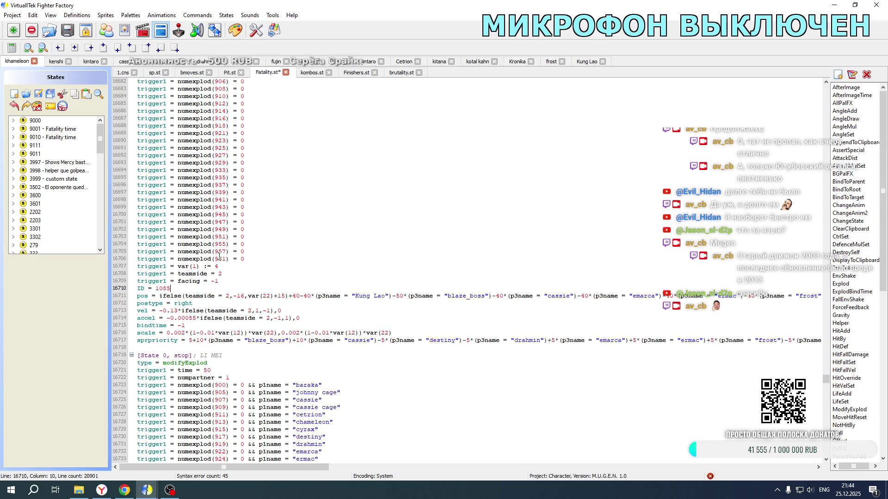
# - Give Explod 1084 postype right, teamside 2 checks, and negated vel -0.13 and accel -0.00055
pyautogui.scroll(10, 207, 249)
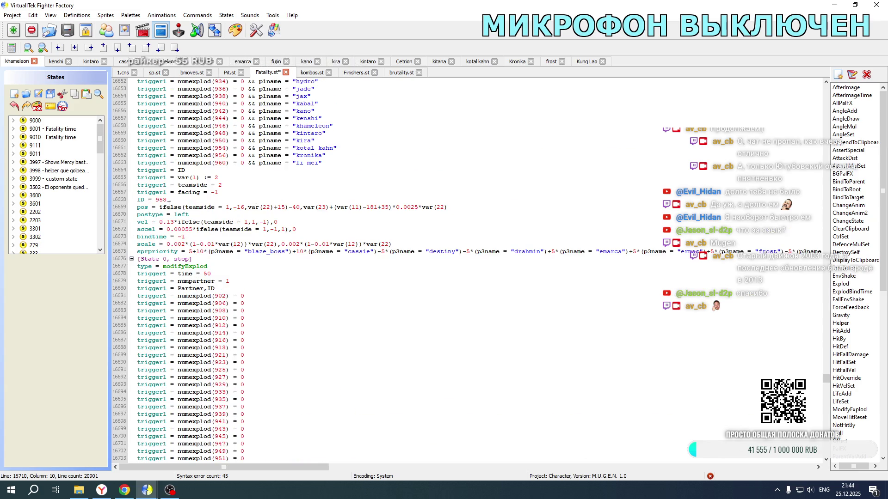
pyautogui.doubleClick(158, 200)
pyautogui.write('1084')
pyautogui.moveTo(174, 215); pyautogui.dragTo(191, 214)
pyautogui.write('right')
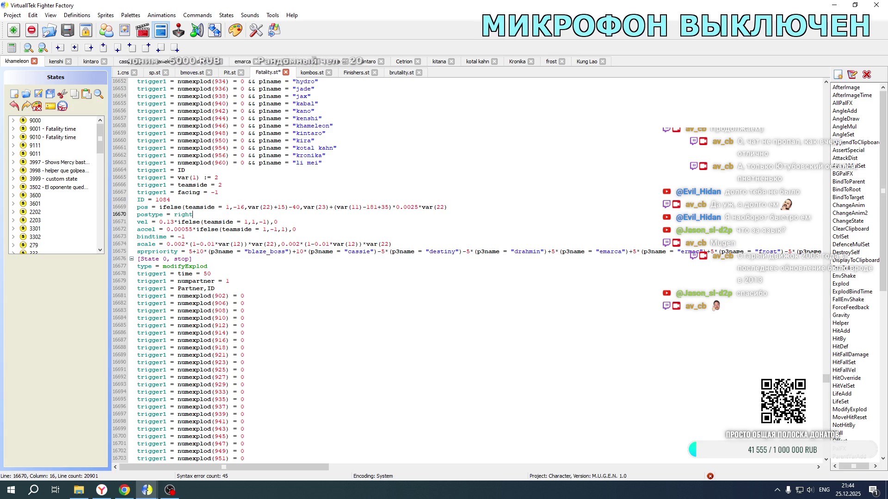
pyautogui.click(227, 207)
pyautogui.click(246, 222)
pyautogui.doubleClick(265, 229)
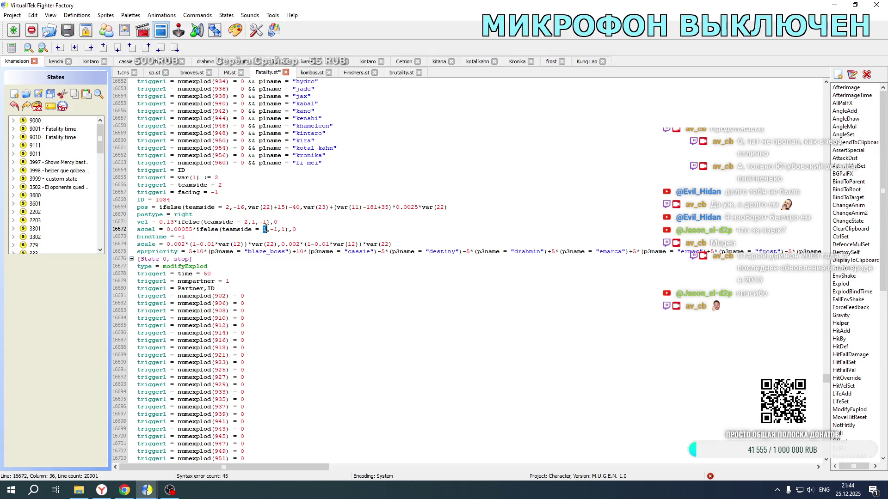
pyautogui.write('2')
pyautogui.click(161, 222)
pyautogui.write('-')
pyautogui.click(167, 230)
pyautogui.write('-')
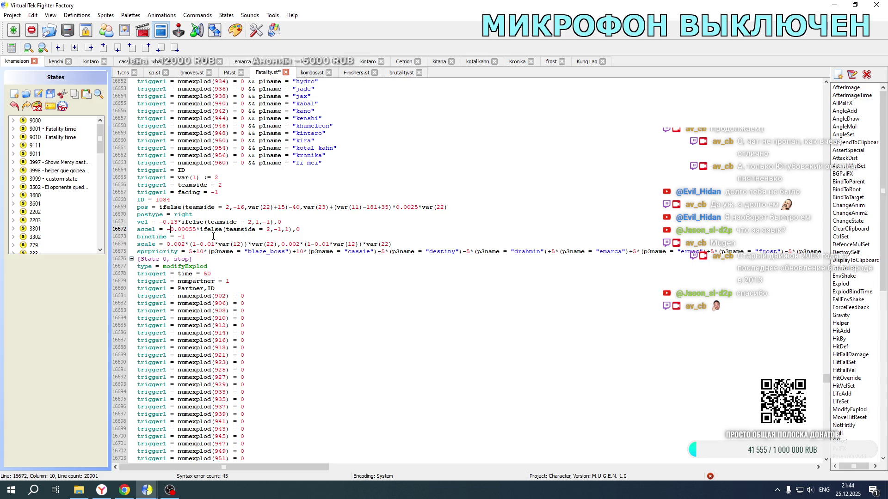
pyautogui.click(586, 61)
# - Compare Kung Lao's per-opponent offset expression with Khameleon's line, then save Fatality.st
pyautogui.moveTo(314, 370)
pyautogui.mouseDown()
pyautogui.moveTo(786, 366)
pyautogui.moveTo(764, 360)
pyautogui.moveTo(672, 372)
pyautogui.mouseUp()
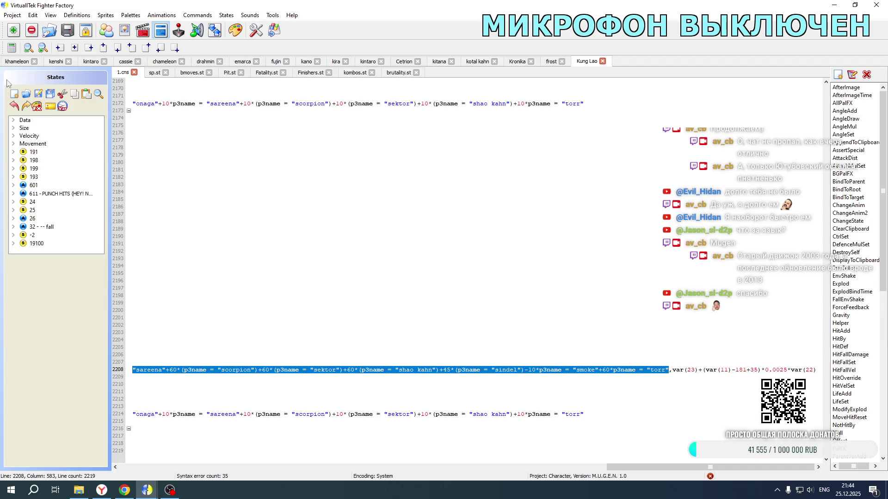
pyautogui.click(18, 61)
pyautogui.click(266, 72)
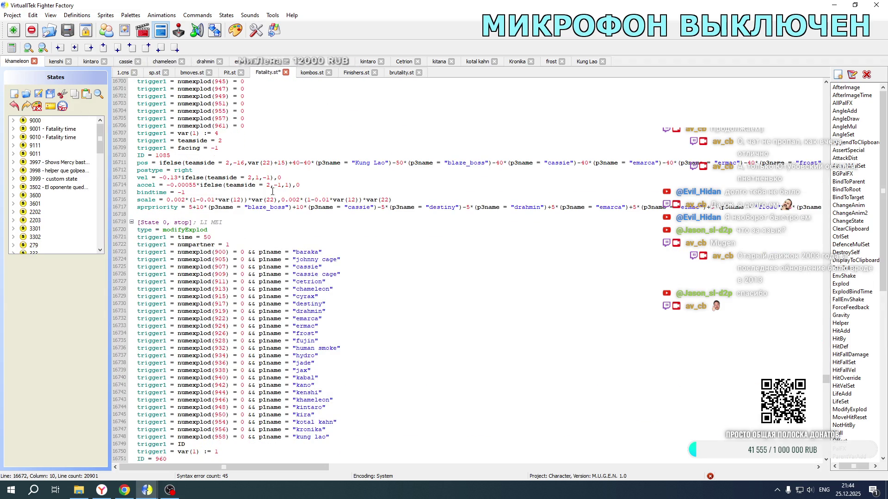
pyautogui.moveTo(288, 163)
pyautogui.mouseDown()
pyautogui.moveTo(863, 162)
pyautogui.moveTo(671, 164)
pyautogui.mouseUp()
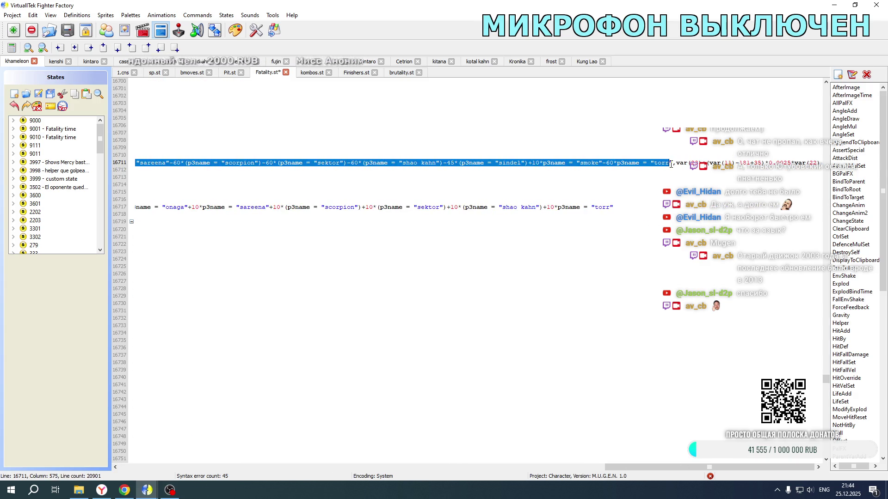
pyautogui.moveTo(709, 467); pyautogui.dragTo(224, 467)
pyautogui.click(50, 94)
# - Launch Mortal Kombat New Age from its game folder
pyautogui.click(586, 61)
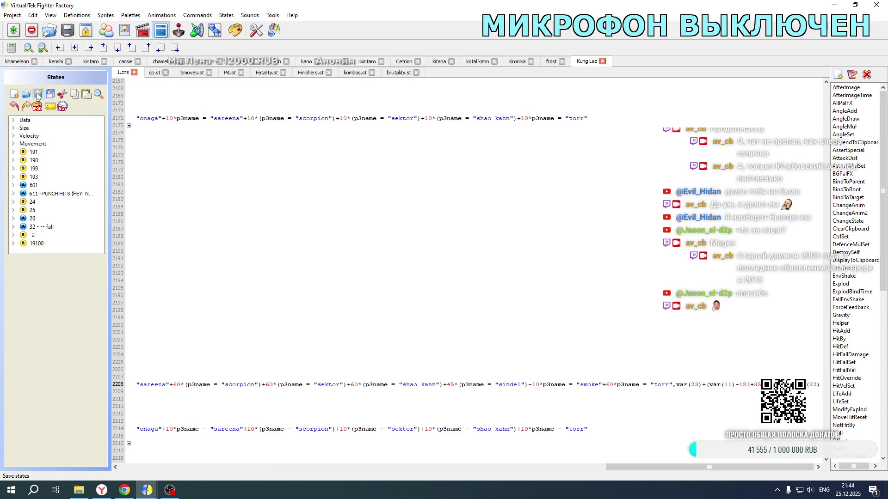
pyautogui.click(78, 491)
pyautogui.doubleClick(174, 293)
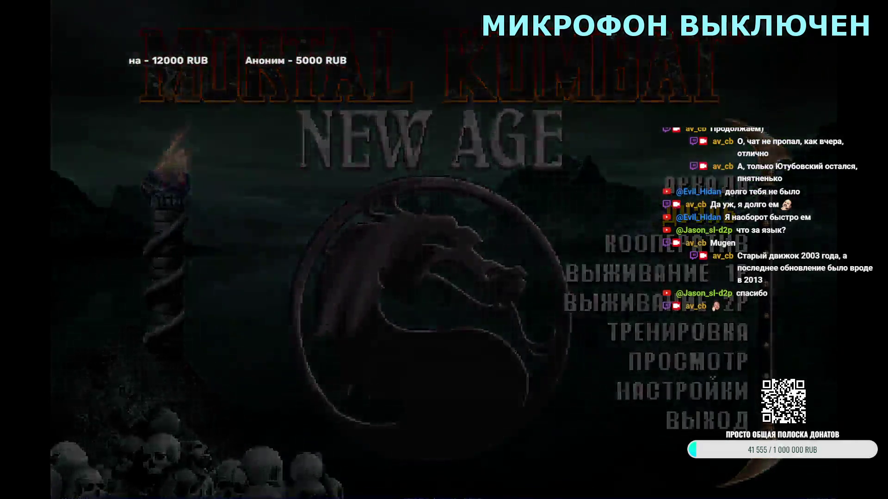
# - Pick Kung Lao for a short fight, then exit and team him with Cassie Cage in Tag mode
pyautogui.press('Return')
pyautogui.press('Return')
pyautogui.press('Right')
pyautogui.press('Return')
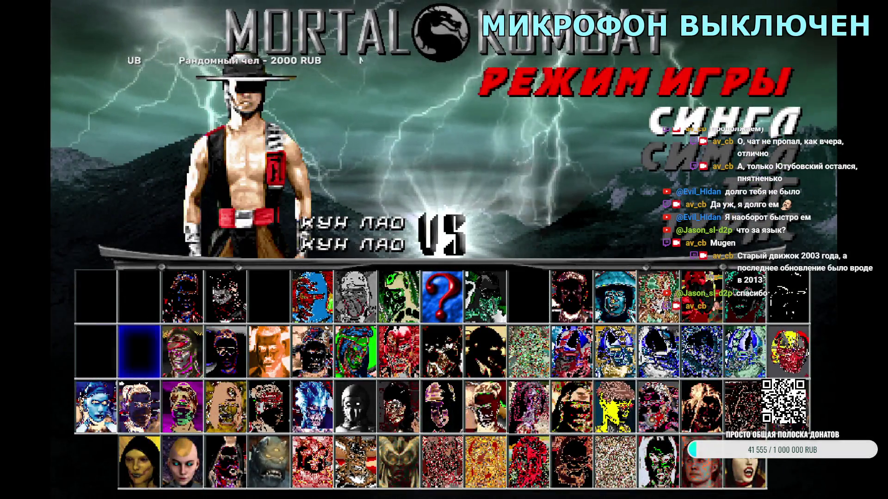
pyautogui.press('Right')
pyautogui.press('Right')
pyautogui.press('Right')
pyautogui.press('Return')
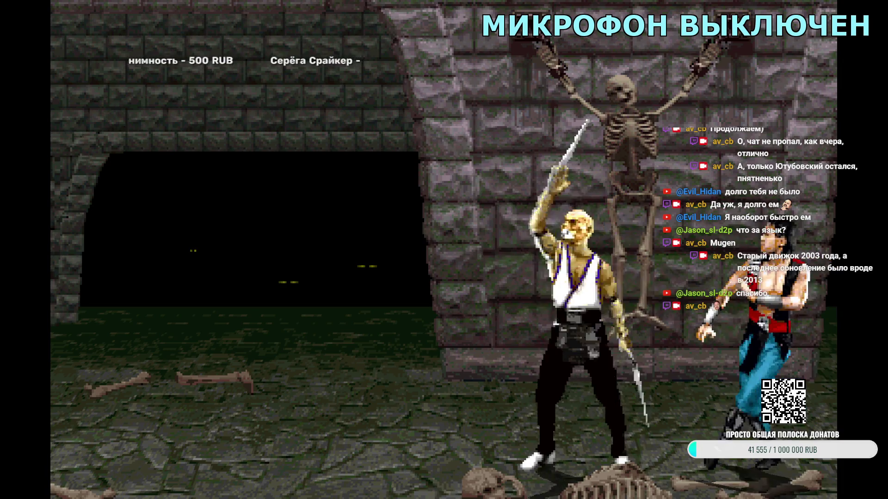
pyautogui.press('Escape')
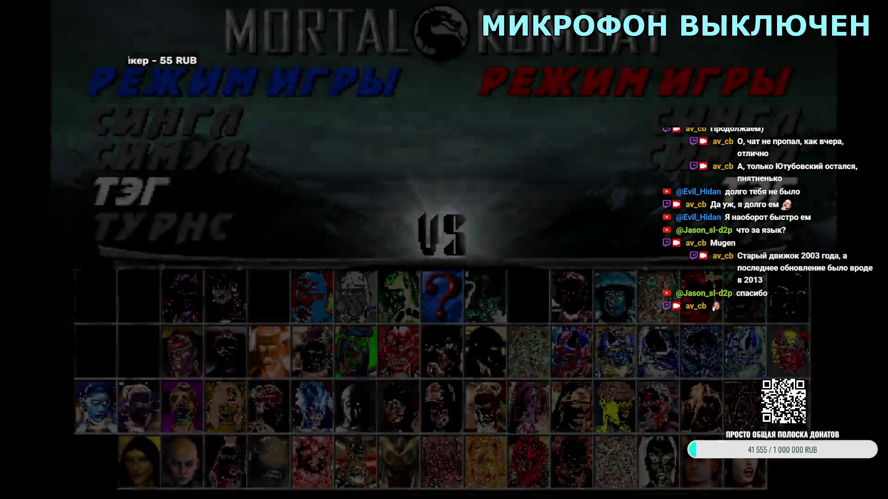
pyautogui.press('Return')
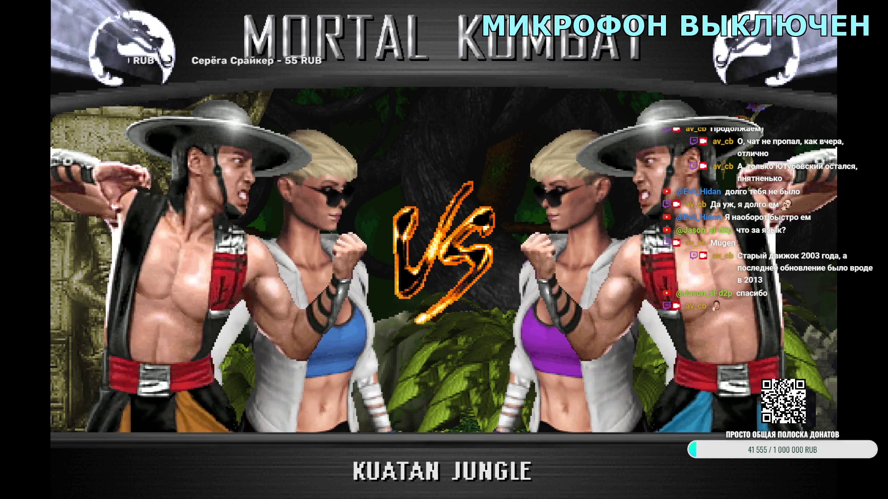
# - Start a Kung Lao and Cetrion tag match at Shinnok's Spire, view the VS screen, then exit
pyautogui.press('Escape')
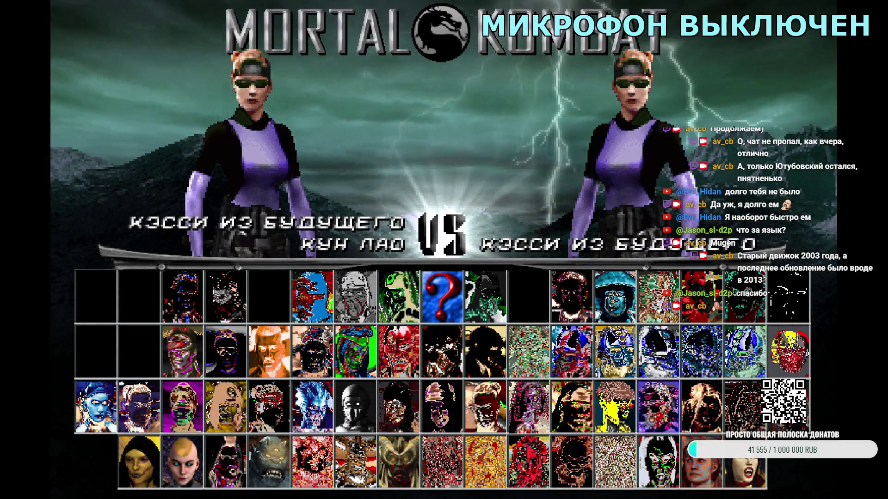
pyautogui.press('Return')
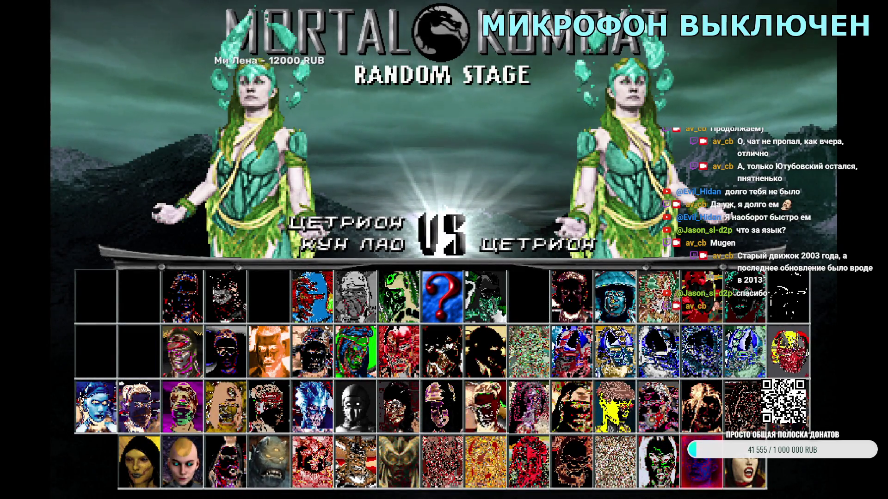
pyautogui.press('Return')
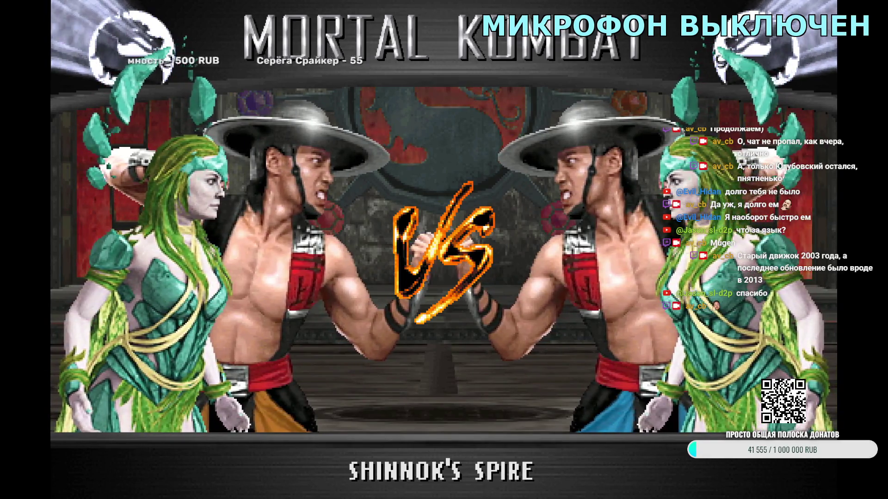
pyautogui.press('Escape')
pyautogui.press('Left')
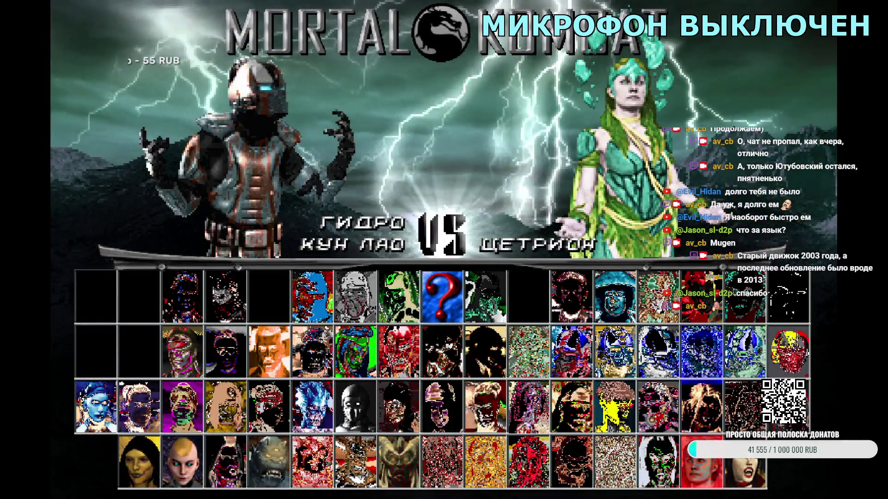
pyautogui.press('Left')
pyautogui.press('Left')
pyautogui.press('Return')
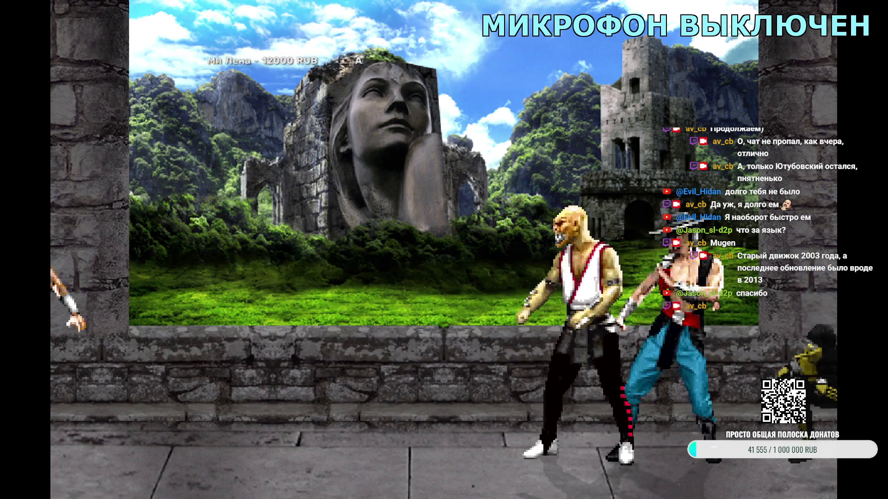
pyautogui.press('Escape')
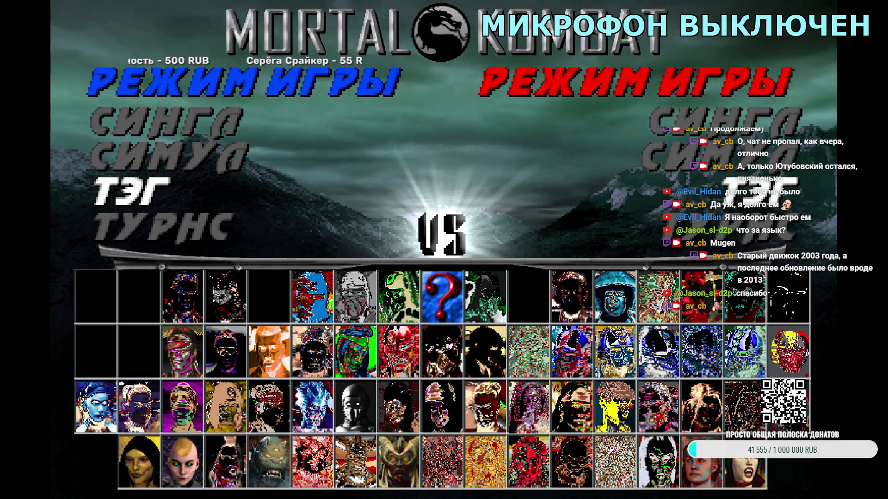
# - Start tag matches pairing Kung Lao with Chameleon, then Drahmin, checking each VS screen
pyautogui.press('Return')
pyautogui.press('Return')
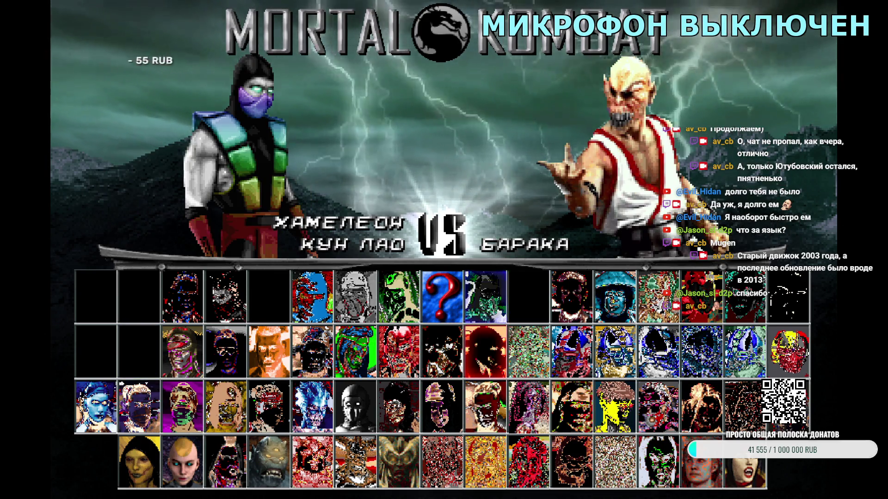
pyautogui.press('Return')
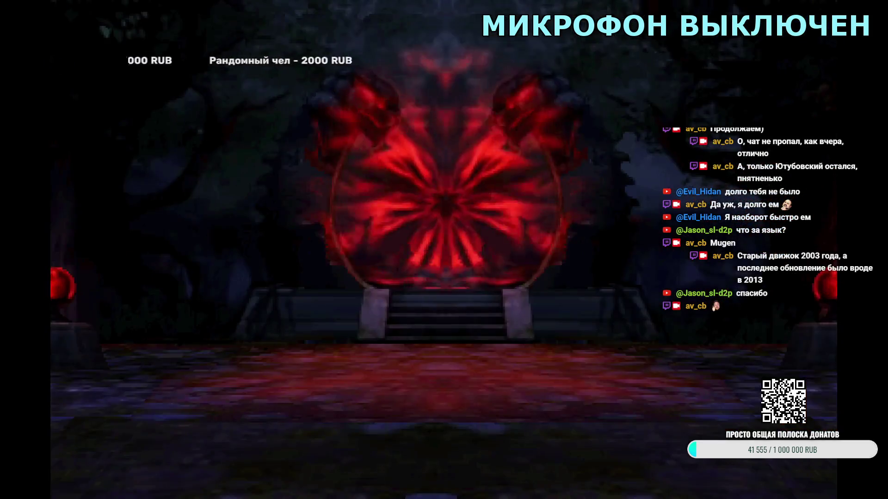
pyautogui.press('Escape')
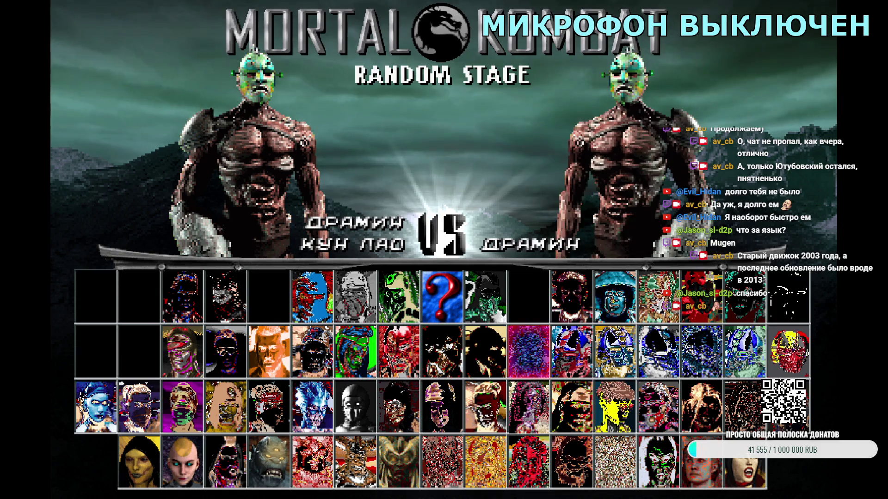
pyautogui.press('Return')
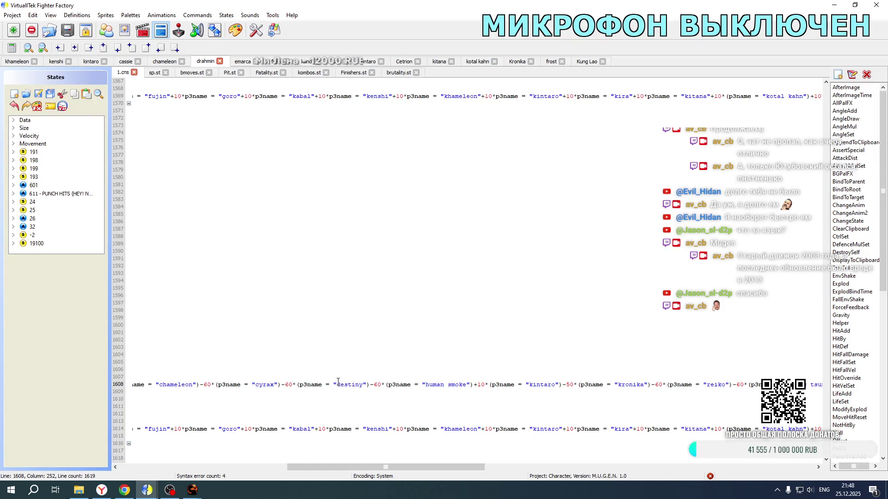
# - Scroll across Drahmin's Explod 1047 pos line to review its -60 offsets, then return to M.U.G.E.N
pyautogui.moveTo(441, 466); pyautogui.dragTo(674, 472)
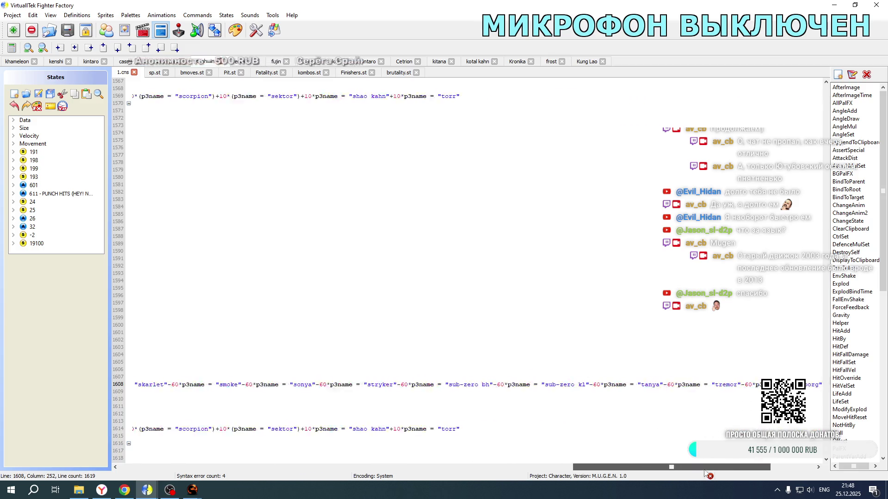
pyautogui.moveTo(763, 472); pyautogui.dragTo(205, 480)
pyautogui.moveTo(194, 490)
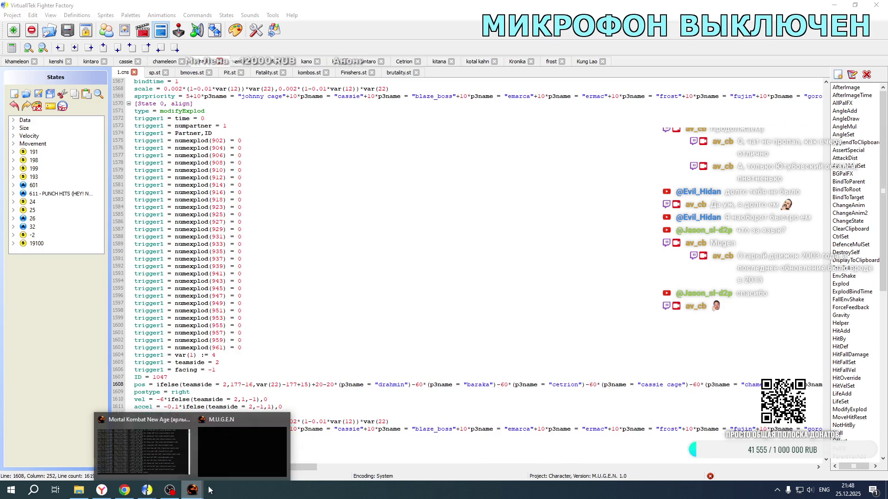
pyautogui.click(245, 428)
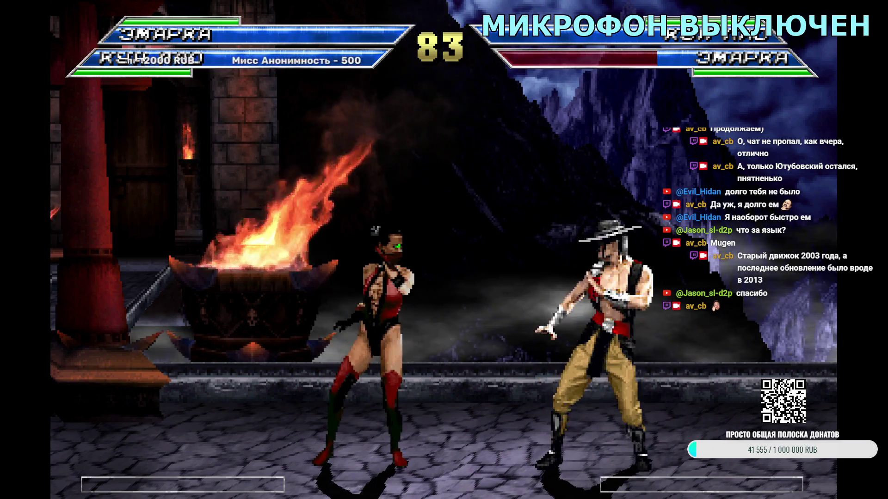
# - View Basics and Kung Lao's Special Moves from the pause menu, then resume fighting
pyautogui.press('Return')
pyautogui.press('Down')
pyautogui.press('Return')
pyautogui.press('Escape')
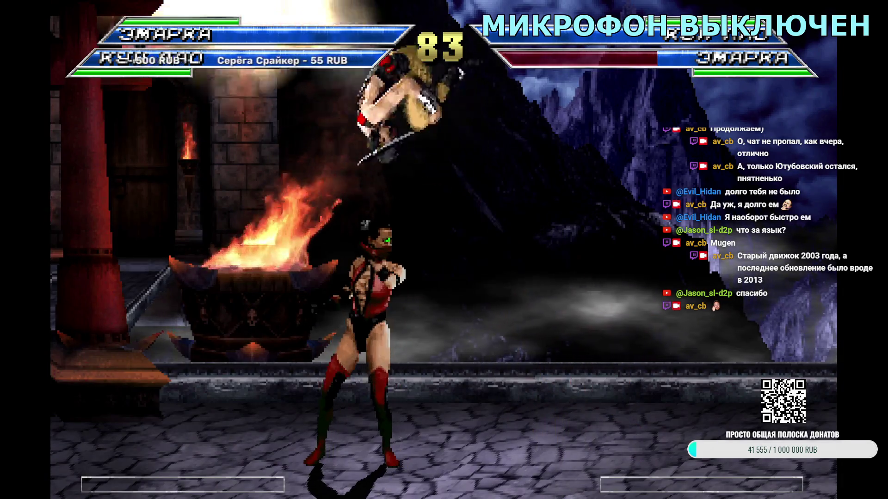
pyautogui.press('Return')
pyautogui.press('Down')
pyautogui.press('Return')
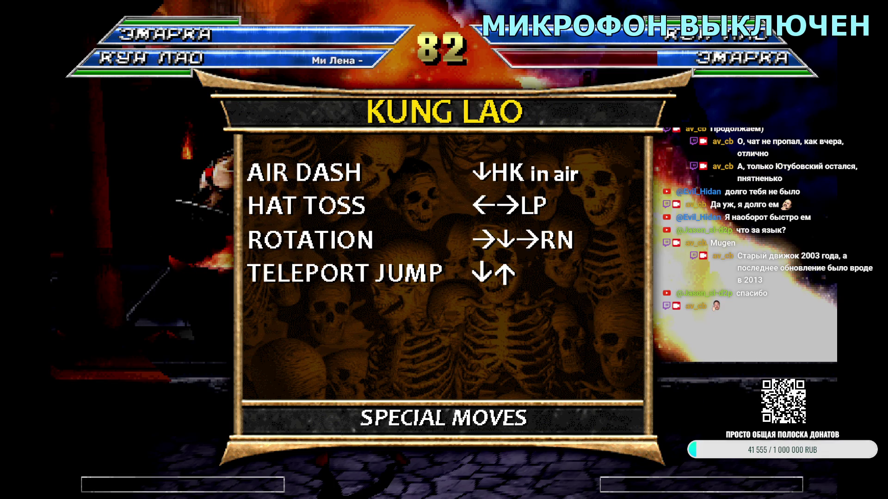
pyautogui.press('Escape')
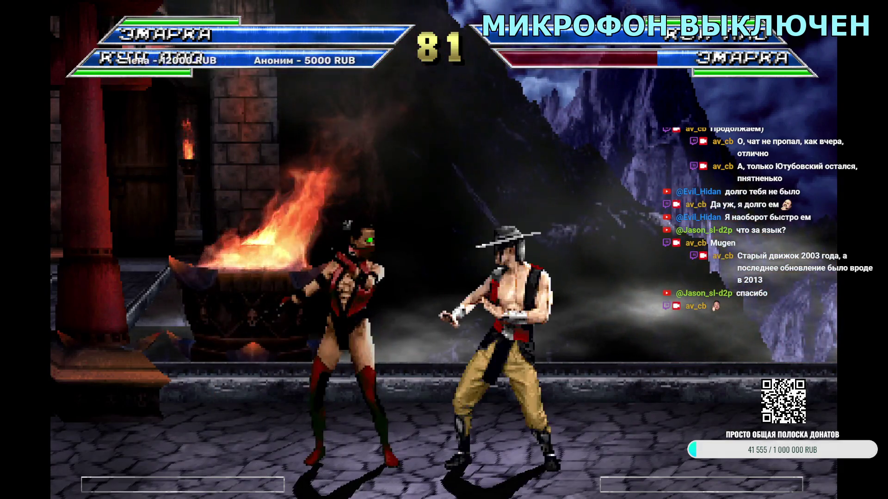
pyautogui.press('Left')
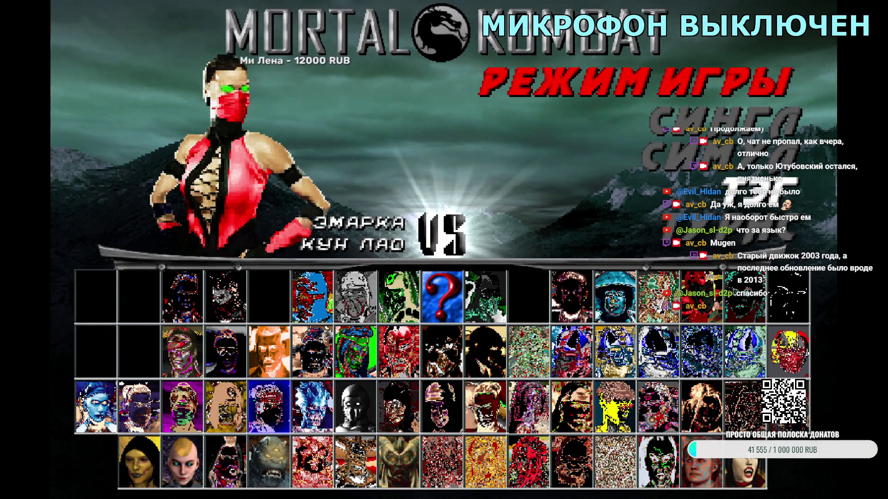
# - Start tag fights against Эмарка and then Frost, quitting each back to select
pyautogui.press('Return')
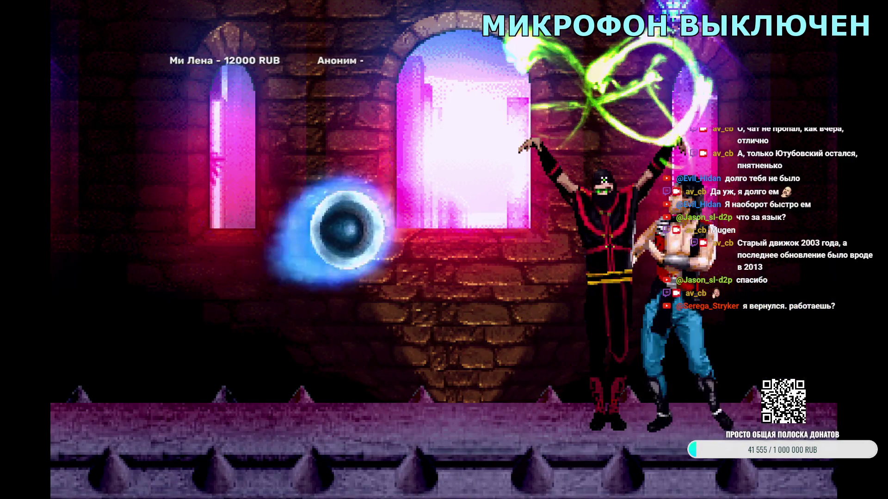
pyautogui.press('Escape')
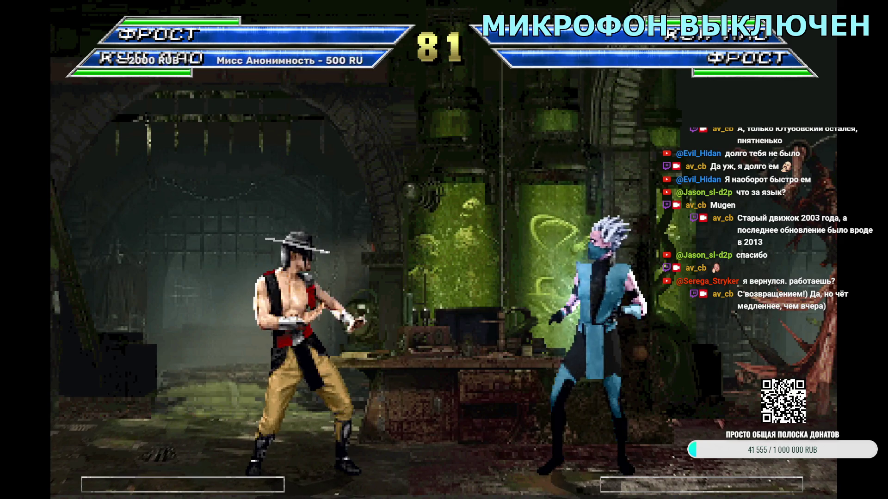
pyautogui.press('Escape')
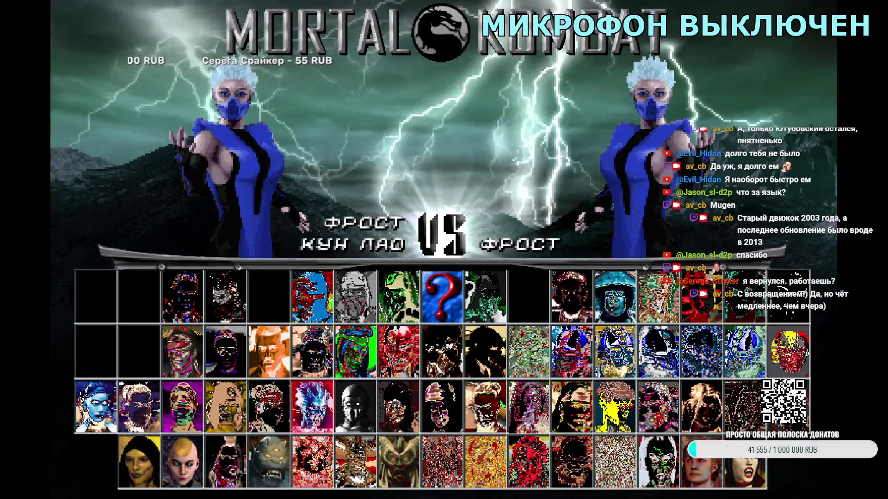
# - Pair Fujin with Kung Lao, pick the opponent, and start the tag match
pyautogui.press('Right')
pyautogui.press('Right')
pyautogui.press('Right')
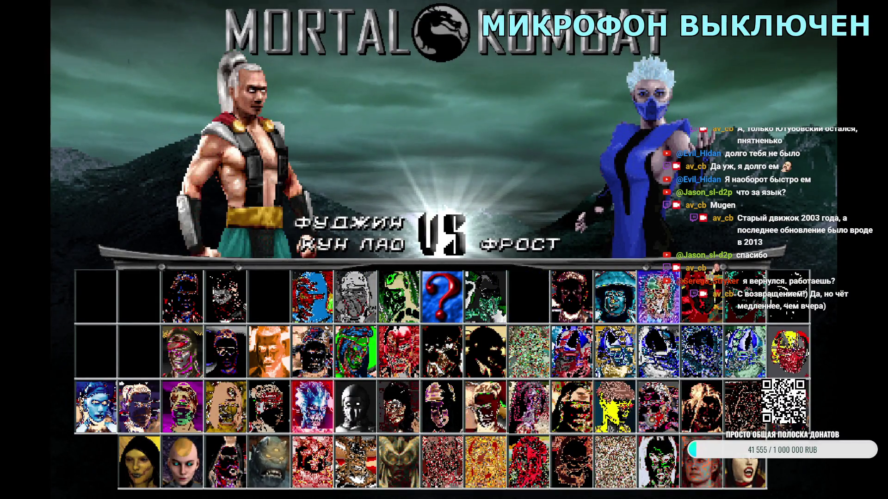
pyautogui.press('Return')
pyautogui.press('Left')
pyautogui.press('Left')
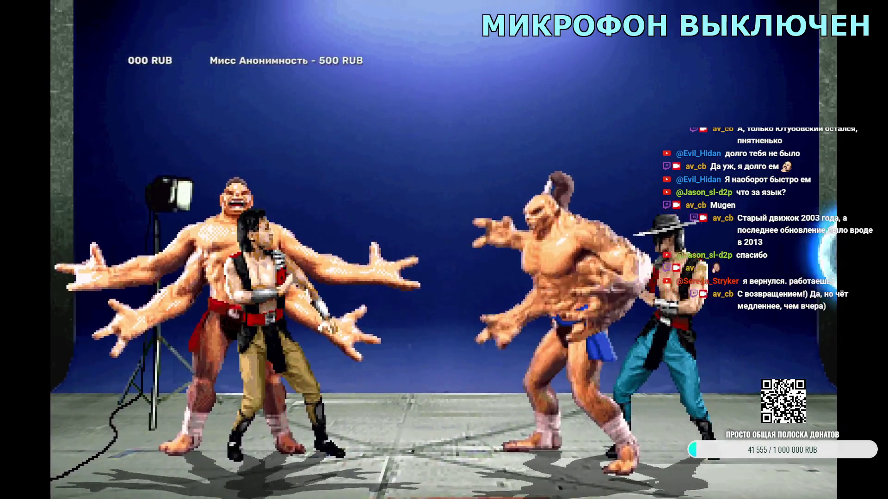
# - Quit the fight to character select and choose Smoke as the opponent
pyautogui.press('Escape')
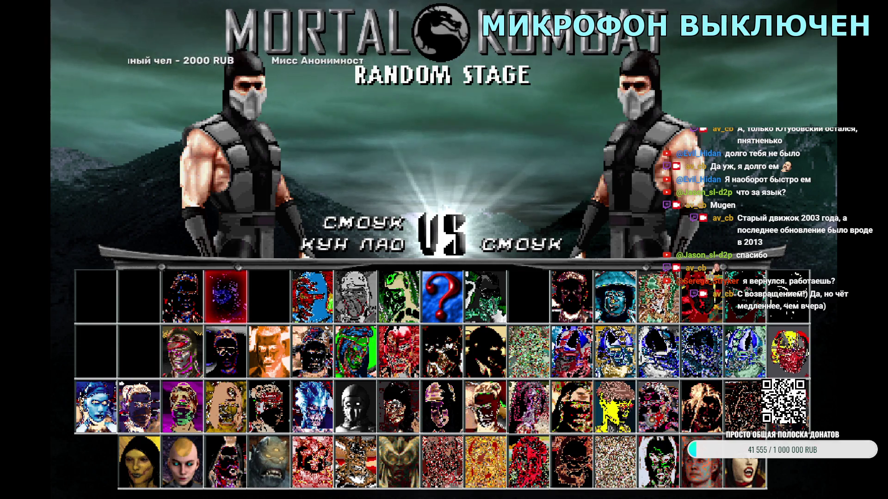
pyautogui.press('Right')
pyautogui.press('Right')
pyautogui.press('Right')
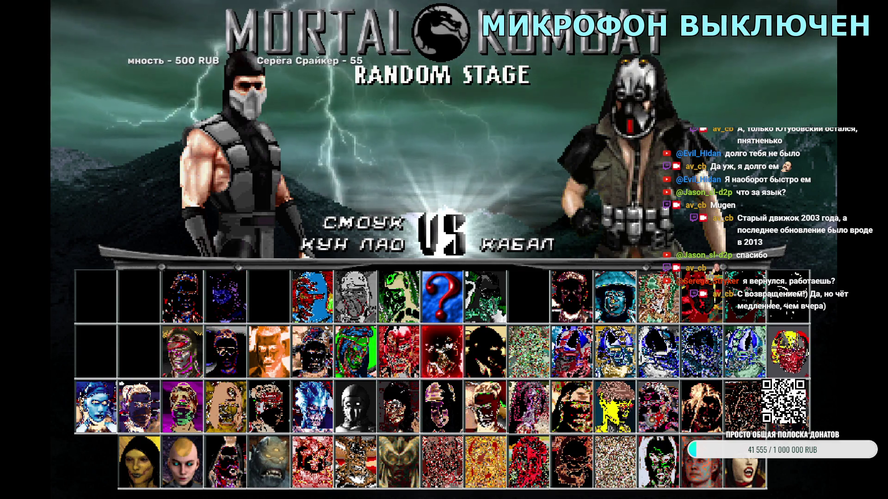
# - Move player 2's pick across Kabal toward Baraka on the character select screen
pyautogui.press('Down')
pyautogui.press('Up')
pyautogui.press('Right')
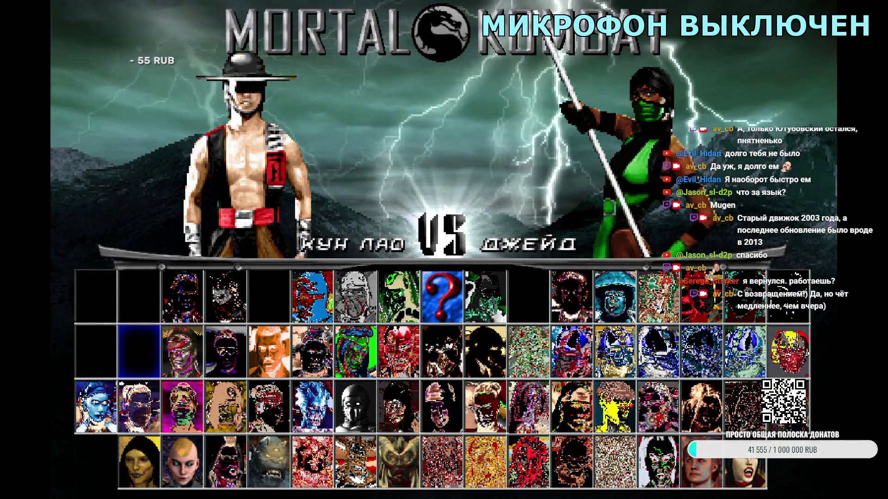
# - Confirm Kung Lao, choose Tag mode with Kabal as partner, run the match, then quit the game
pyautogui.press('Return')
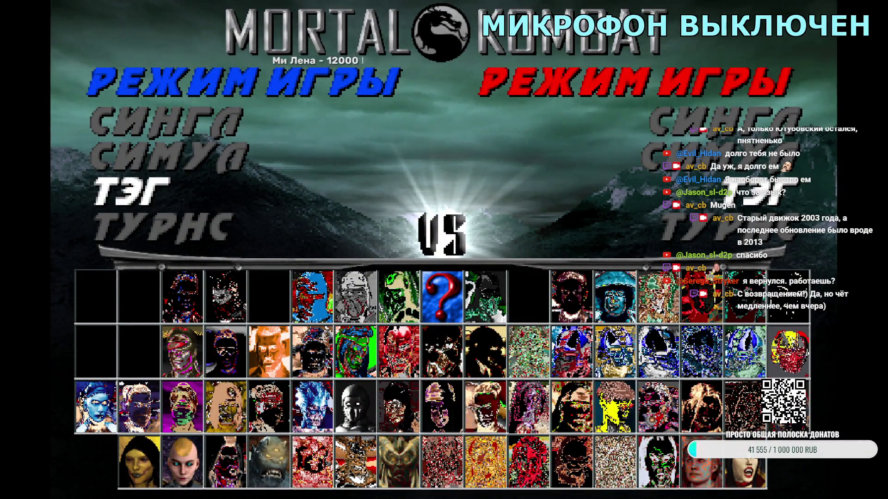
pyautogui.press('Return')
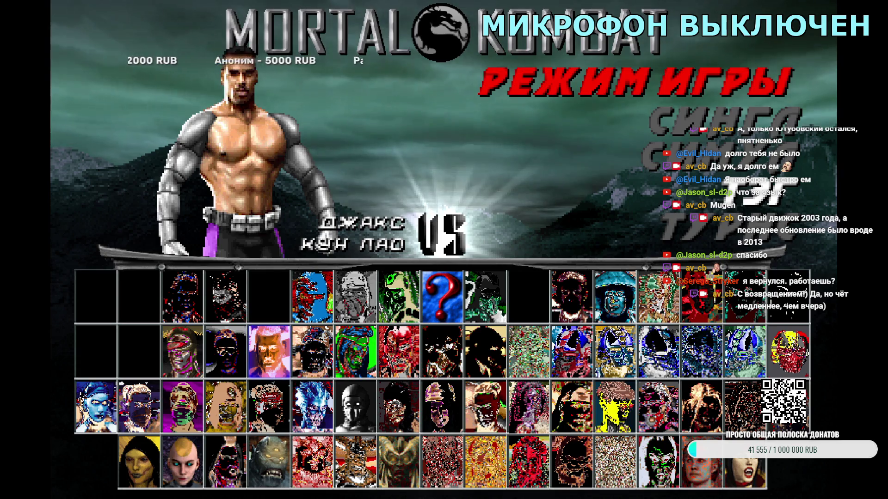
pyautogui.press('Left')
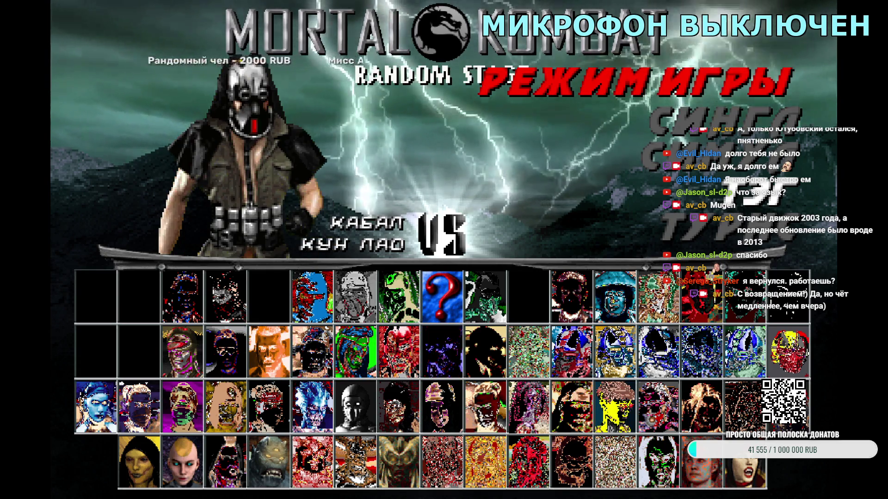
pyautogui.press('Return')
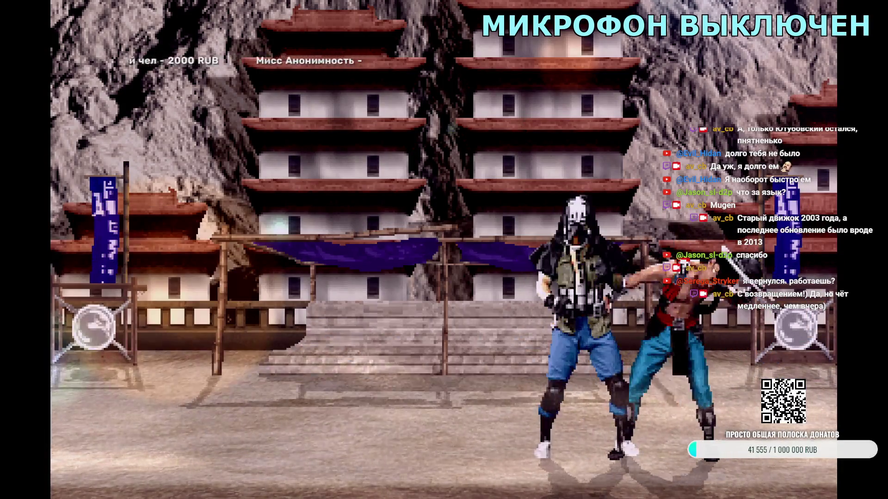
pyautogui.press('Escape')
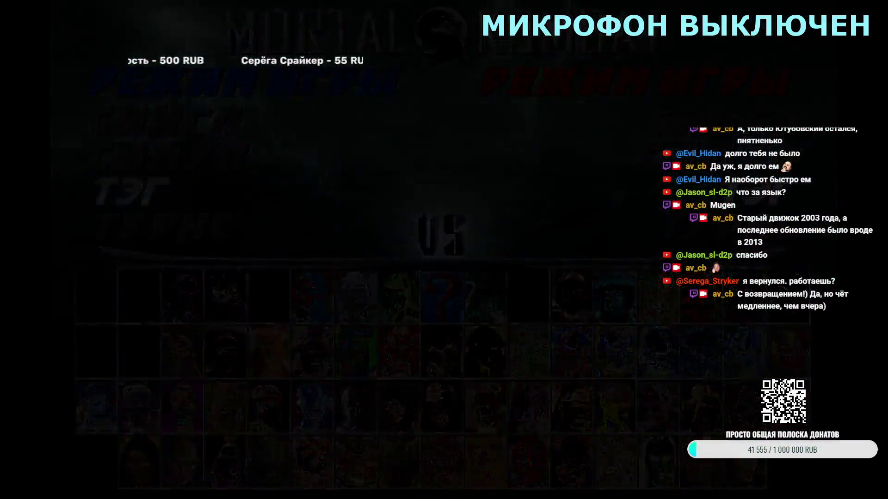
pyautogui.press('Escape')
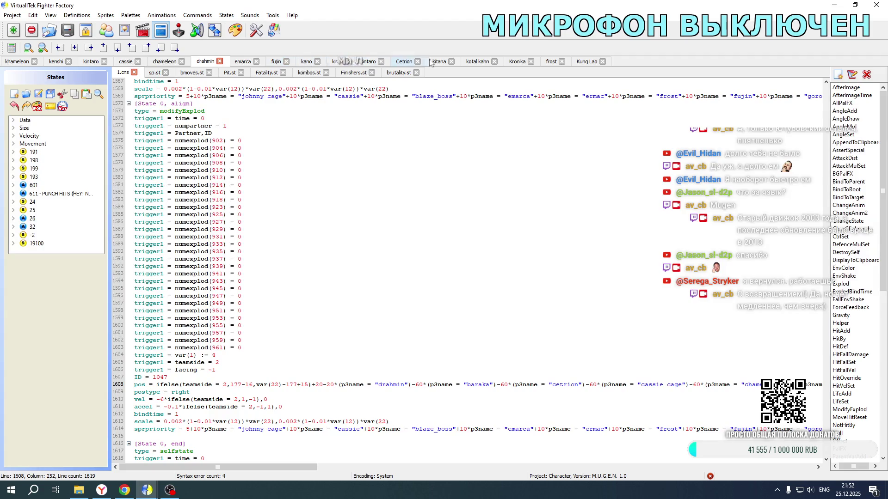
# - In Kung Lao's 1.cns, select the kenshi offset term on line 2122
pyautogui.click(580, 62)
pyautogui.scroll(-1, 299, 229)
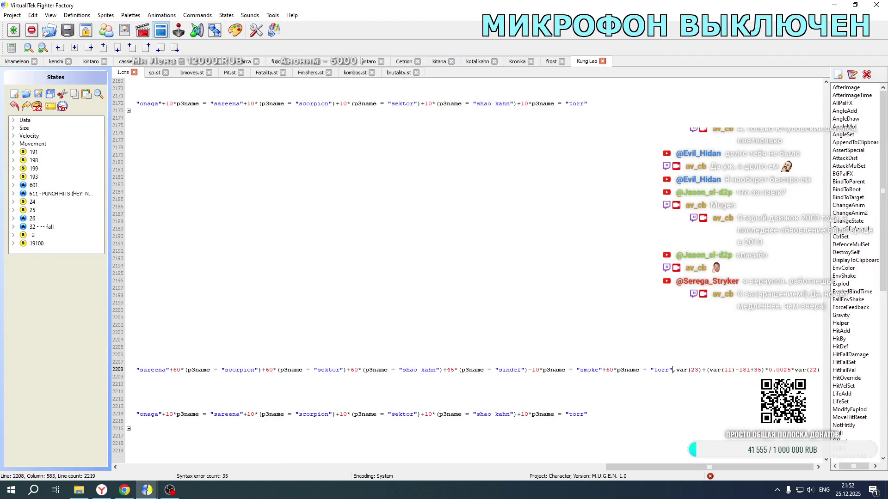
pyautogui.moveTo(606, 467); pyautogui.dragTo(132, 466)
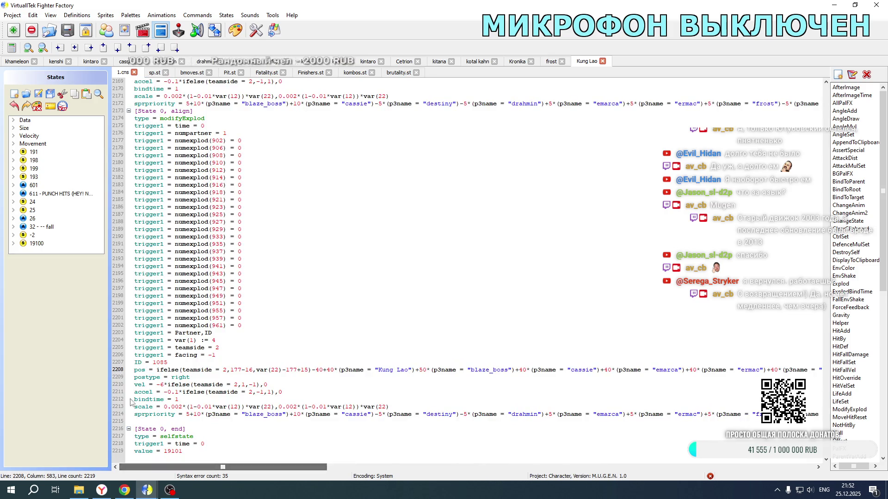
pyautogui.scroll(10, 186, 315)
pyautogui.scroll(3, 215, 293)
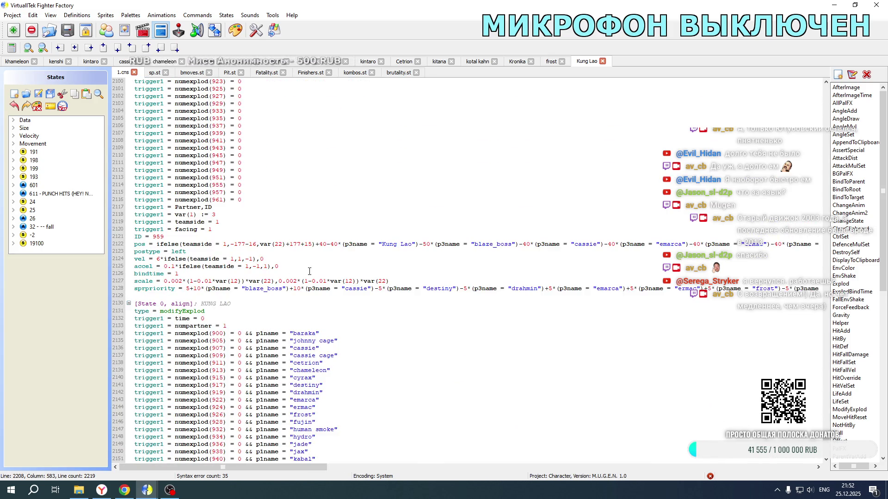
pyautogui.moveTo(301, 464)
pyautogui.mouseDown()
pyautogui.moveTo(540, 459)
pyautogui.moveTo(448, 446)
pyautogui.moveTo(473, 444)
pyautogui.mouseUp()
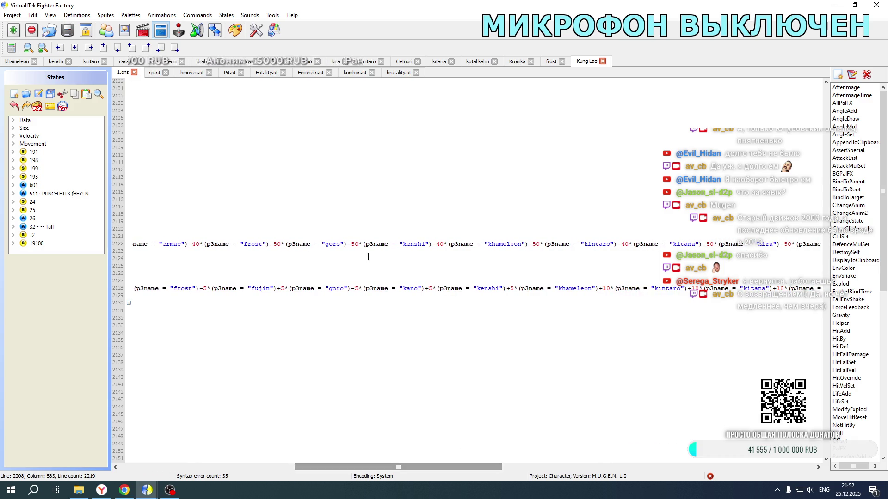
pyautogui.moveTo(347, 244); pyautogui.dragTo(429, 246)
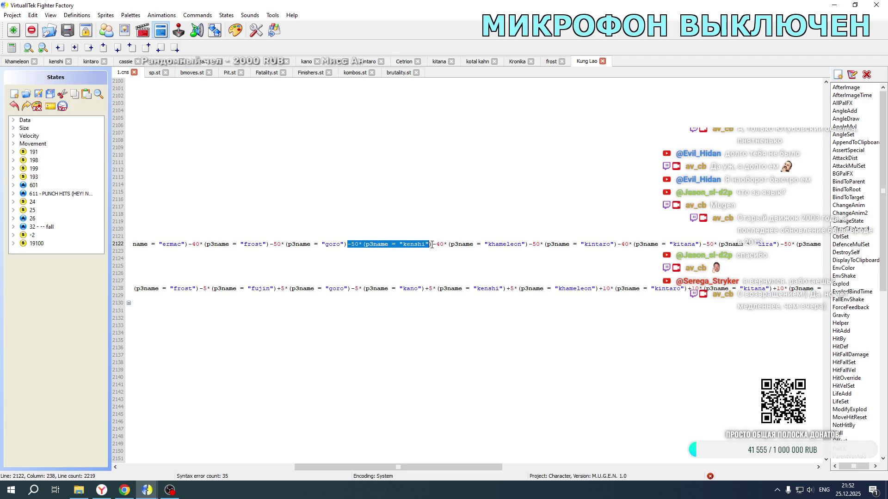
# - Duplicate it as a -50 kabal term on line 2122 and paste a +50 kabal term on line 2208
pyautogui.hotkey('ctrl', 'c')
pyautogui.click(348, 244)
pyautogui.hotkey('ctrl', 'v')
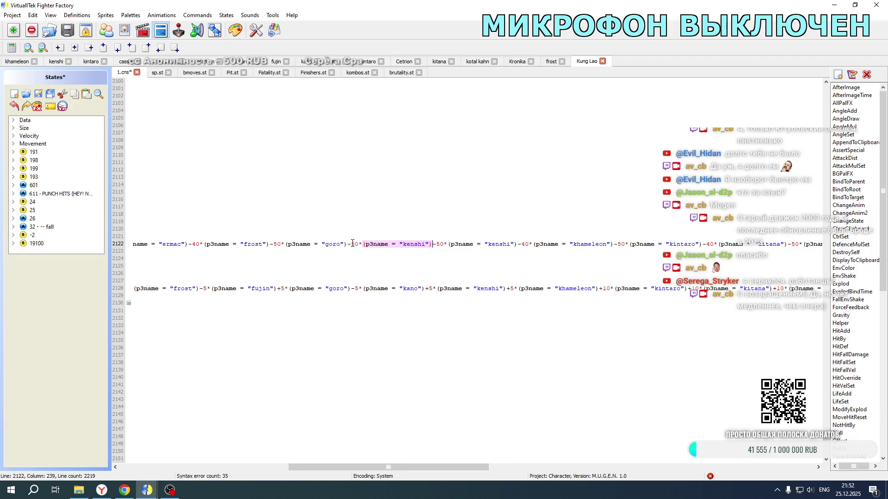
pyautogui.write('kabal')
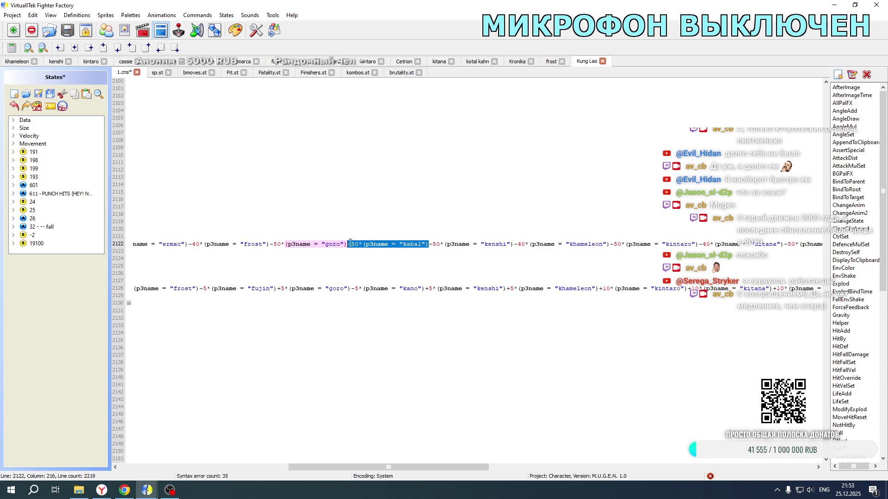
pyautogui.scroll(-20, 380, 278)
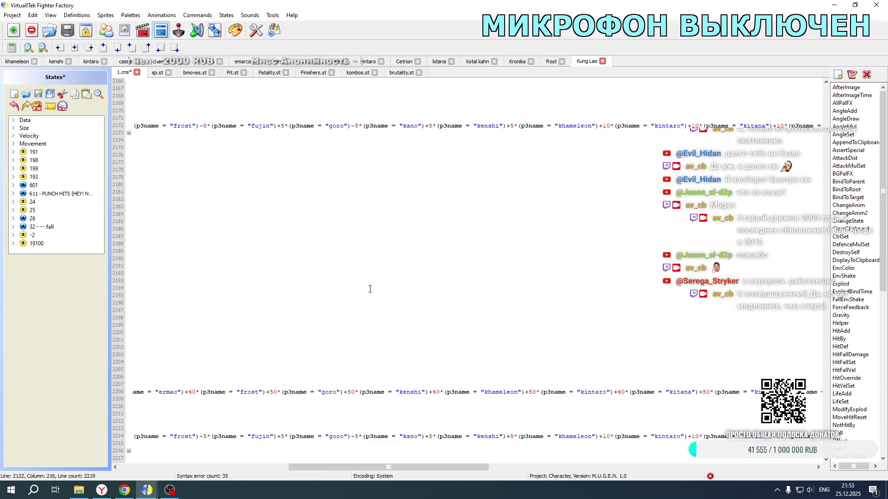
pyautogui.hotkey('ctrl', 'v')
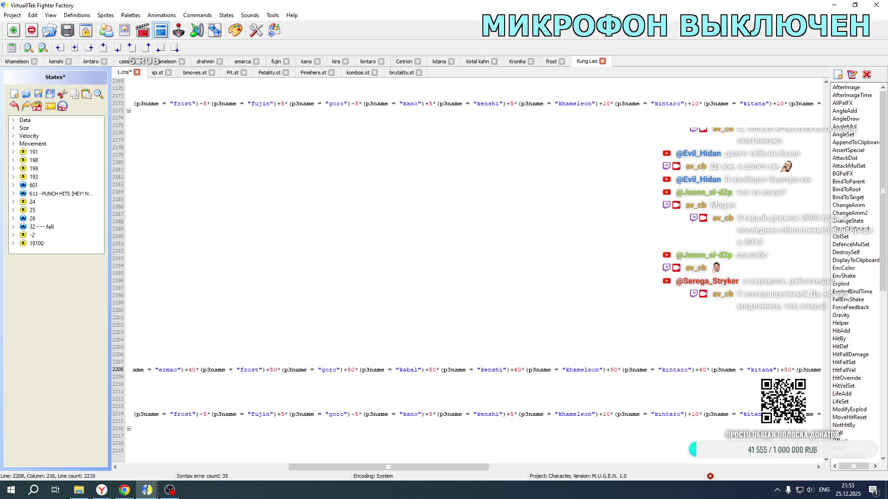
# - In khameleon's Fatality.st, add kabal terms after goro: +50 on line 16711 and -50 on line 16627
pyautogui.click(13, 62)
pyautogui.moveTo(616, 467); pyautogui.dragTo(129, 467)
pyautogui.scroll(6, 264, 306)
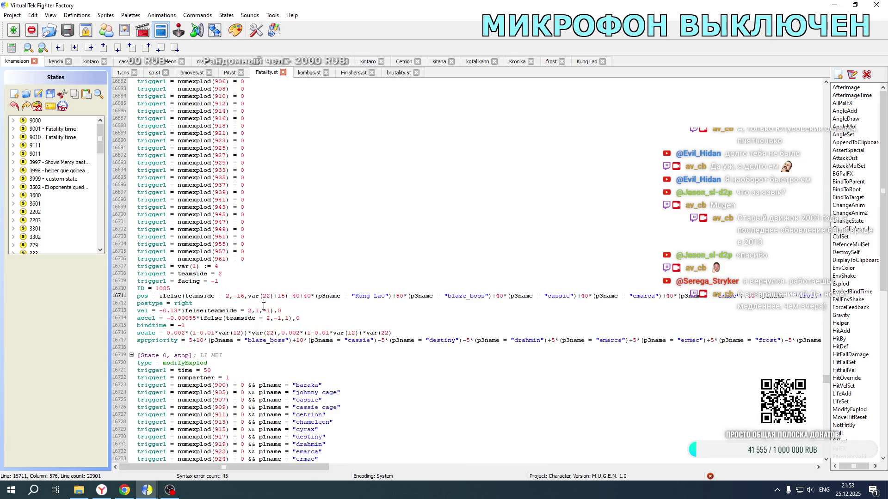
pyautogui.moveTo(267, 465)
pyautogui.mouseDown()
pyautogui.moveTo(398, 463)
pyautogui.moveTo(477, 449)
pyautogui.mouseUp()
pyautogui.hotkey('ctrl', 'v')
pyautogui.scroll(18, 212, 337)
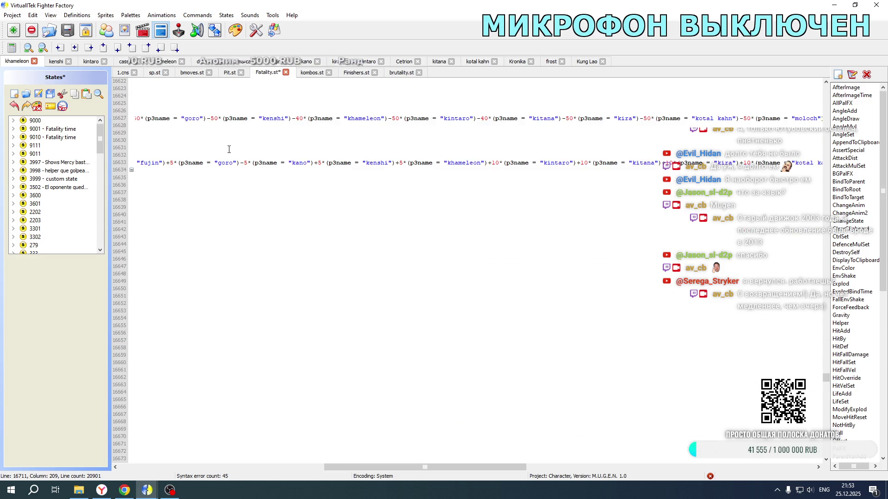
pyautogui.click(212, 124)
pyautogui.hotkey('ctrl', 'v')
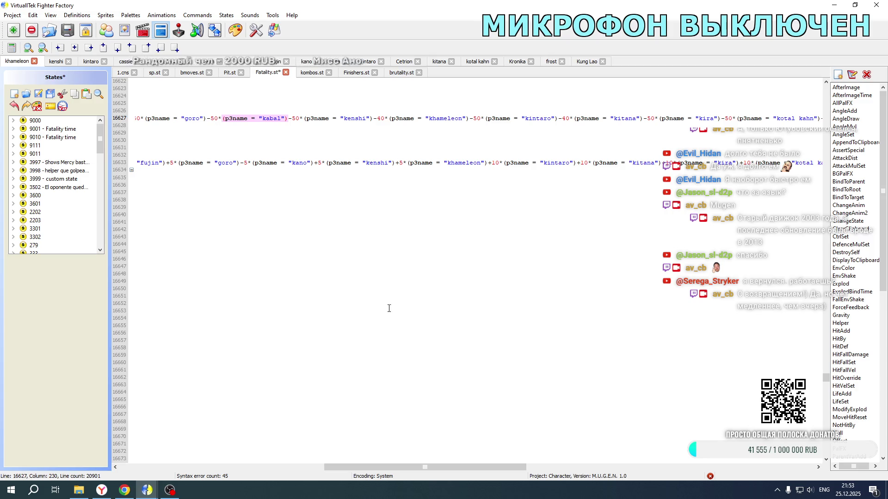
# - Insert a kabal term after kano on line 16633 and change its offset to +5
pyautogui.moveTo(476, 467)
pyautogui.mouseDown()
pyautogui.moveTo(407, 466)
pyautogui.moveTo(466, 467)
pyautogui.mouseUp()
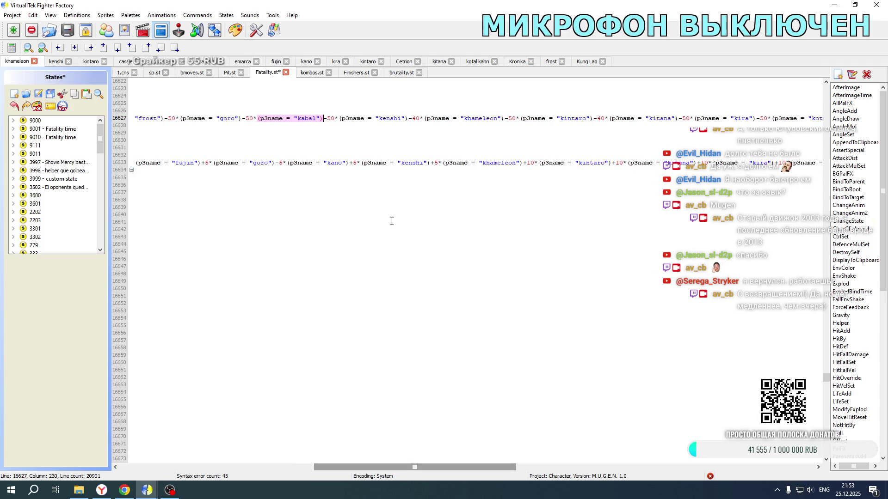
pyautogui.click(351, 163)
pyautogui.hotkey('ctrl', 'v')
pyautogui.moveTo(350, 163); pyautogui.dragTo(360, 162)
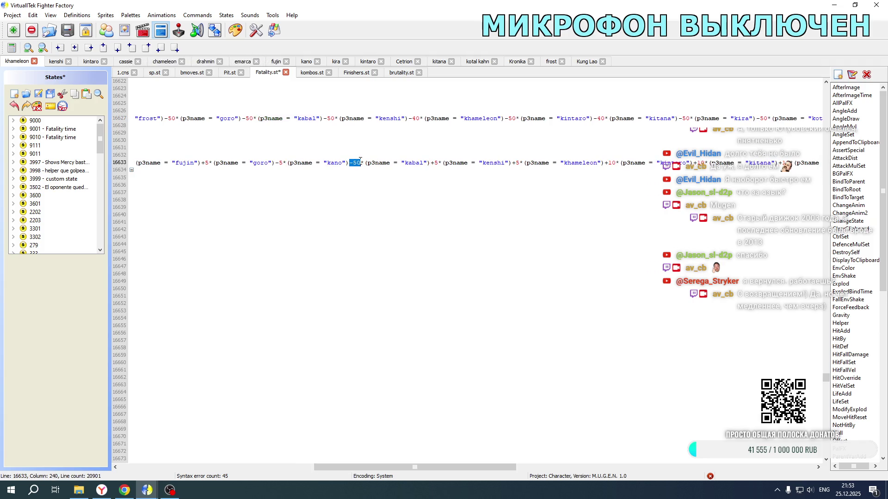
pyautogui.write('+5')
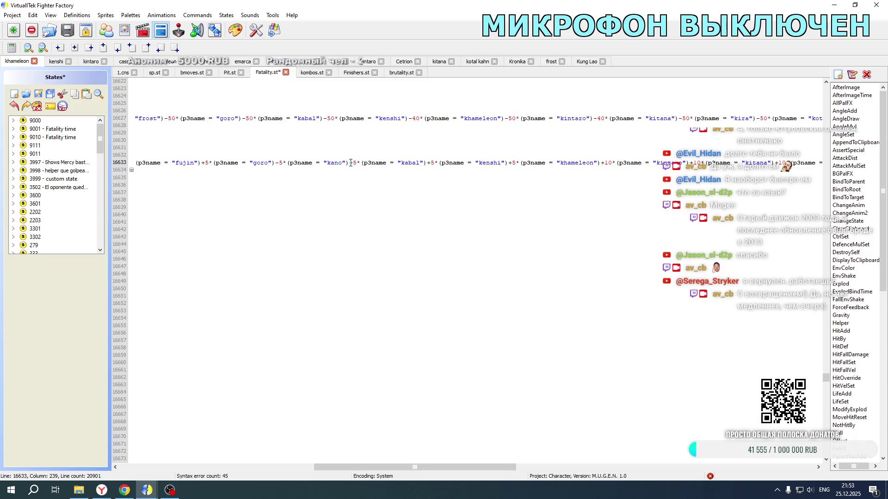
# - Insert a +5 kabal term after kano on line 16675
pyautogui.scroll(16, 423, 187)
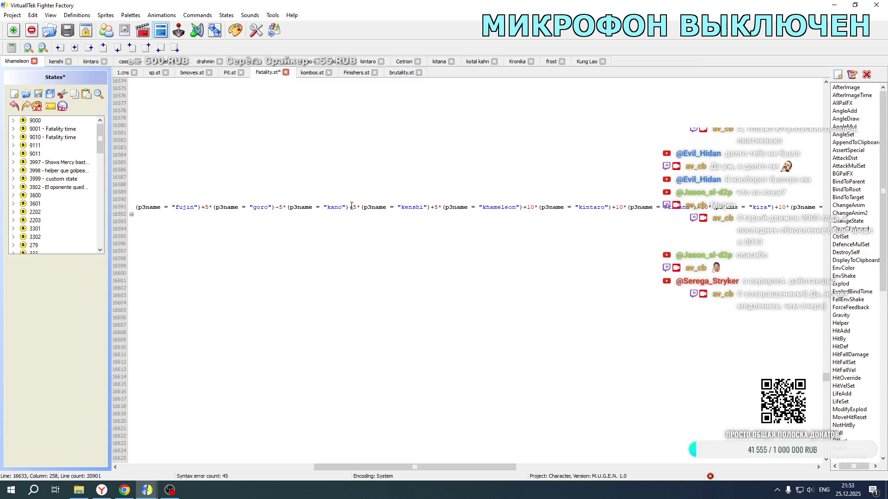
pyautogui.click(352, 205)
pyautogui.moveTo(450, 463); pyautogui.dragTo(256, 463)
pyautogui.scroll(10, 430, 310)
pyautogui.scroll(-11, 430, 311)
pyautogui.scroll(-3, 430, 311)
pyautogui.moveTo(221, 467); pyautogui.dragTo(426, 467)
pyautogui.scroll(-20, 351, 268)
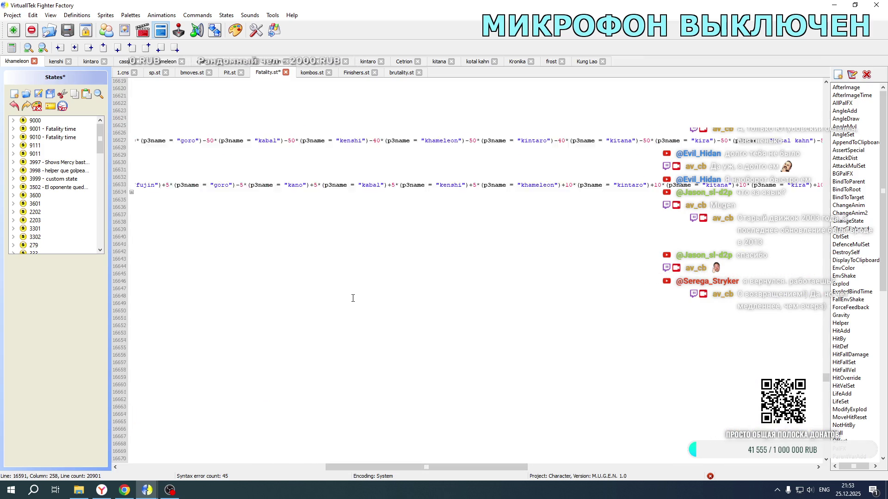
pyautogui.click(312, 275)
pyautogui.hotkey('ctrl', 'v')
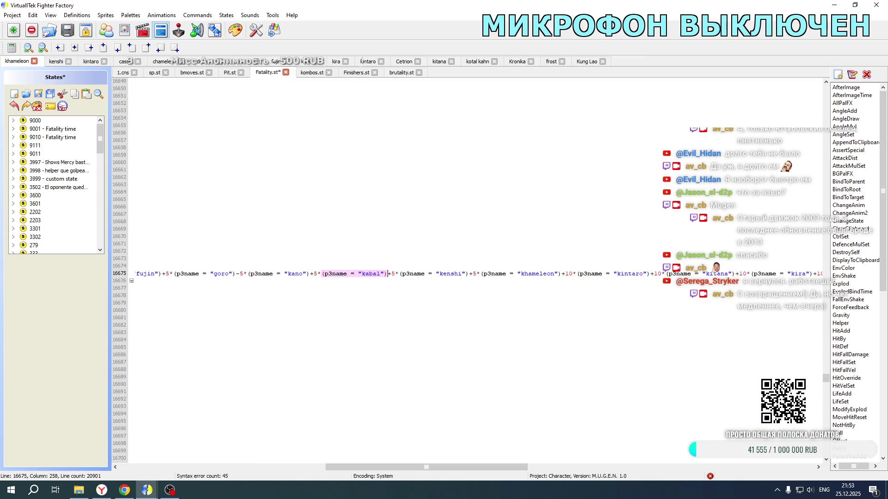
# - Add the +5 kabal term after kano on line 16717 and save Fatality.st
pyautogui.scroll(-12, 333, 293)
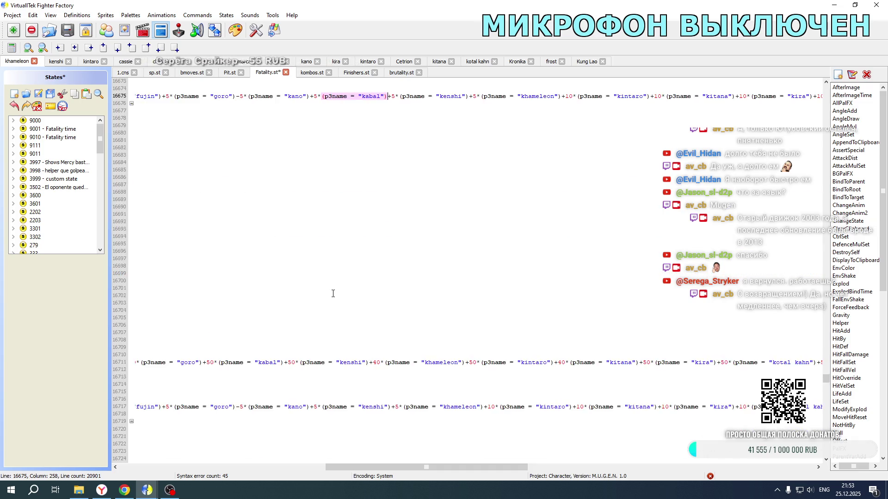
pyautogui.click(310, 319)
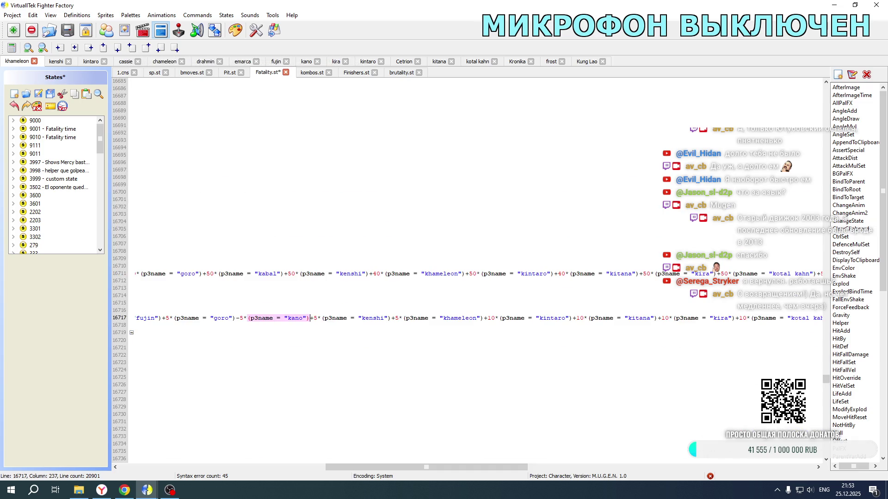
pyautogui.hotkey('ctrl', 'v')
pyautogui.hotkey('ctrl', 's')
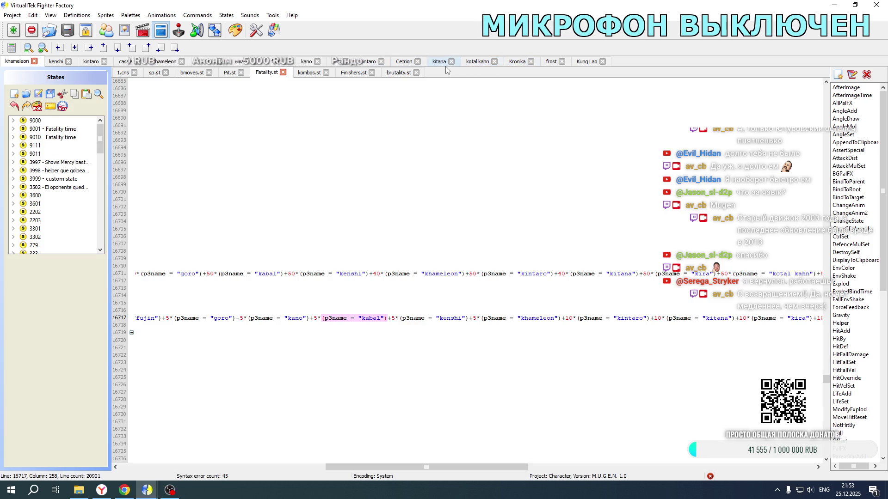
pyautogui.click(583, 62)
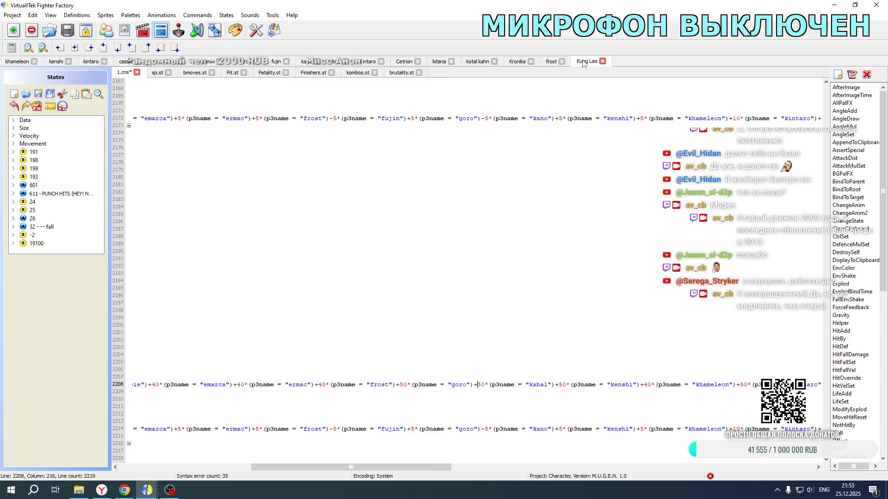
# - Insert +5*(p3name = "kabal") after kano on lines 2172 and 2214 of Kung Lao's 1.cns
pyautogui.scroll(20, 513, 228)
pyautogui.scroll(4, 513, 228)
pyautogui.click(567, 255)
pyautogui.scroll(-10, 561, 277)
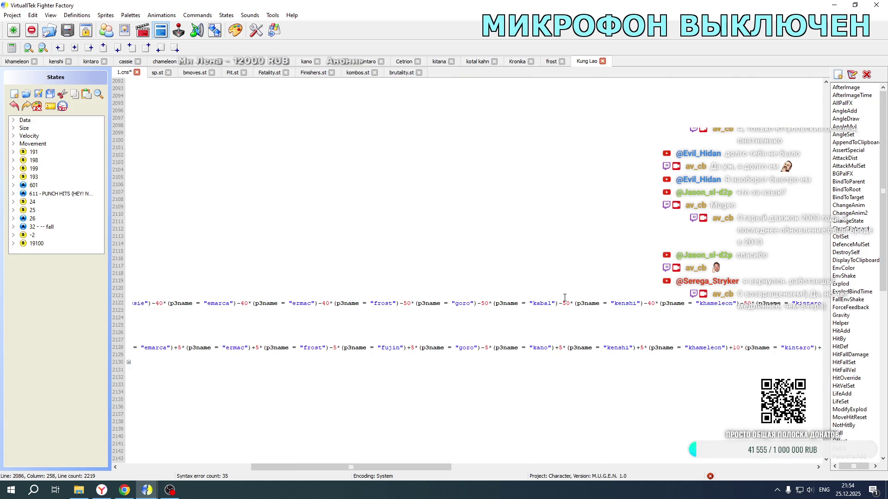
pyautogui.click(557, 347)
pyautogui.scroll(-16, 558, 345)
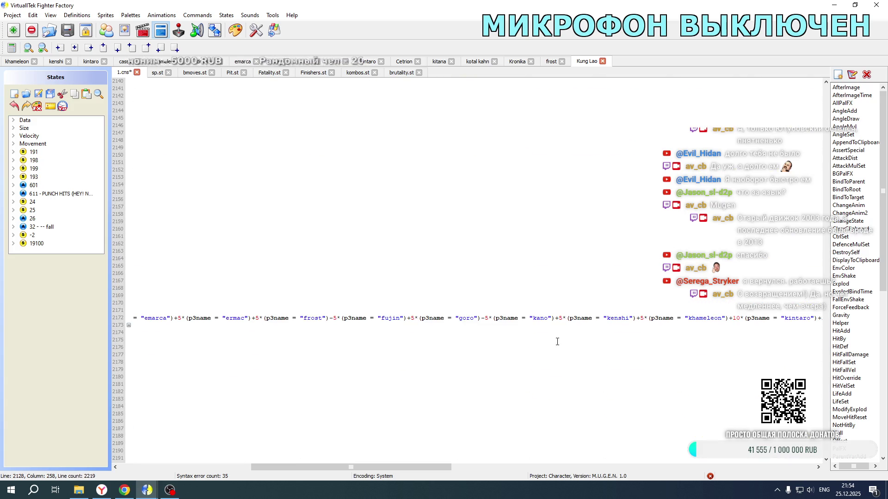
pyautogui.click(557, 318)
pyautogui.hotkey('ctrl', 'v')
pyautogui.scroll(-10, 557, 324)
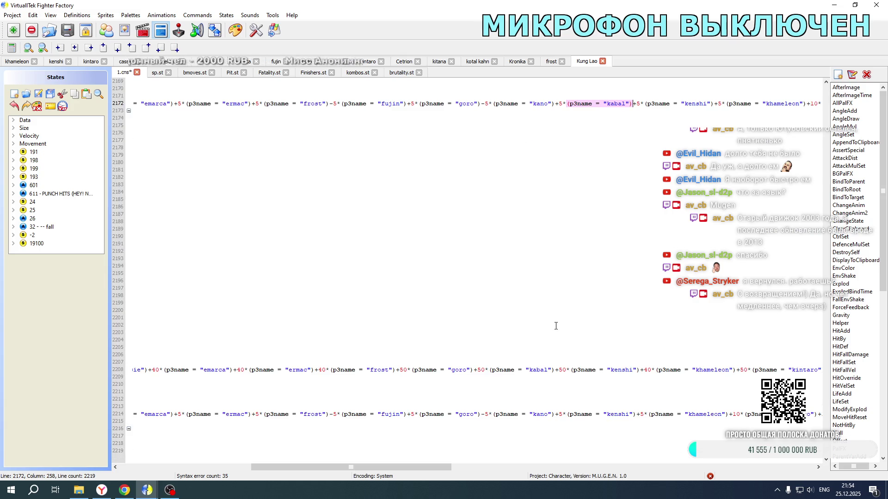
pyautogui.click(556, 413)
pyautogui.hotkey('ctrl', 'v')
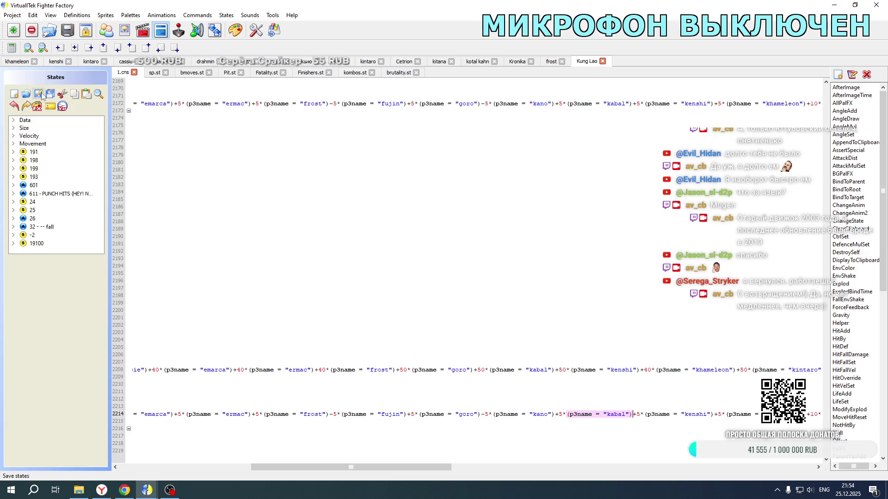
pyautogui.click(80, 490)
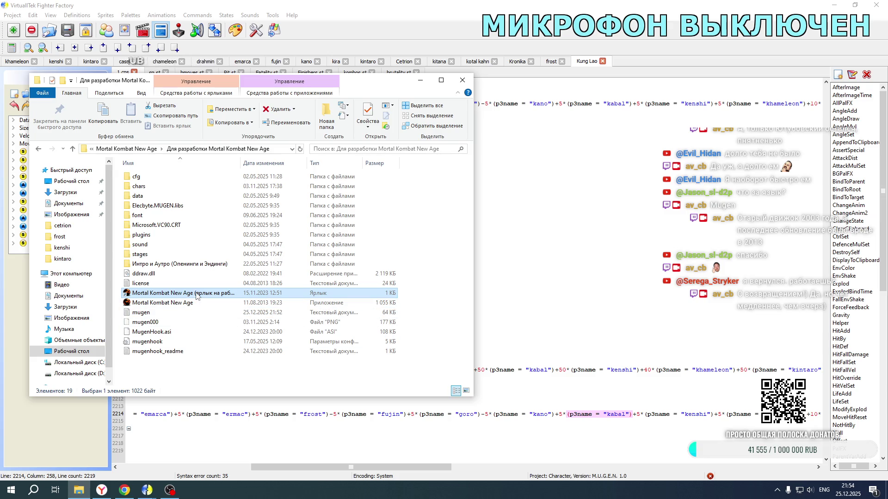
# - Launch the Mortal Kombat New Age shortcut from its development folder
pyautogui.doubleClick(197, 294)
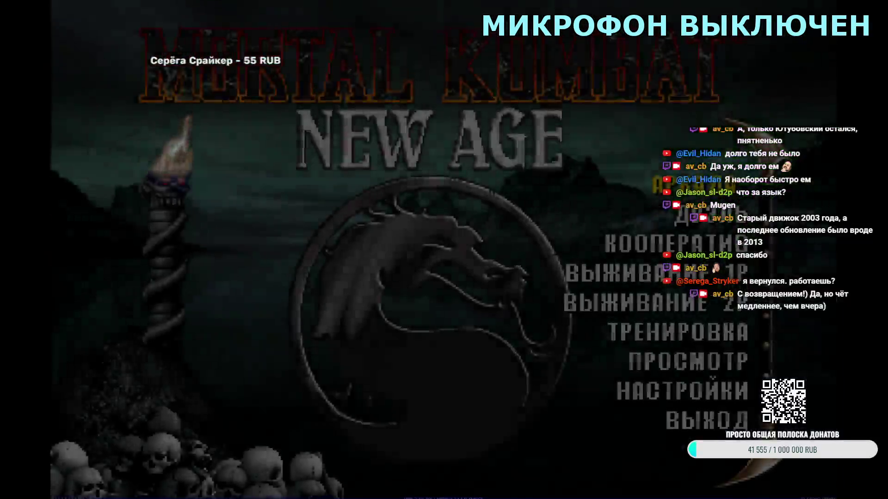
# - Start a test match with Kung Lao and Kabal, then quit it after the round begins
pyautogui.press('Return')
pyautogui.press('Return')
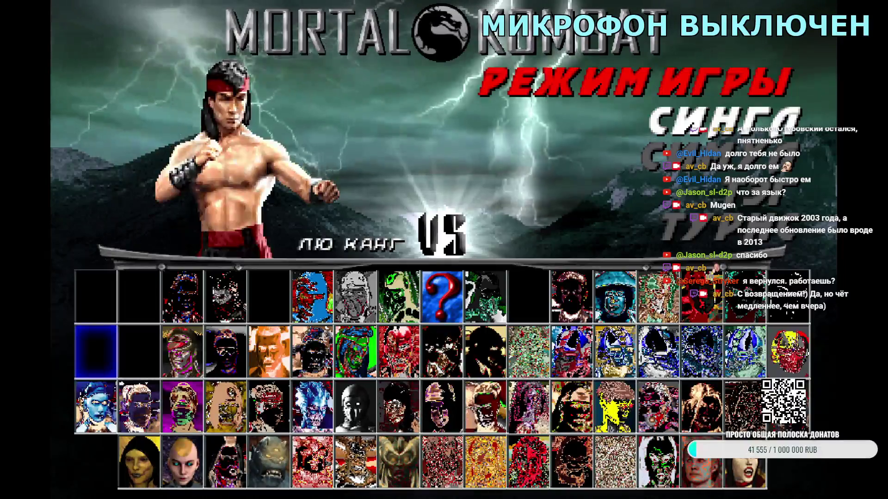
pyautogui.press('Return')
pyautogui.press('Right')
pyautogui.press('Right')
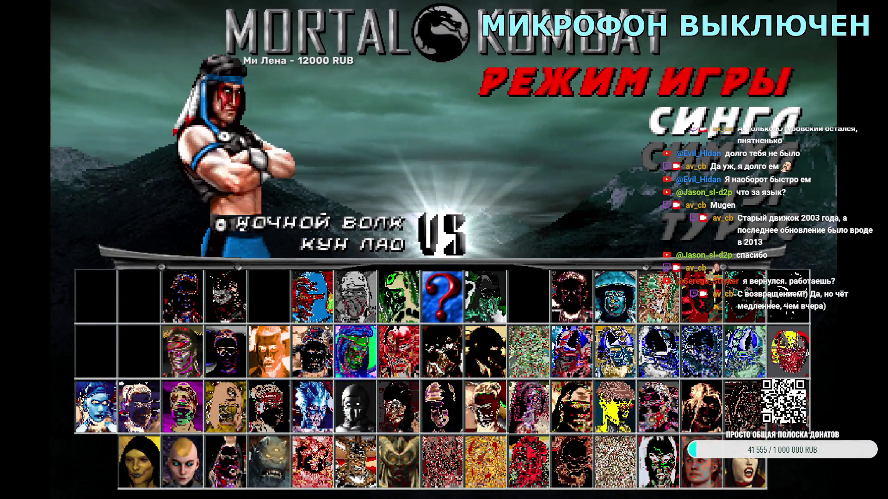
pyautogui.press('Right')
pyautogui.press('Return')
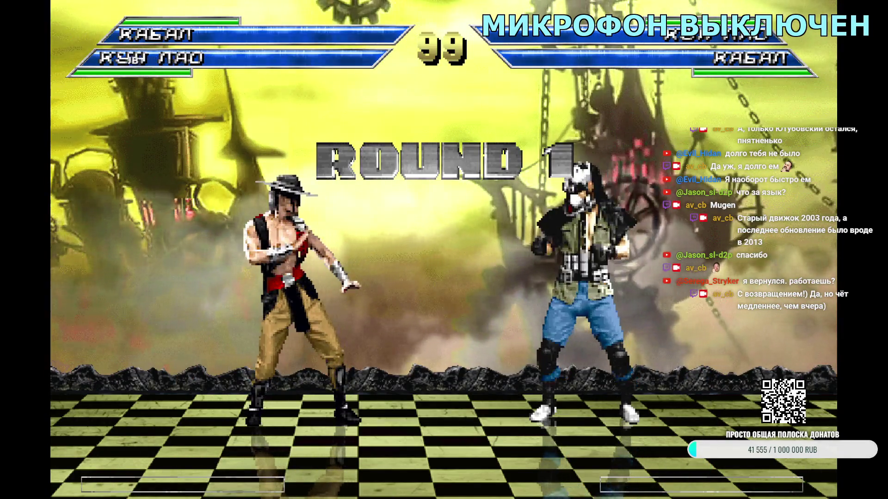
pyautogui.press('Escape')
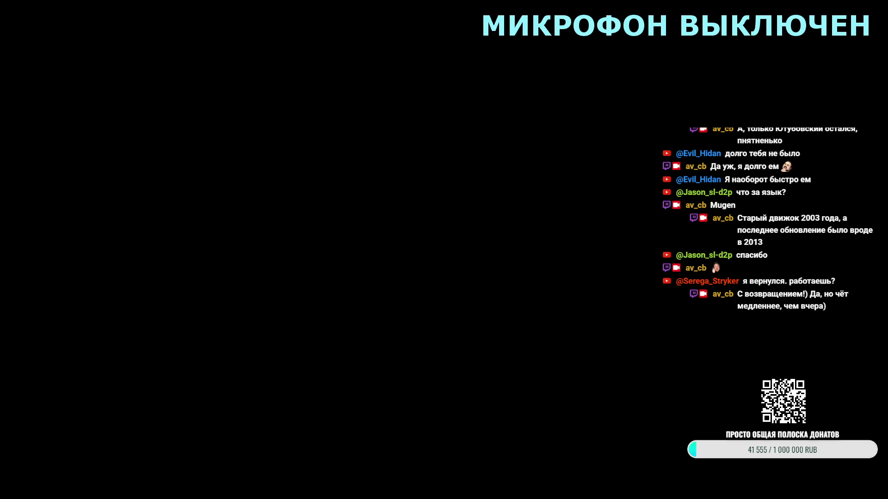
pyautogui.scroll(20, 513, 243)
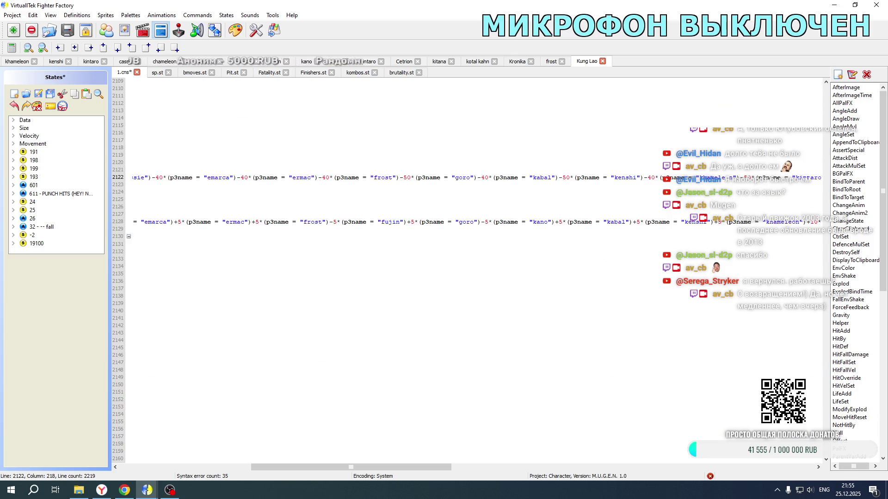
# - Select the goro offset on Fatality.st line 16711, view the KUNG LAO modifyExplod block, and relaunch the game
pyautogui.click(17, 61)
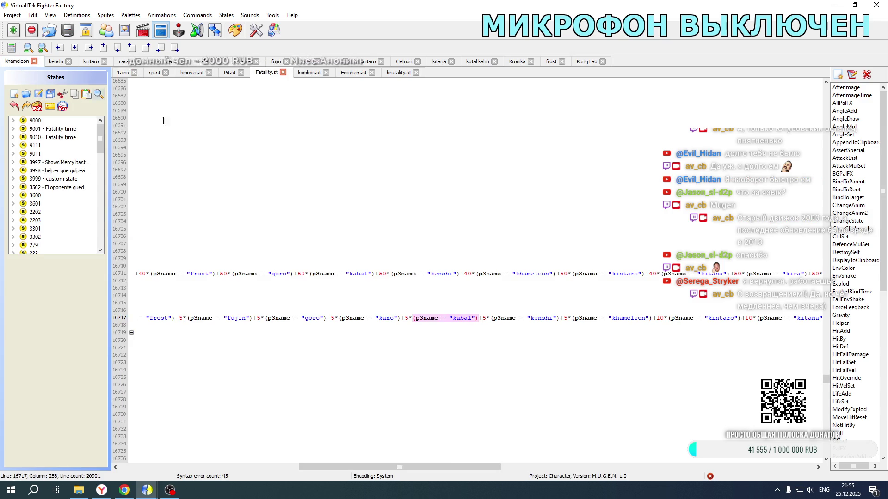
pyautogui.doubleClick(301, 275)
pyautogui.scroll(20, 362, 353)
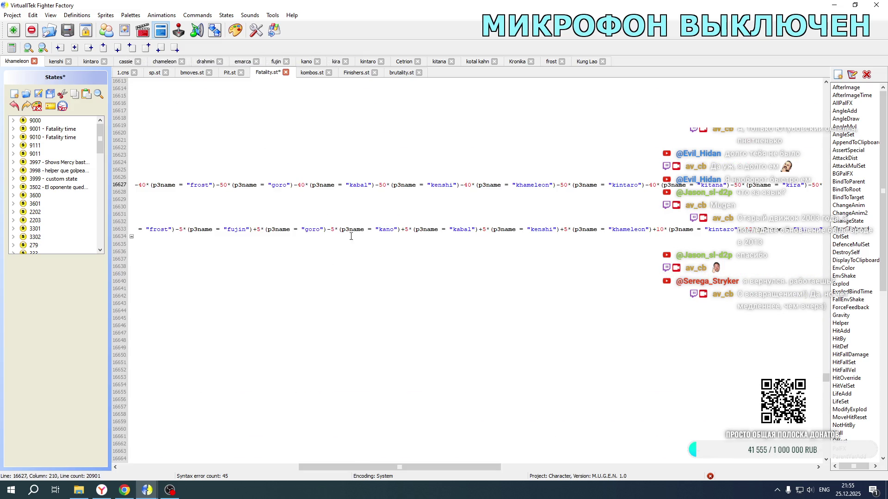
pyautogui.moveTo(479, 467); pyautogui.dragTo(300, 467)
pyautogui.scroll(14, 339, 333)
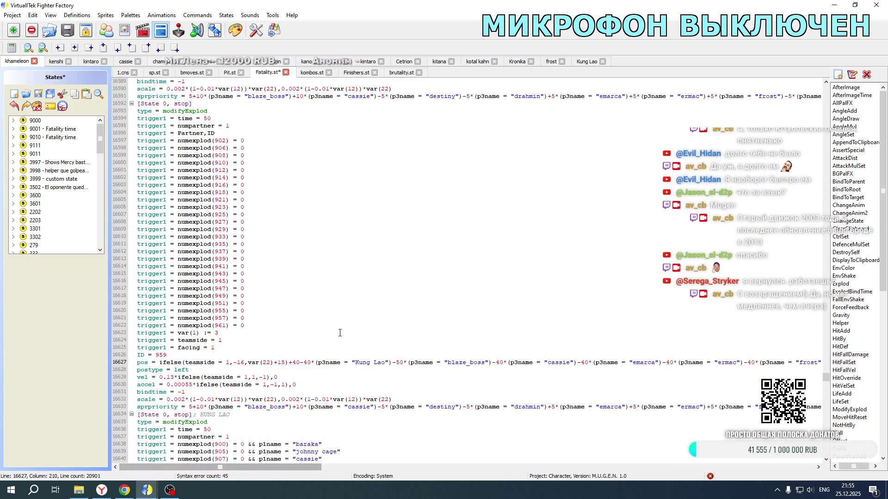
pyautogui.scroll(11, 340, 333)
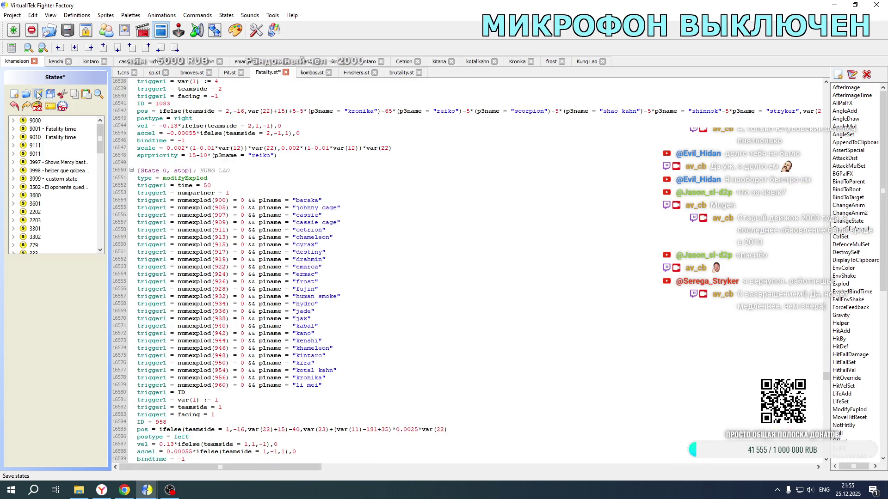
pyautogui.click(79, 491)
pyautogui.doubleClick(202, 293)
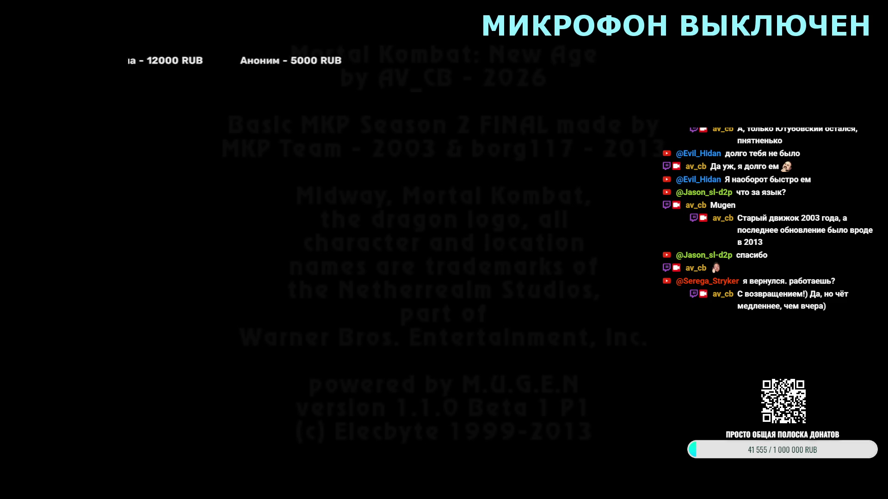
# - Skip the intro, choose the game mode and pick Kabal for another test fight
pyautogui.press('Return')
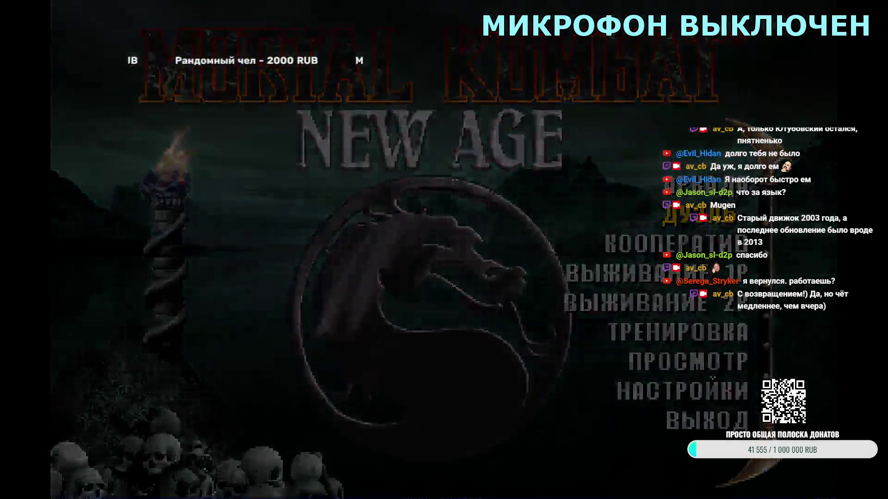
pyautogui.press('Return')
pyautogui.press('Right')
pyautogui.press('Right')
pyautogui.press('Right')
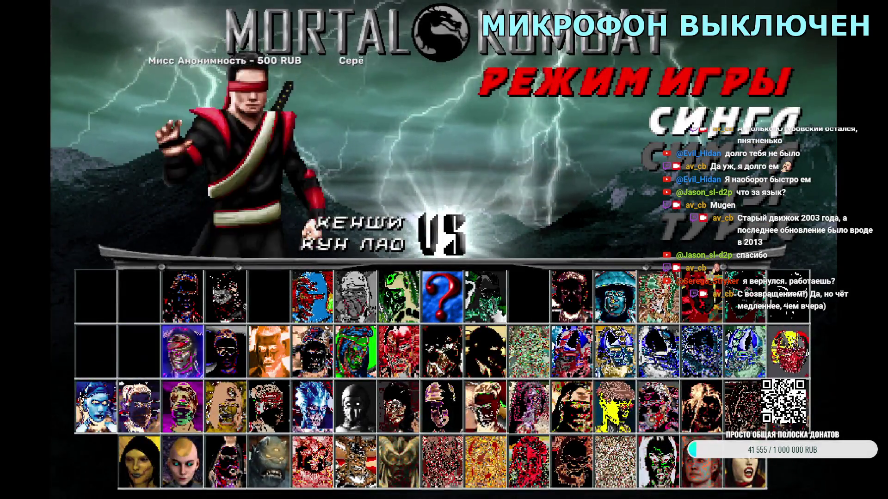
pyautogui.press('Right')
pyautogui.press('Return')
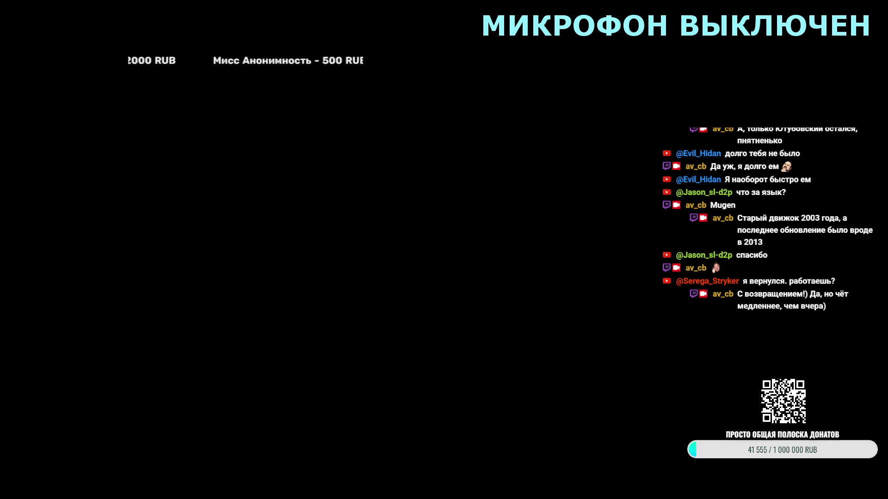
pyautogui.scroll(-10, 430, 168)
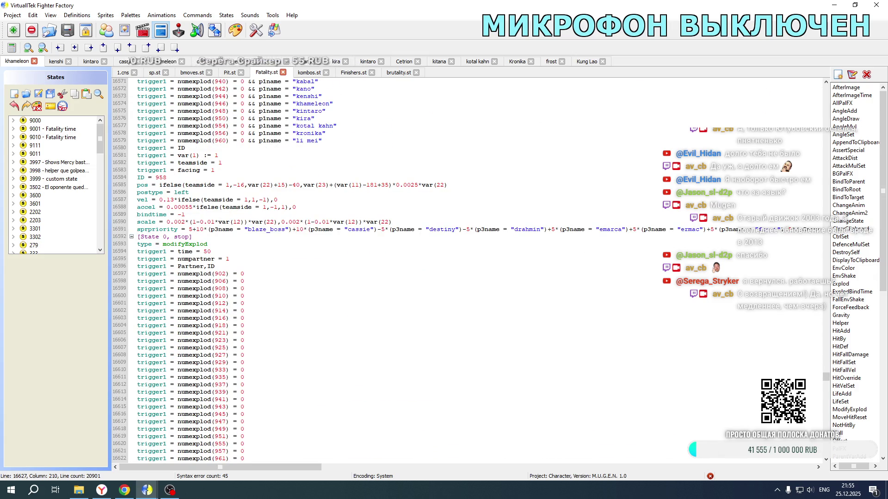
# - Change the Fatality.st offsets on lines 16627 and 16711 to 55, then check Kung Lao's 1.cns
pyautogui.press('BackSpace')
pyautogui.write('5')
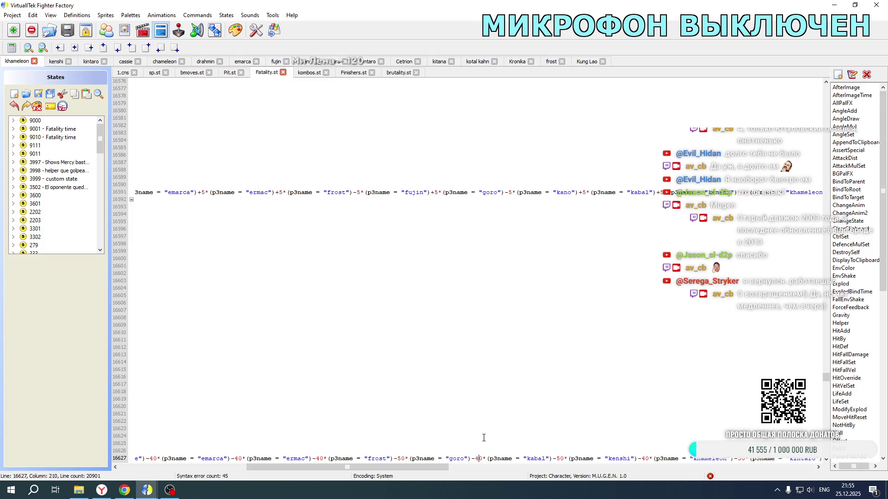
pyautogui.scroll(-5, 499, 375)
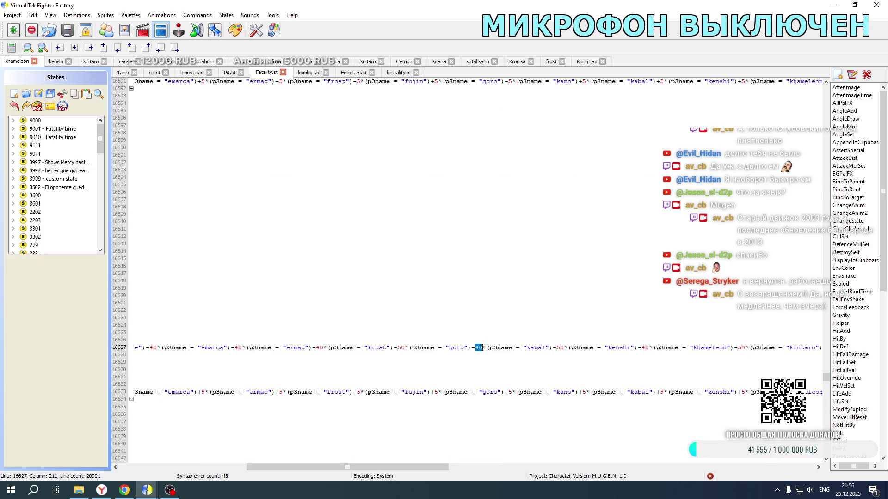
pyautogui.scroll(-20, 491, 287)
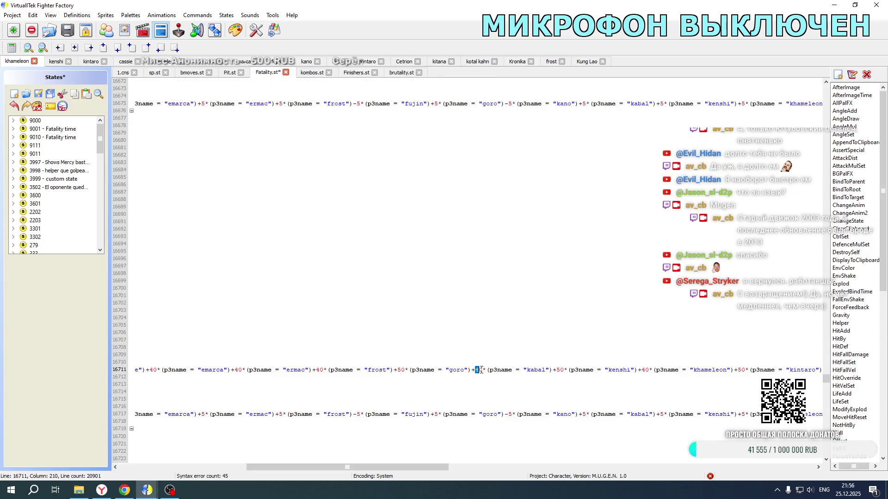
pyautogui.doubleClick(479, 370)
pyautogui.write('55')
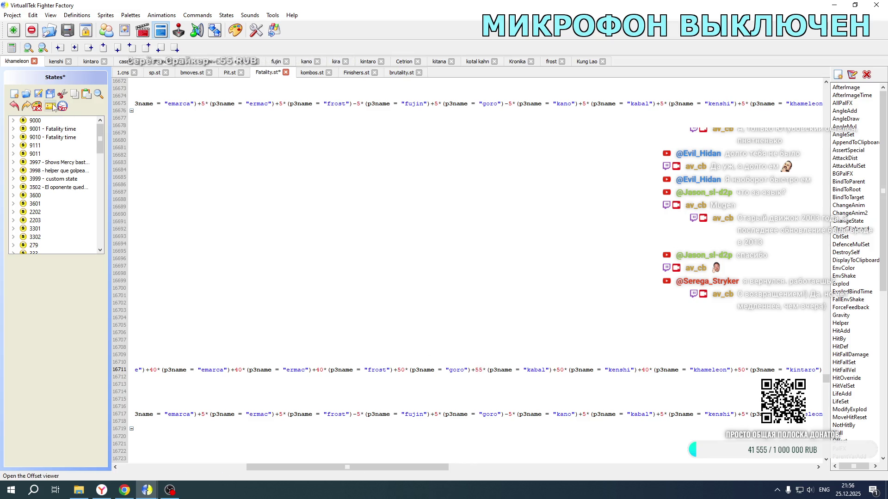
pyautogui.click(575, 66)
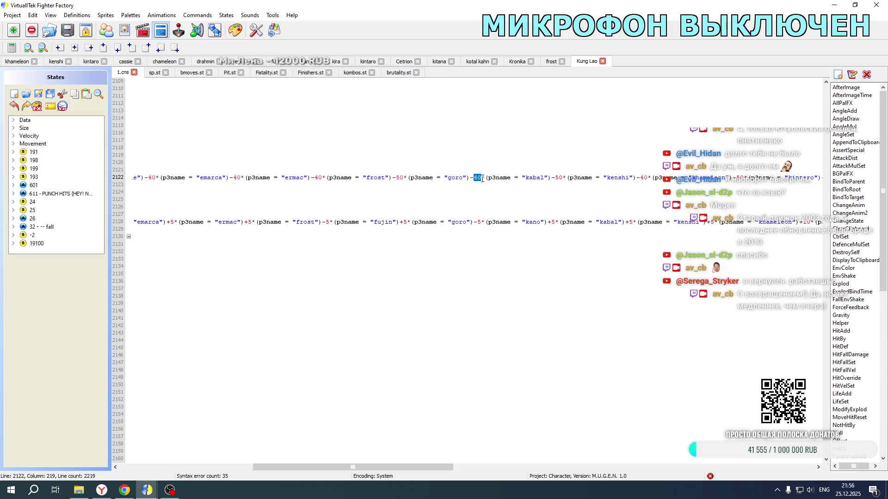
pyautogui.scroll(-20, 462, 268)
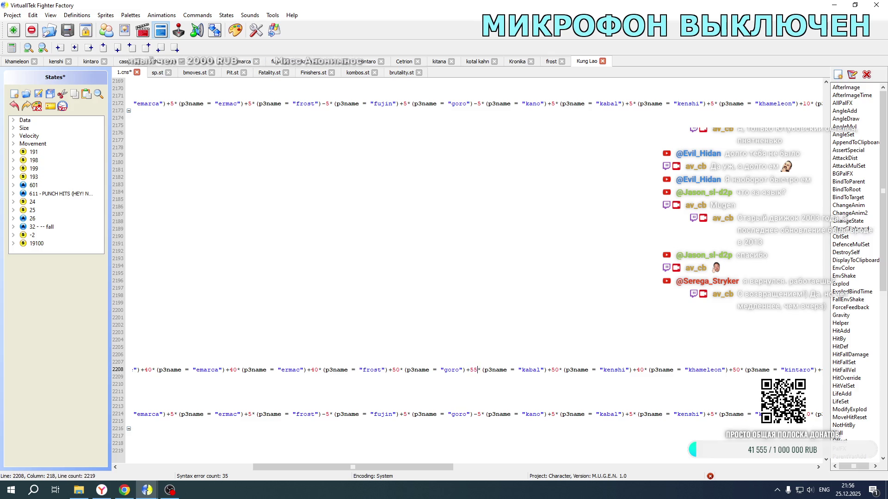
pyautogui.click(88, 483)
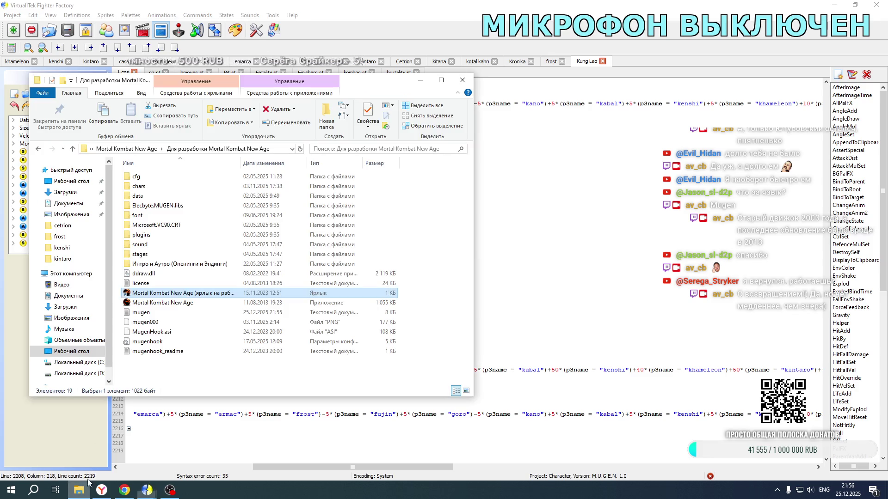
# - Launch M.U.G.E.N, team Kung Lao with Kabal, and skip the Sarna Ruins VS screen into the fight
pyautogui.doubleClick(181, 293)
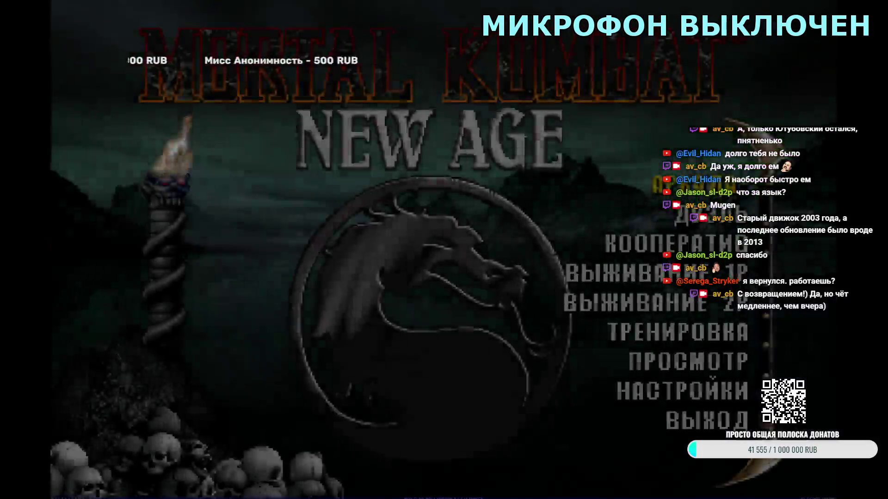
pyautogui.press('Return')
pyautogui.press('Right')
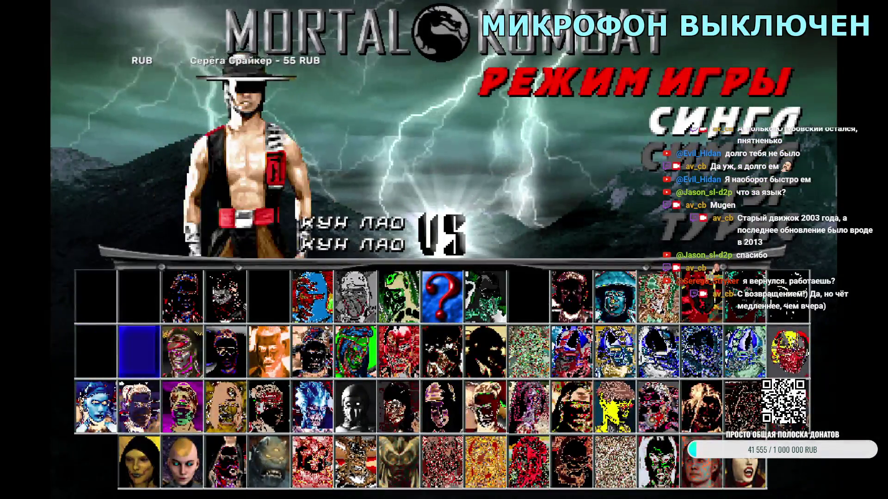
pyautogui.press('Right')
pyautogui.press('Right')
pyautogui.press('Right')
pyautogui.press('Right')
pyautogui.press('Return')
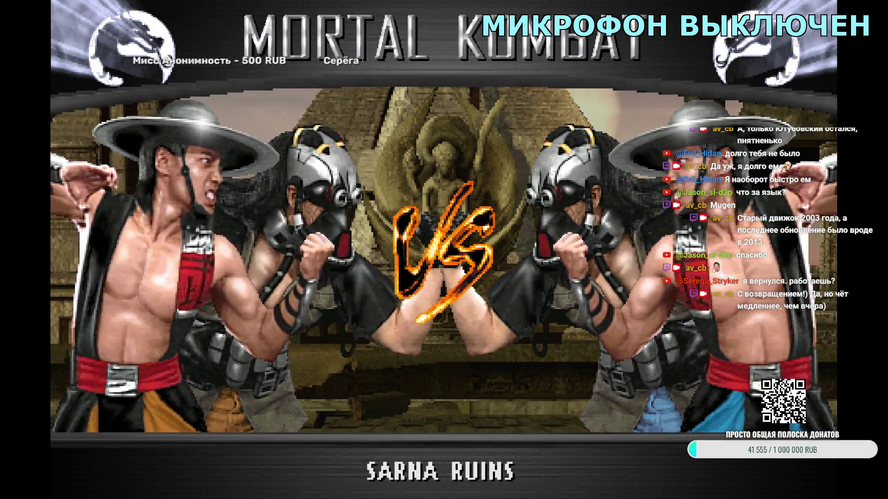
pyautogui.press('Escape')
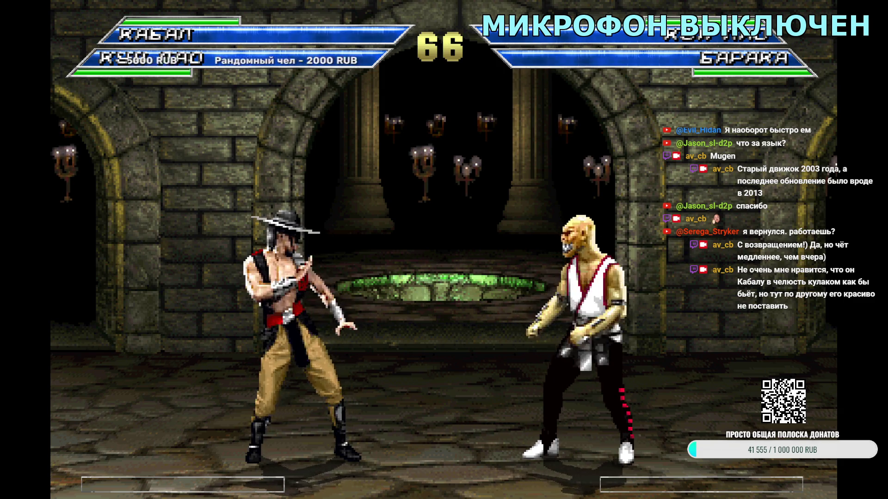
# - Leave the fight and set up a Kung Lao tag team against Kano
pyautogui.press('Escape')
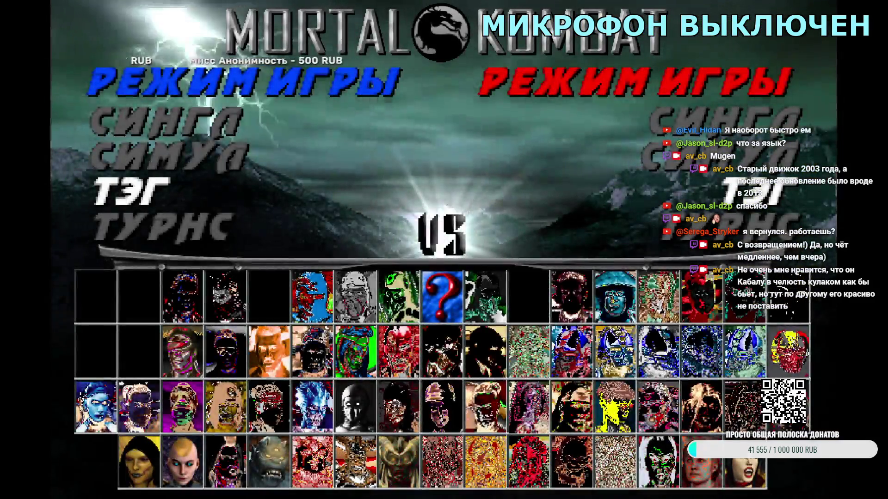
pyautogui.press('Return')
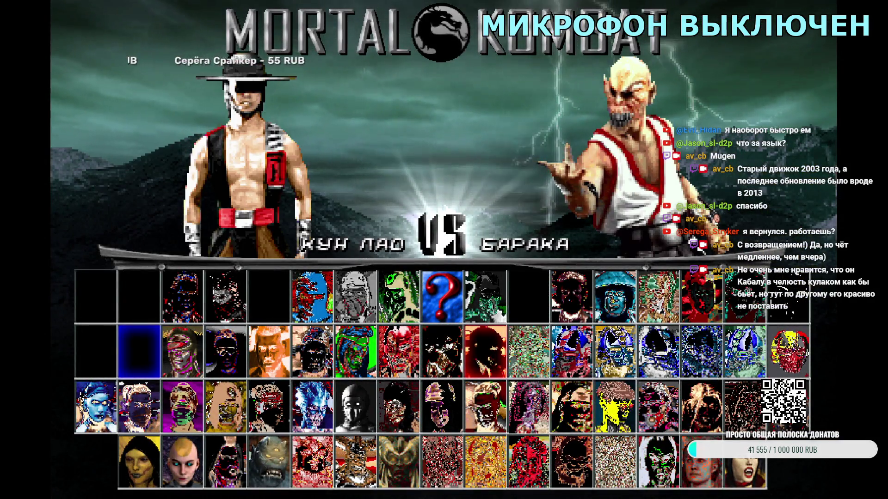
pyautogui.press('Return')
pyautogui.press('Left')
pyautogui.press('Left')
pyautogui.press('Left')
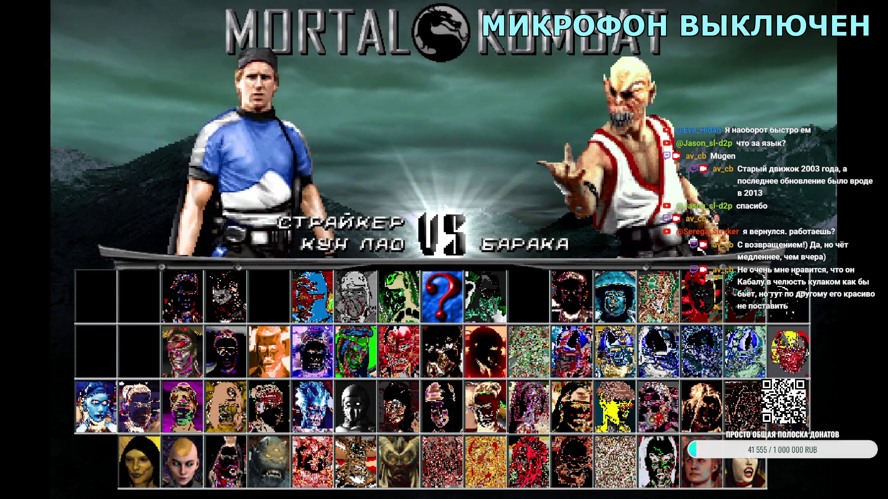
pyautogui.press('Right')
pyautogui.press('Right')
pyautogui.press('Right')
pyautogui.press('Return')
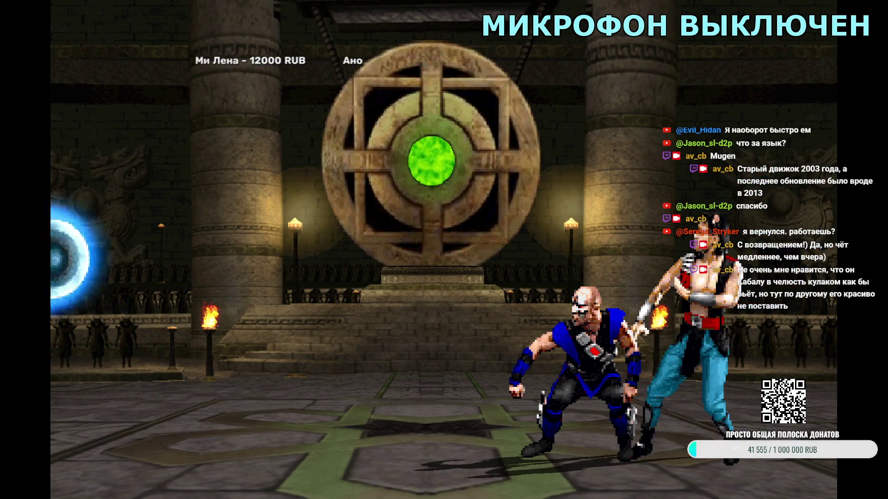
# - End that test, try a different opponent pairing, then quit the game from the main menu
pyautogui.press('Escape')
pyautogui.press('Return')
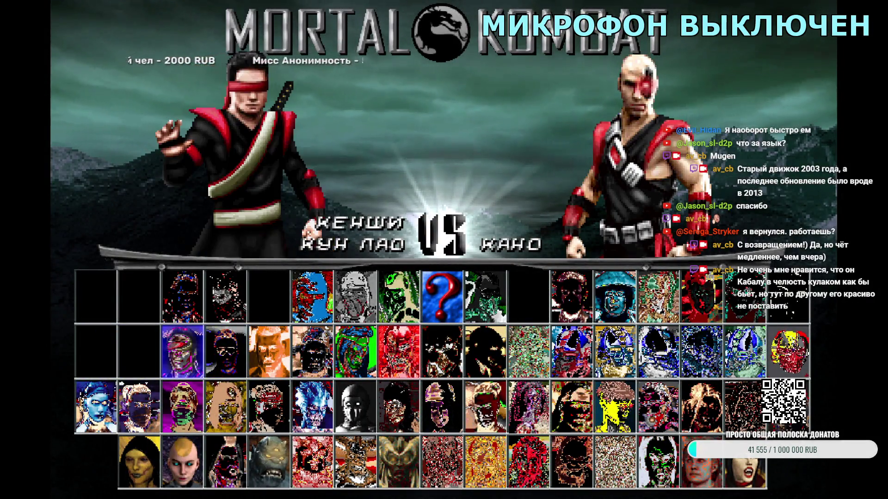
pyautogui.press('Left')
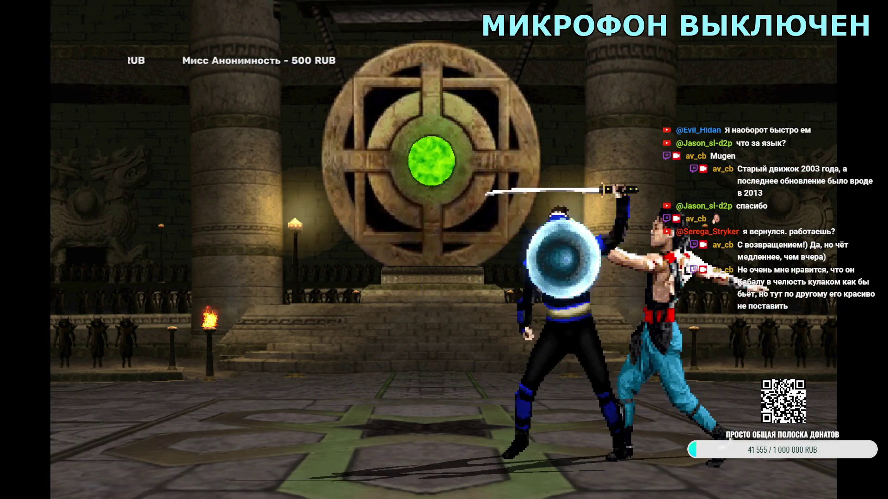
pyautogui.press('Escape')
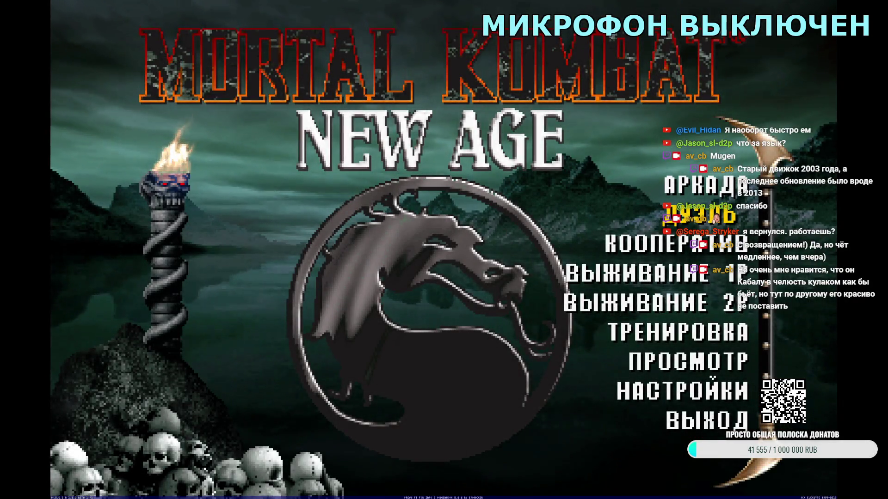
pyautogui.press('Escape')
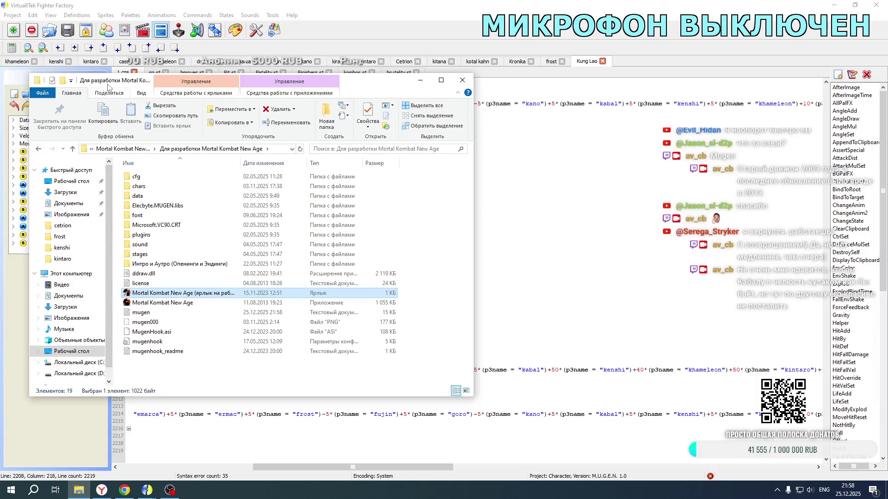
# - In Kung Lao's 1.cns, add a -10*(p3name = "kano") term after the goro term on line 2208
pyautogui.click(580, 63)
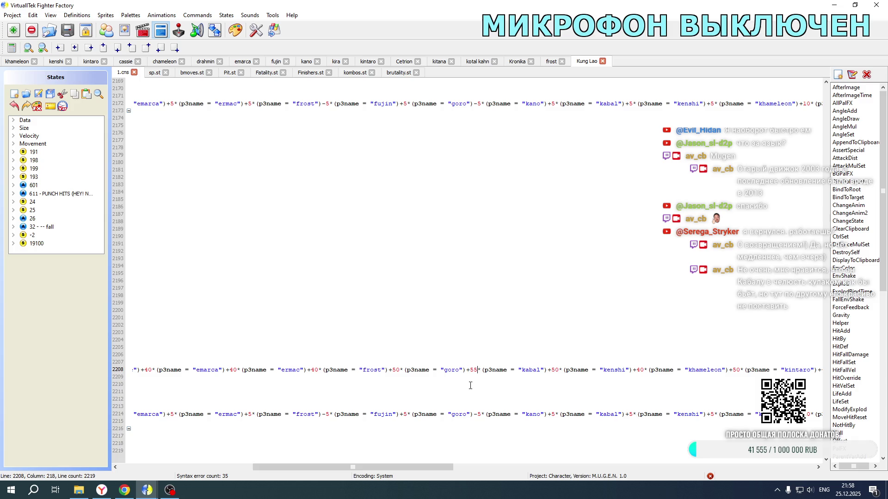
pyautogui.moveTo(467, 370)
pyautogui.mouseDown()
pyautogui.moveTo(786, 372)
pyautogui.moveTo(547, 372)
pyautogui.mouseUp()
pyautogui.hotkey('ctrl', 'c')
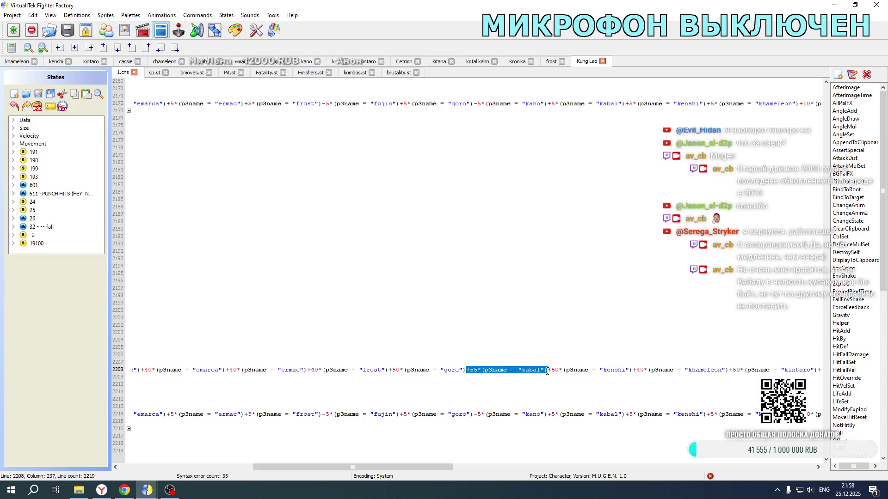
pyautogui.click(467, 370)
pyautogui.hotkey('ctrl', 'v')
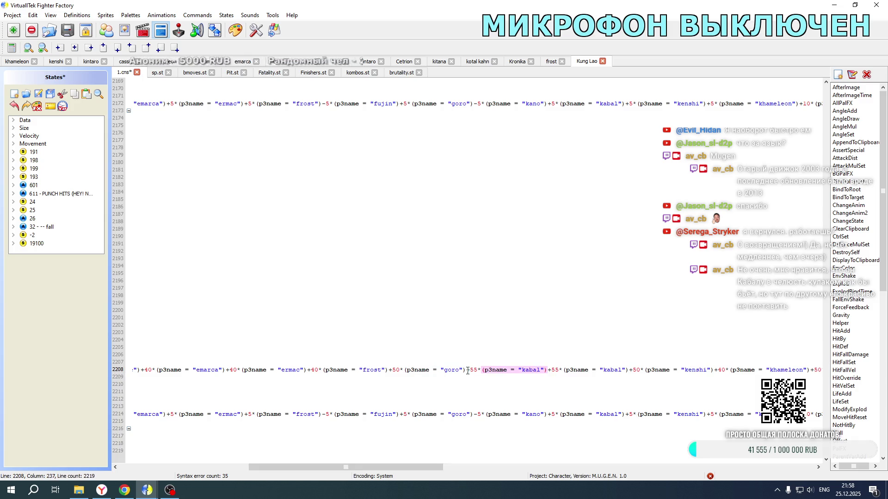
pyautogui.moveTo(529, 370); pyautogui.dragTo(537, 370)
pyautogui.write('no')
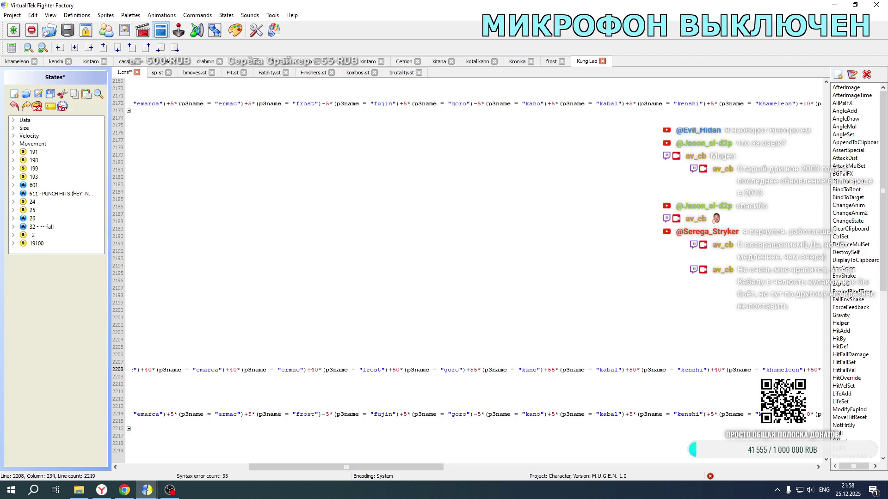
pyautogui.write('10')
pyautogui.scroll(4, 479, 369)
pyautogui.scroll(-4, 479, 369)
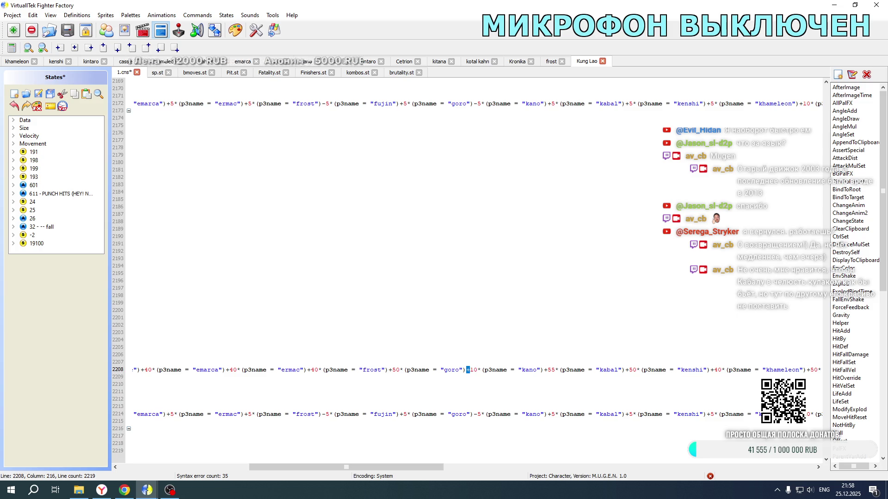
pyautogui.write('-')
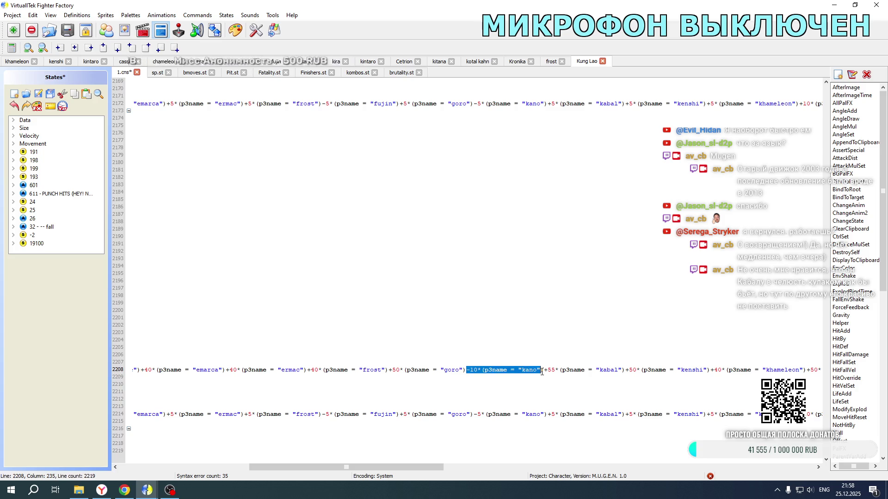
# - Paste the 10-point kano term after goro on line 2122 as well
pyautogui.scroll(18, 540, 325)
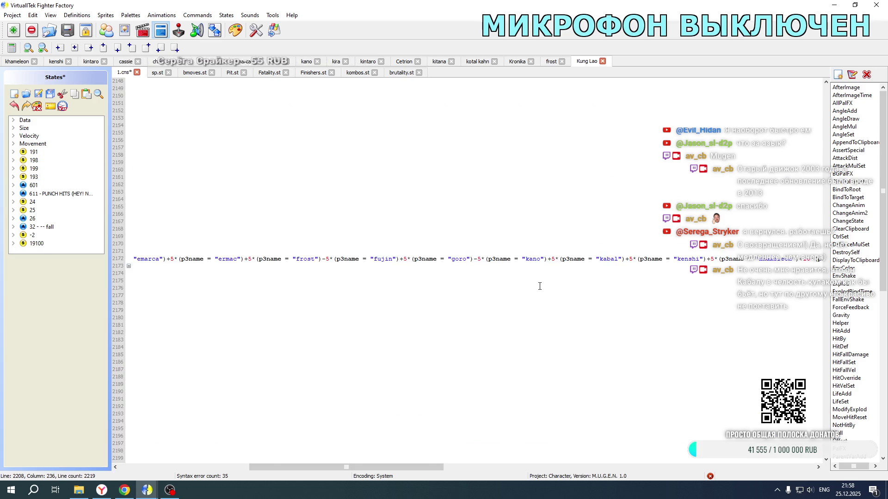
pyautogui.click(471, 134)
pyautogui.write('-10*(p3name = "kano")')
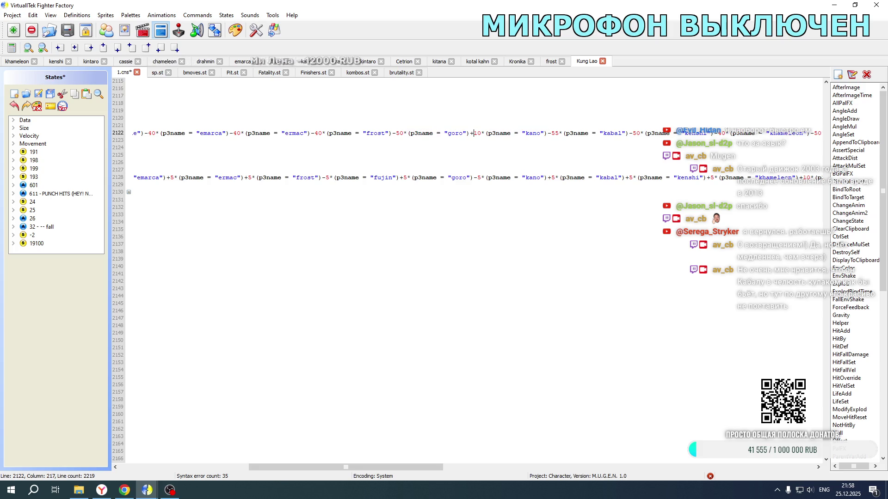
pyautogui.click(18, 61)
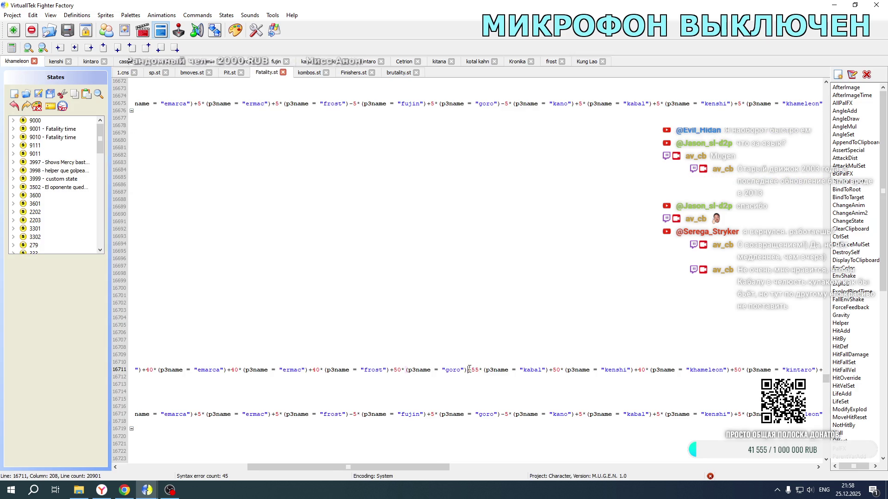
# - Paste the 10-point kano term after goro on Fatality.st lines 16711 and 16627
pyautogui.write('-10*(p3name = "kano")')
pyautogui.scroll(18, 497, 288)
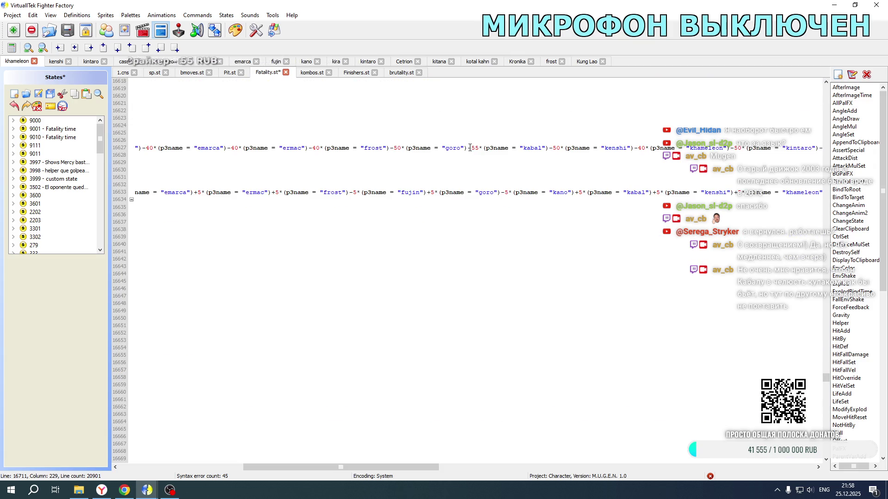
pyautogui.click(469, 147)
pyautogui.write('-10*(p3name = "kano")')
# - Look over the edited Fatality.st code, then bring up the game folder window
pyautogui.moveTo(416, 467); pyautogui.dragTo(287, 467)
pyautogui.scroll(8, 358, 373)
pyautogui.scroll(-15, 357, 372)
pyautogui.scroll(14, 325, 276)
pyautogui.scroll(-1, 324, 276)
pyautogui.moveTo(272, 467)
pyautogui.mouseDown()
pyautogui.moveTo(523, 460)
pyautogui.moveTo(444, 461)
pyautogui.mouseUp()
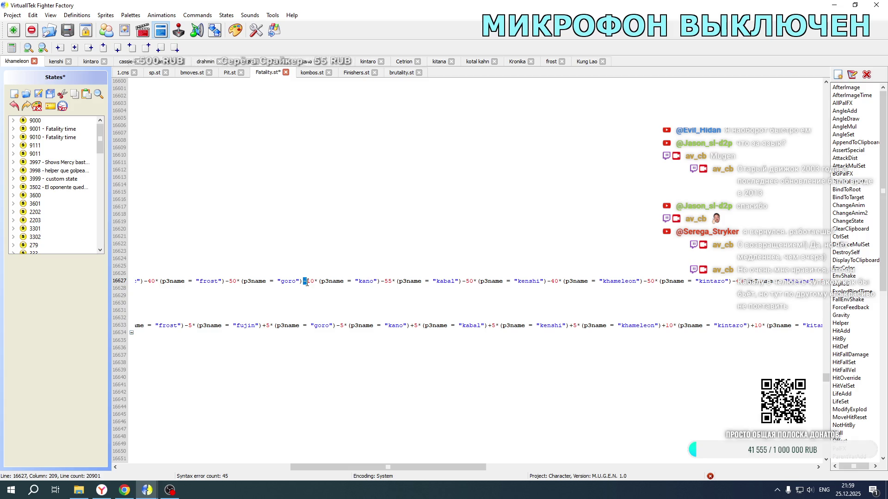
pyautogui.scroll(-20, 467, 271)
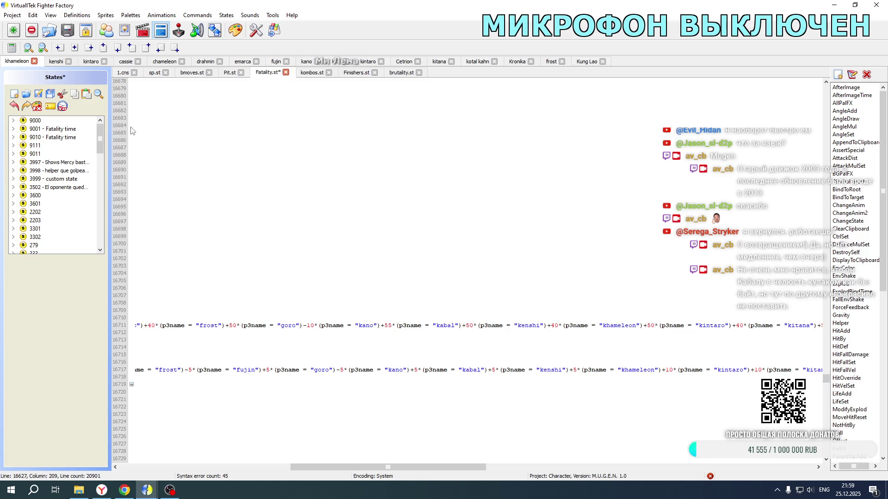
pyautogui.click(78, 490)
# - Relaunch Mortal Kombat New Age and team Kano with Kung Lao against Kenshi with Kung Lao
pyautogui.doubleClick(229, 295)
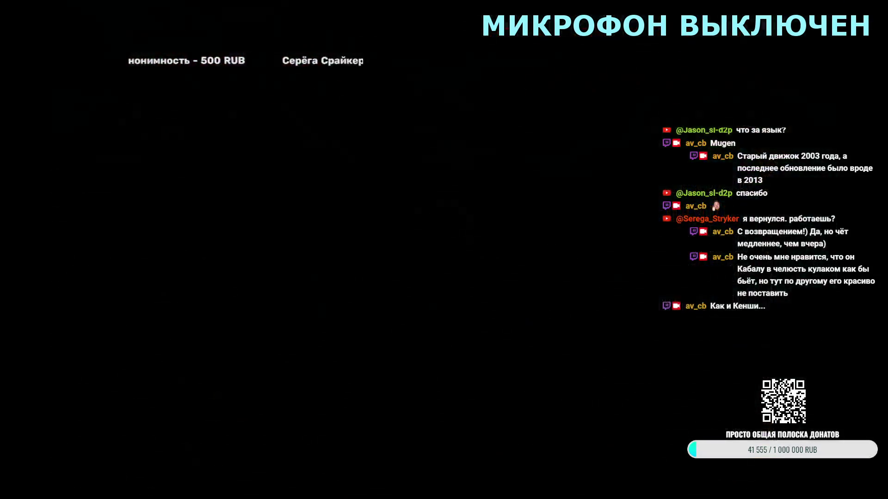
pyautogui.press('Return')
pyautogui.press('Right')
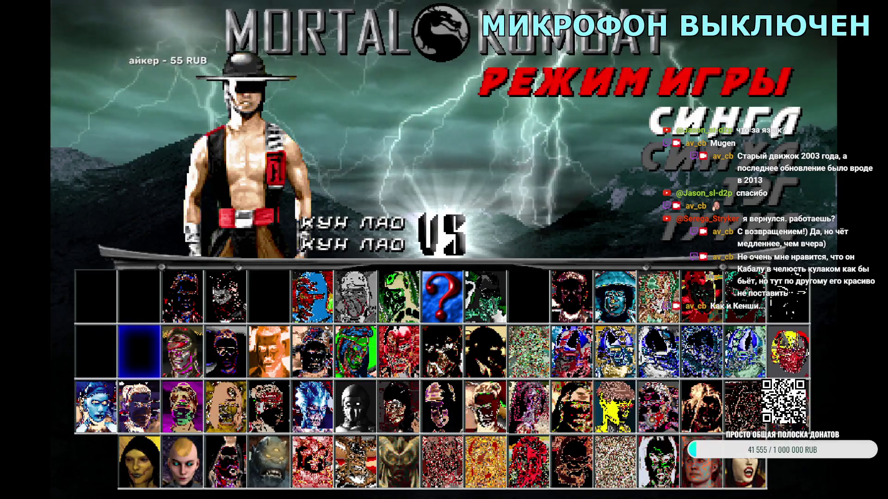
pyautogui.press('Right')
pyautogui.press('Right')
pyautogui.press('Right')
pyautogui.press('Return')
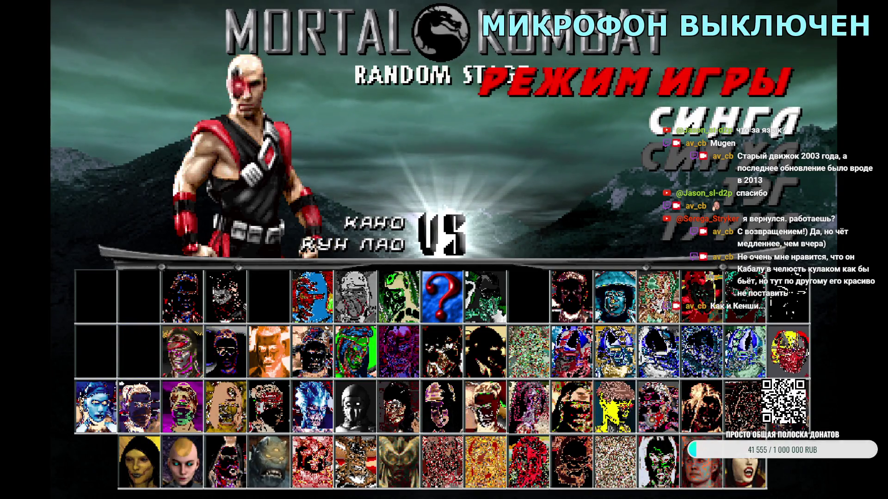
pyautogui.press('Return')
pyautogui.press('Right')
pyautogui.press('Right')
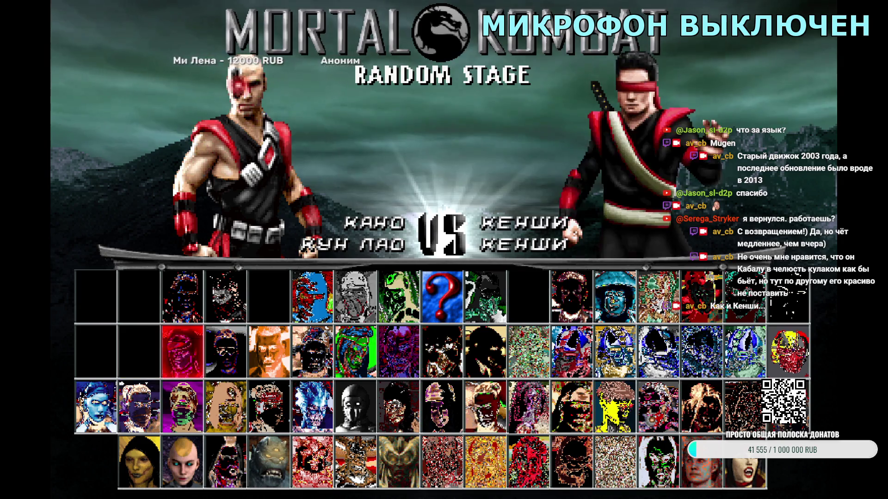
pyautogui.press('Left')
pyautogui.press('Return')
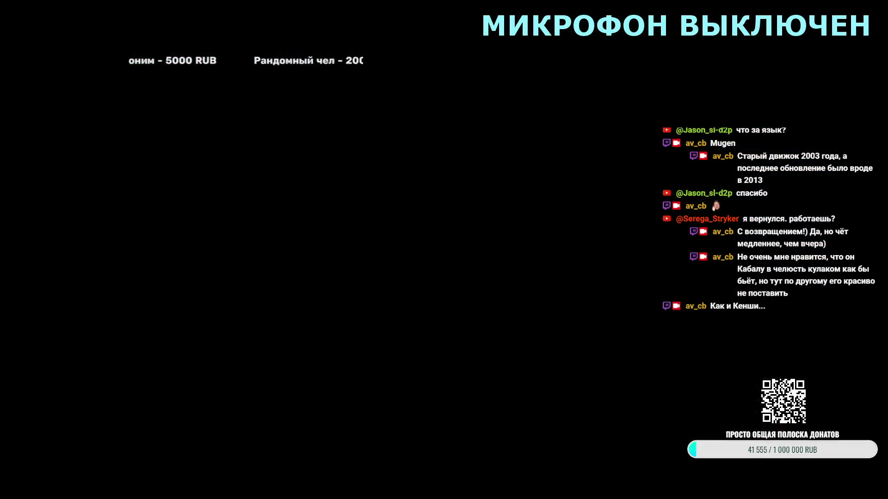
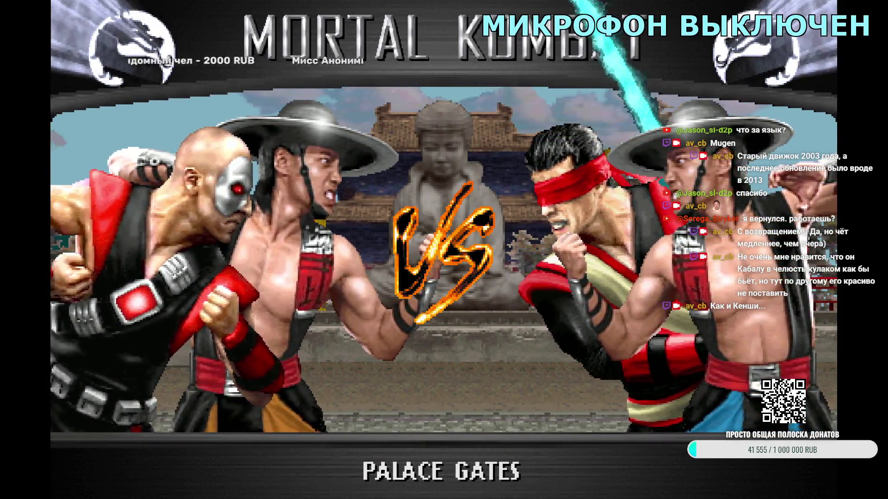
# - Skip the Palace Gates VS intro and quit M.U.G.E.N through the ВЫХОД menu option
pyautogui.press('Escape')
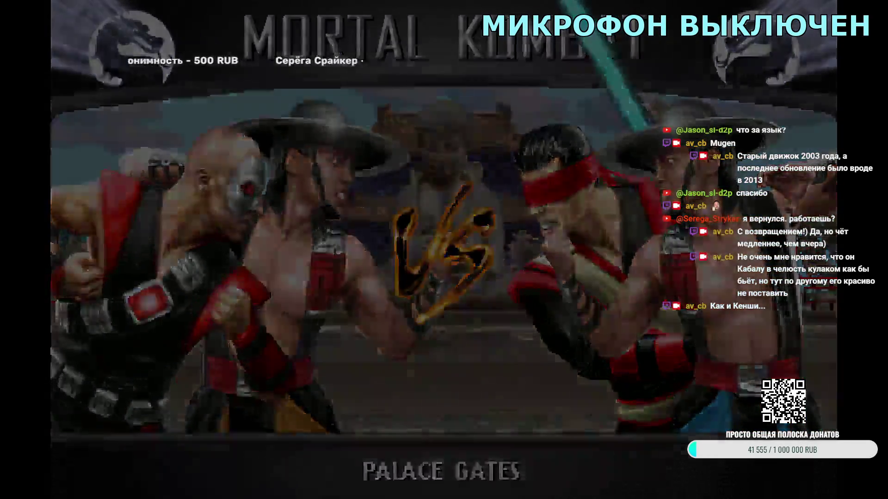
pyautogui.press('Escape')
pyautogui.press('Escape')
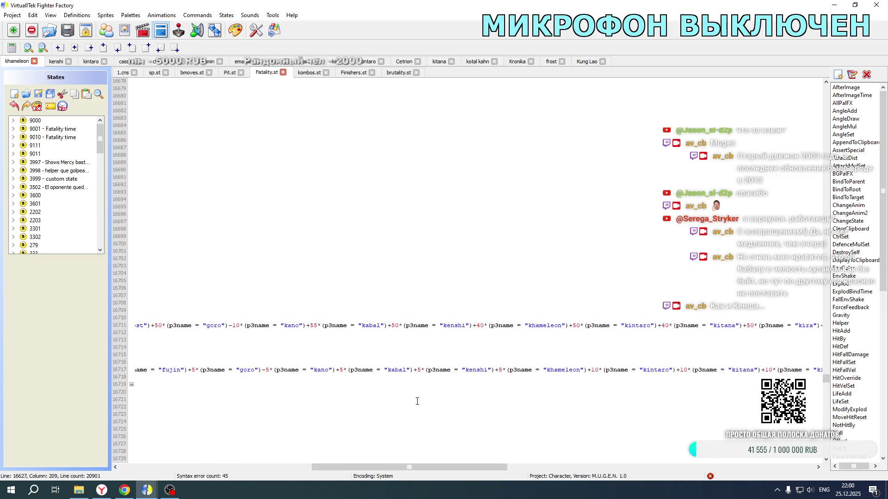
# - Cut the kenshi offset terms from lines 16591, 16633 and 16627 of Fatality.st
pyautogui.moveTo(424, 466)
pyautogui.mouseDown()
pyautogui.moveTo(218, 468)
pyautogui.moveTo(426, 458)
pyautogui.mouseUp()
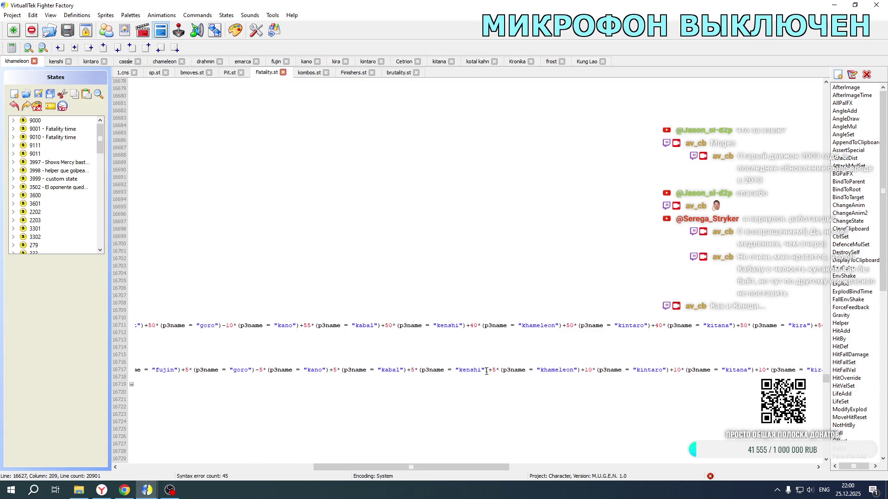
pyautogui.scroll(20, 453, 237)
pyautogui.scroll(15, 453, 237)
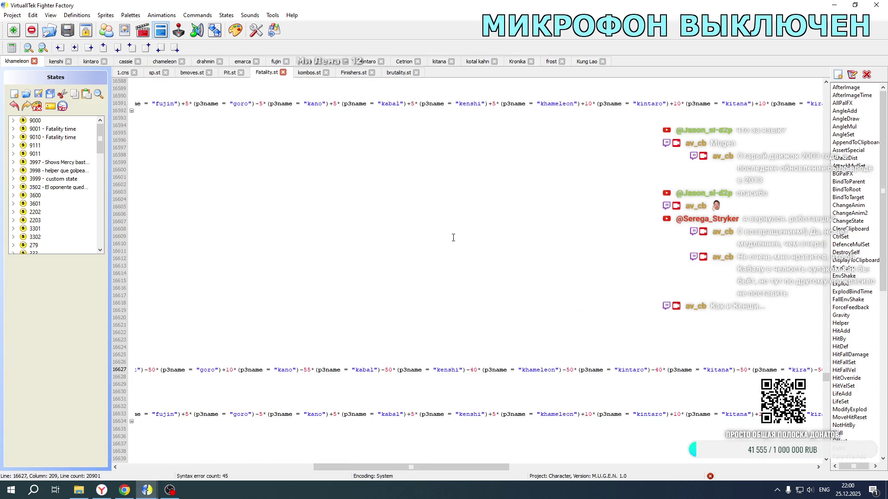
pyautogui.moveTo(488, 238); pyautogui.dragTo(409, 237)
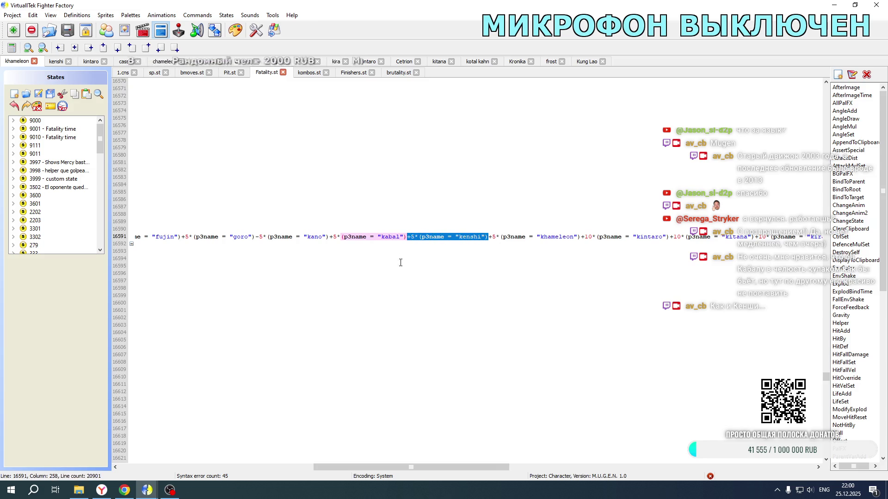
pyautogui.hotkey('ctrl', 'x')
pyautogui.scroll(-10, 434, 284)
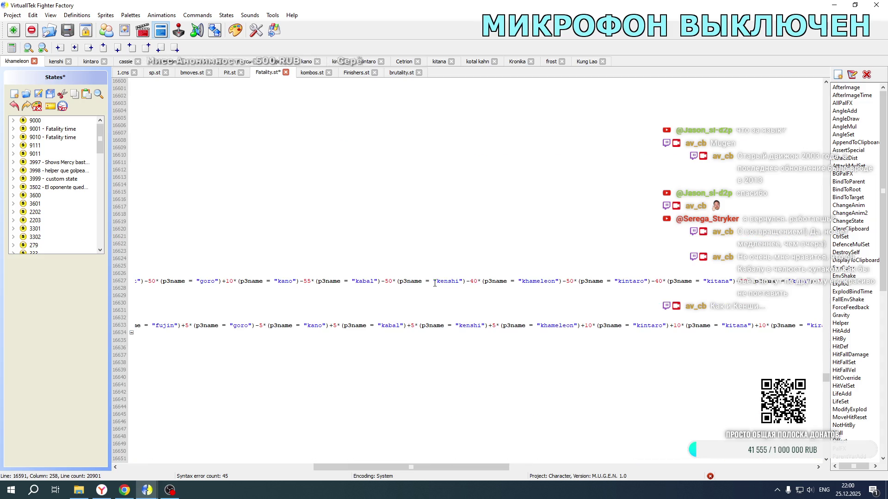
pyautogui.moveTo(490, 327)
pyautogui.mouseDown()
pyautogui.moveTo(341, 327)
pyautogui.moveTo(407, 327)
pyautogui.mouseUp()
pyautogui.hotkey('ctrl', 'x')
pyautogui.moveTo(467, 280)
pyautogui.mouseDown()
pyautogui.moveTo(139, 281)
pyautogui.moveTo(380, 280)
pyautogui.mouseUp()
pyautogui.hotkey('ctrl', 'x')
# - Cut the kenshi offset terms from lines 16675, 16711 and 16717
pyautogui.scroll(-12, 476, 311)
pyautogui.scroll(-4, 491, 320)
pyautogui.moveTo(489, 281); pyautogui.dragTo(408, 283)
pyautogui.hotkey('ctrl', 'x')
pyautogui.scroll(-10, 460, 327)
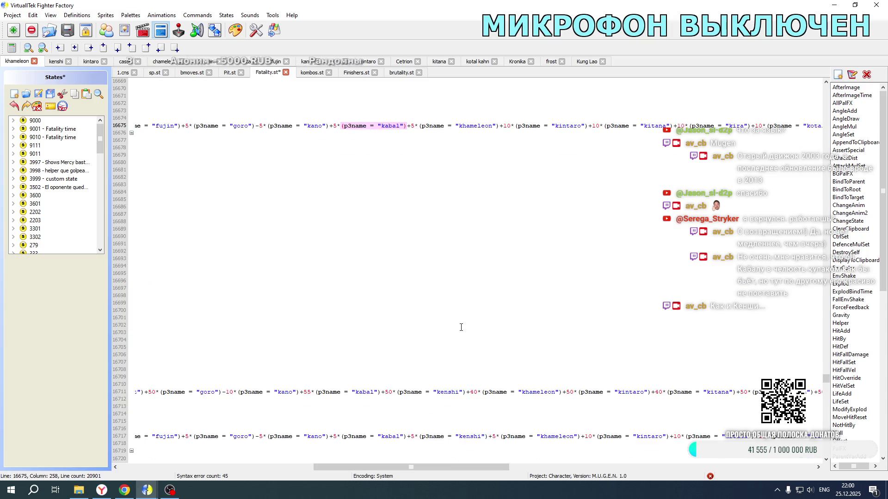
pyautogui.moveTo(465, 327); pyautogui.dragTo(381, 326)
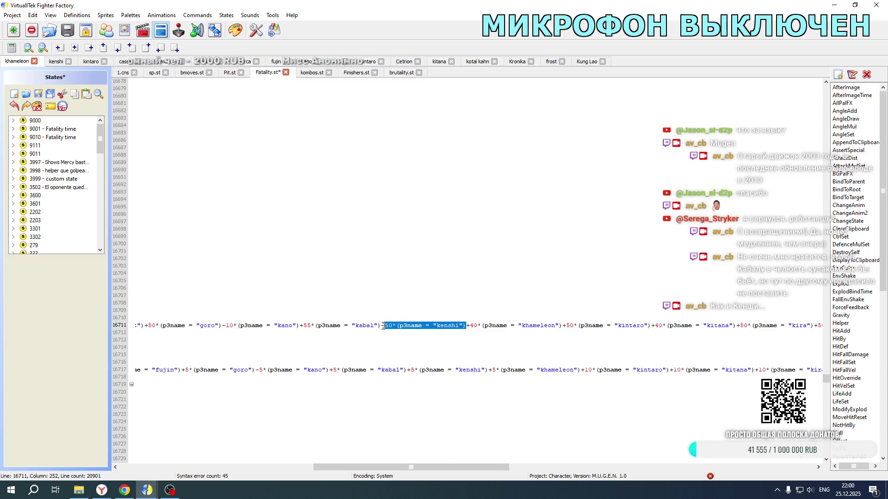
pyautogui.hotkey('ctrl', 'x')
pyautogui.moveTo(489, 370); pyautogui.dragTo(407, 369)
pyautogui.hotkey('ctrl', 'x')
# - Paste a kenshi term after the kano group on line 16758 and save Fatality.st
pyautogui.scroll(-12, 423, 348)
pyautogui.scroll(-3, 424, 348)
pyautogui.moveTo(491, 341); pyautogui.dragTo(412, 341)
pyautogui.scroll(-15, 422, 342)
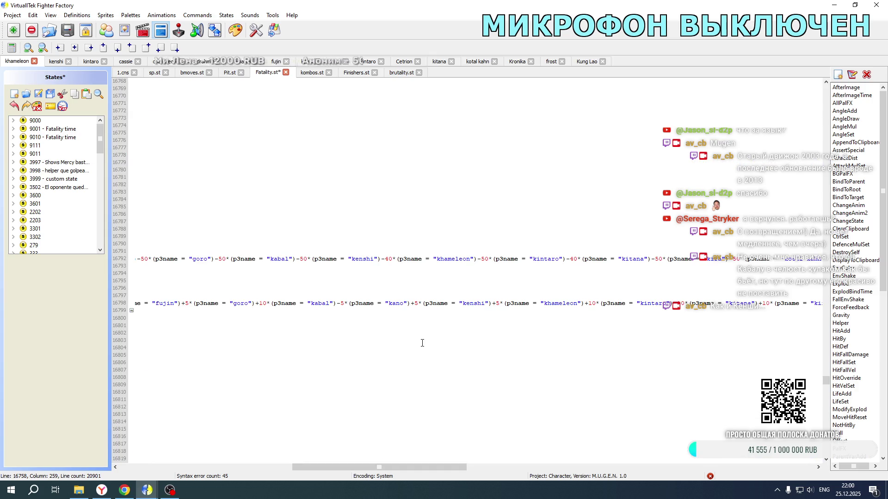
pyautogui.scroll(15, 423, 342)
pyautogui.moveTo(395, 475); pyautogui.dragTo(223, 474)
pyautogui.scroll(7, 288, 345)
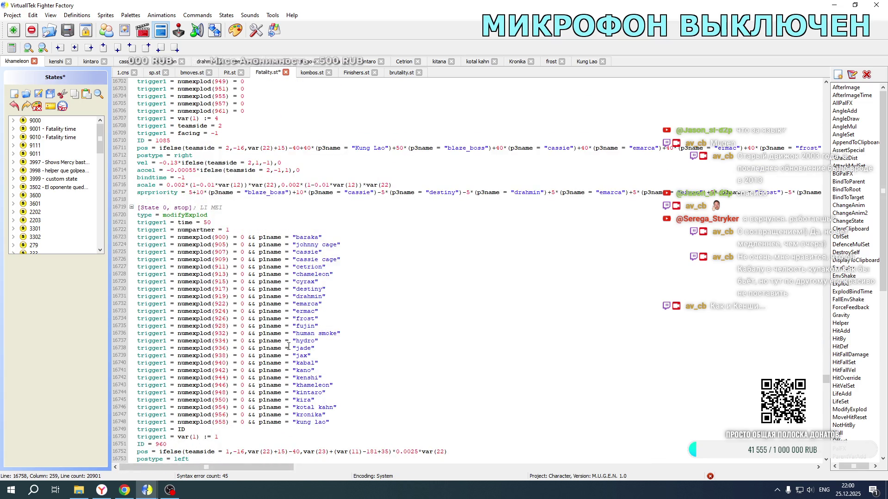
pyautogui.scroll(-6, 288, 346)
pyautogui.moveTo(276, 467); pyautogui.dragTo(455, 456)
pyautogui.hotkey('ctrl', 'v')
pyautogui.hotkey('ctrl', 's')
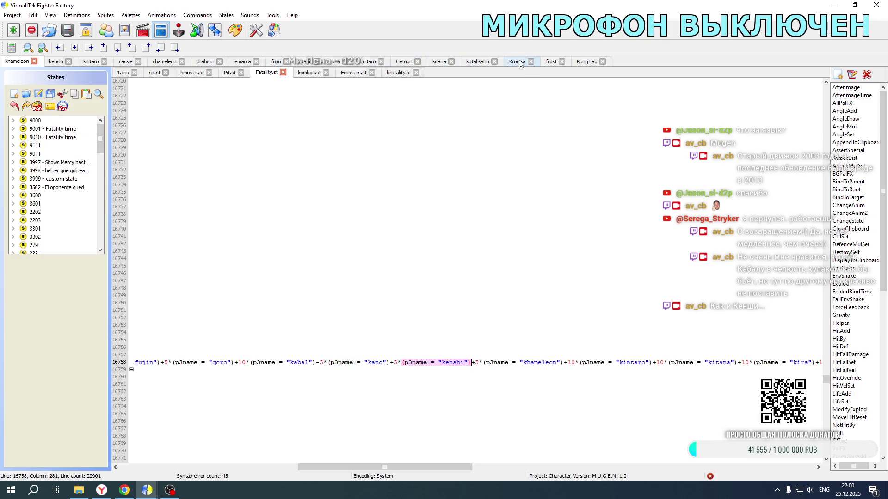
# - In Kung Lao's 1.cns, delete the kenshi terms on lines 2086, 2122 and 2128
pyautogui.click(586, 61)
pyautogui.scroll(20, 555, 221)
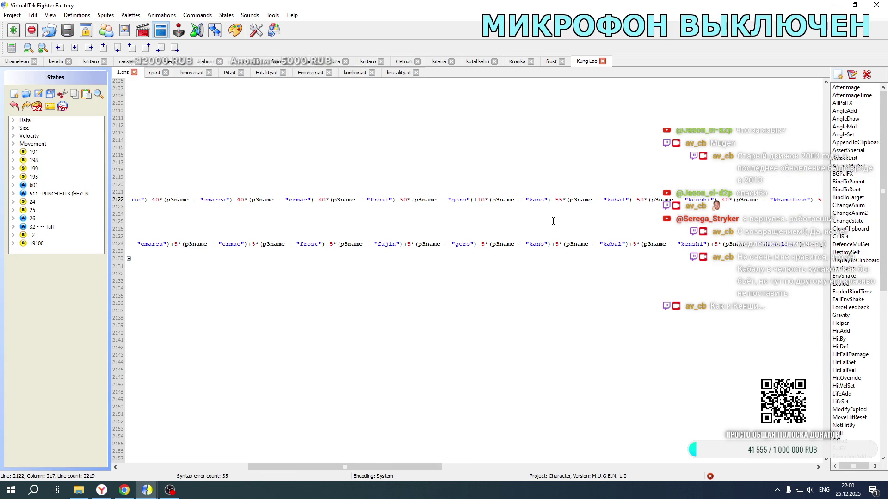
pyautogui.scroll(-19, 550, 230)
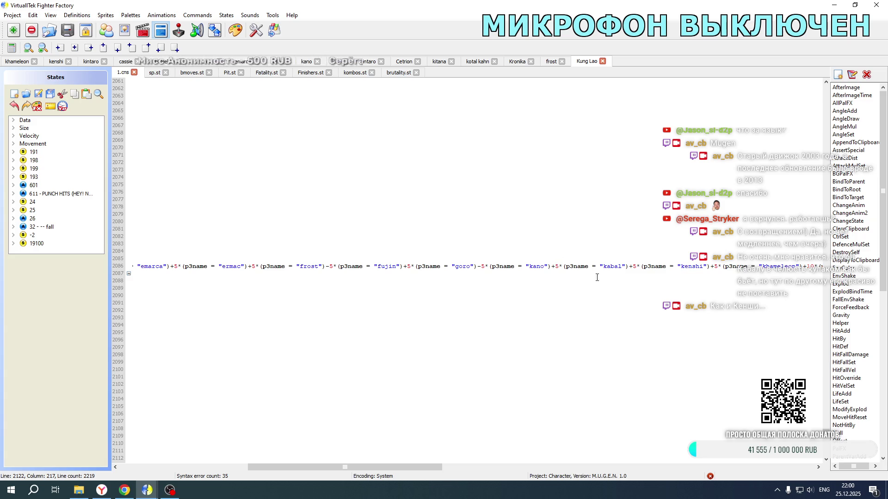
pyautogui.moveTo(629, 266); pyautogui.dragTo(712, 264)
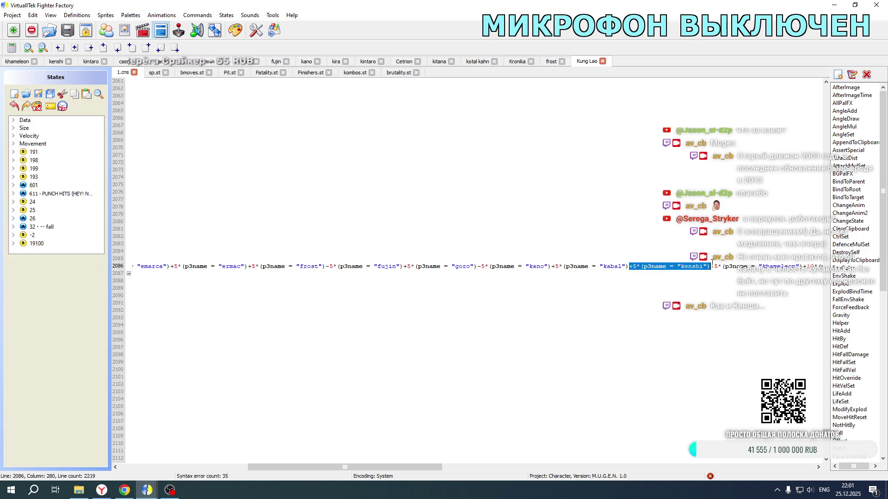
pyautogui.press('Delete')
pyautogui.scroll(-10, 675, 219)
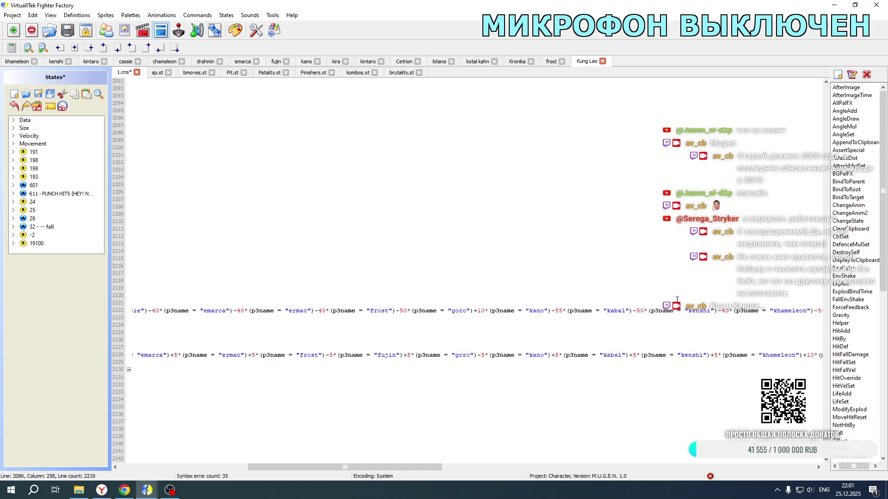
pyautogui.moveTo(637, 311); pyautogui.dragTo(720, 311)
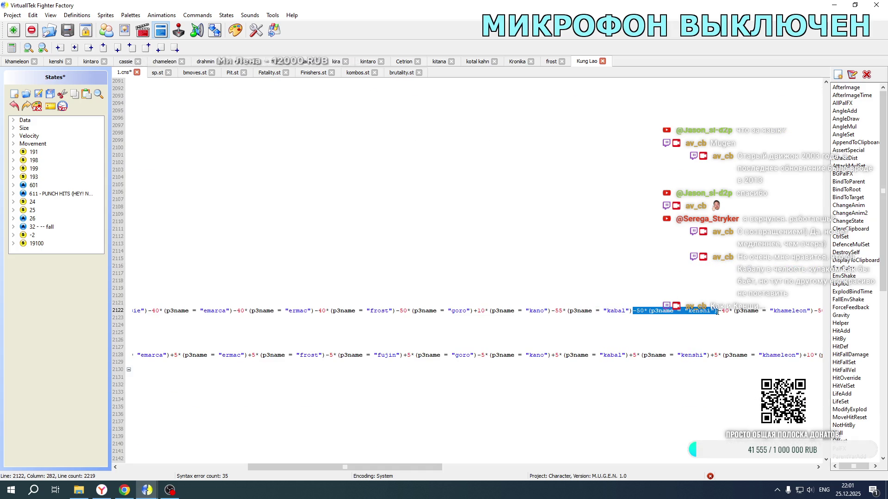
pyautogui.press('Delete')
pyautogui.moveTo(637, 355); pyautogui.dragTo(711, 355)
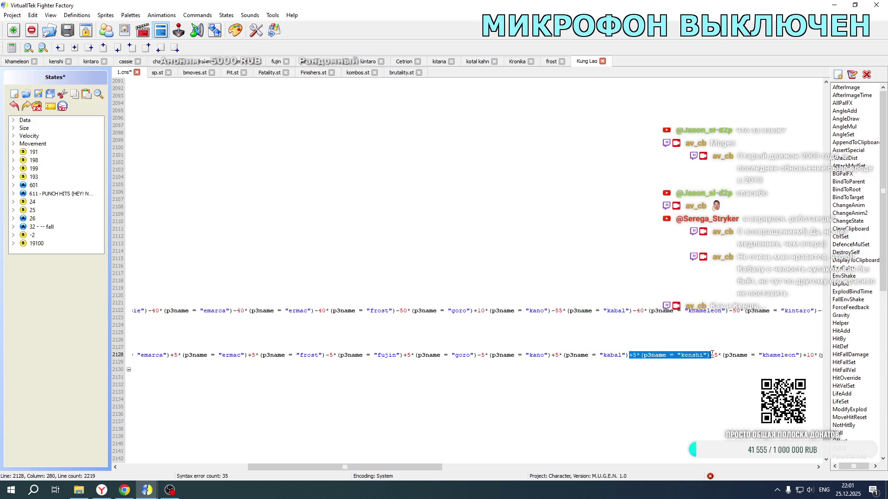
pyautogui.press('Delete')
# - Delete the kenshi terms on lines 2172, 2208 and 2214
pyautogui.scroll(-2, 683, 282)
pyautogui.scroll(-14, 683, 282)
pyautogui.moveTo(634, 325); pyautogui.dragTo(713, 326)
pyautogui.press('Delete')
pyautogui.scroll(-6, 686, 282)
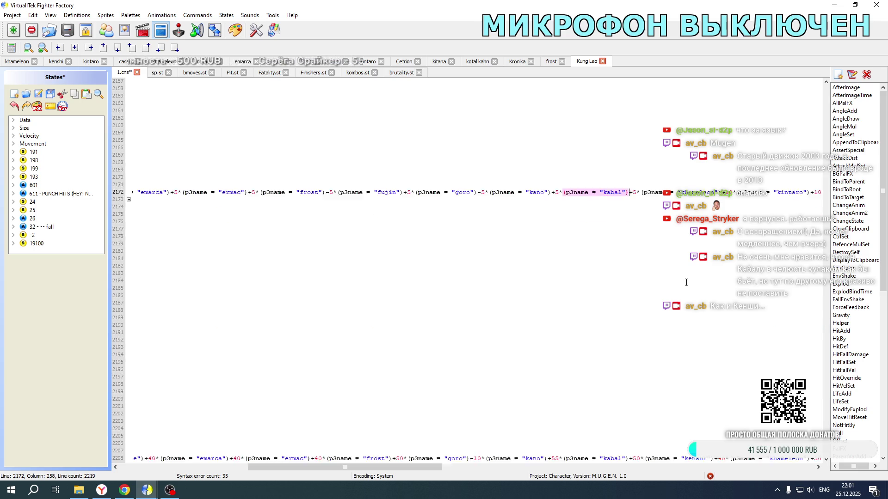
pyautogui.scroll(-4, 686, 282)
pyautogui.moveTo(629, 370); pyautogui.dragTo(714, 370)
pyautogui.press('Delete')
pyautogui.moveTo(709, 414); pyautogui.dragTo(629, 414)
pyautogui.press('Delete')
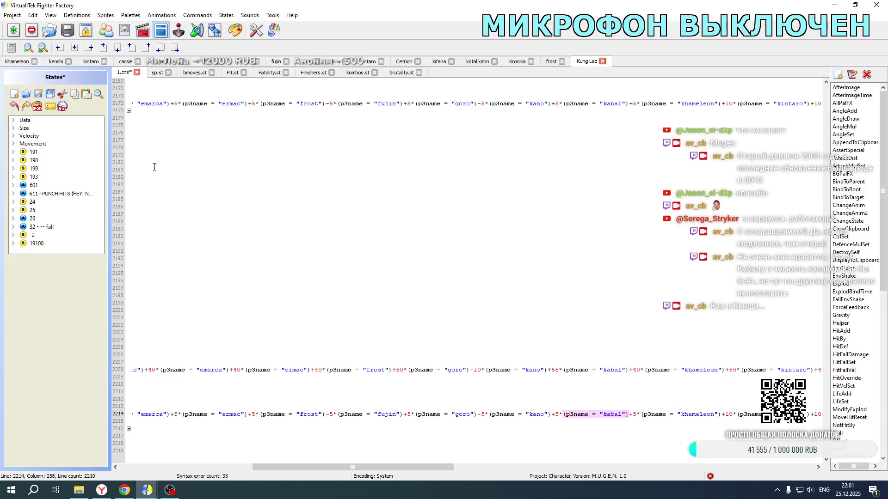
# - Save Kung Lao's 1.cns and bring up the kenshi character's 1.cns
pyautogui.click(37, 96)
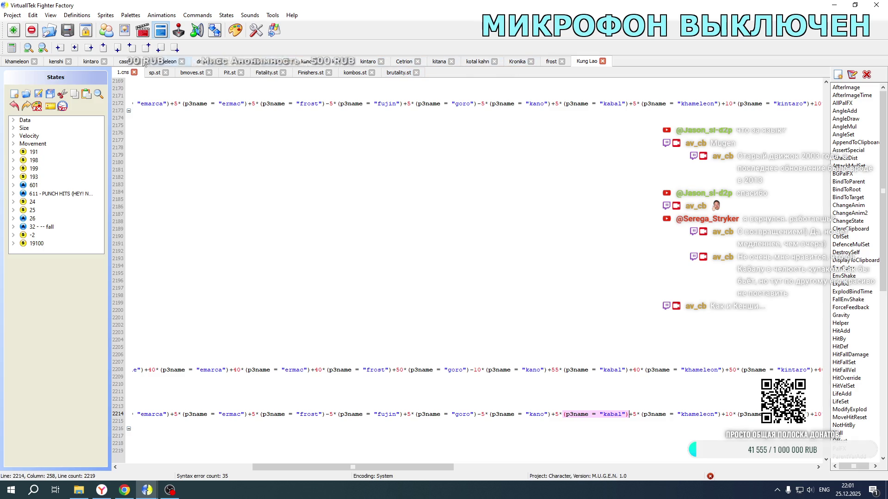
pyautogui.click(56, 61)
pyautogui.scroll(-1, 404, 259)
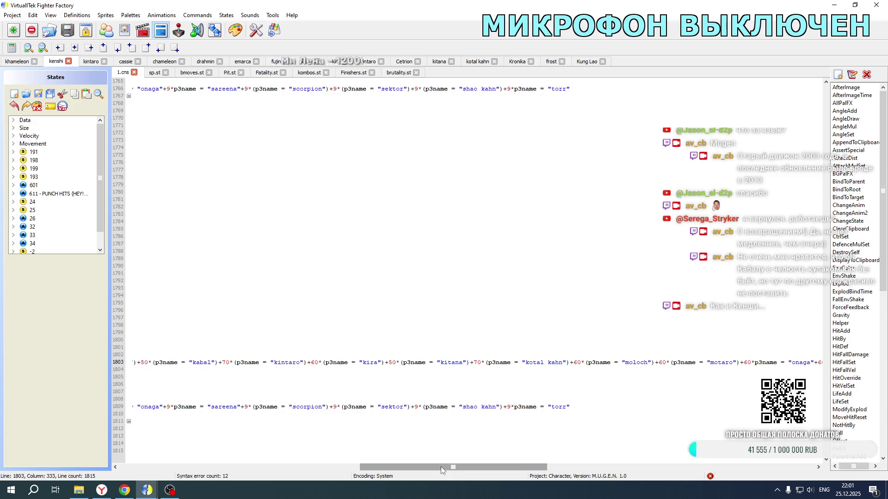
# - Create a kung lao term after kotal kahn on line 1803 by copying the kitana term and renaming it
pyautogui.click(569, 363)
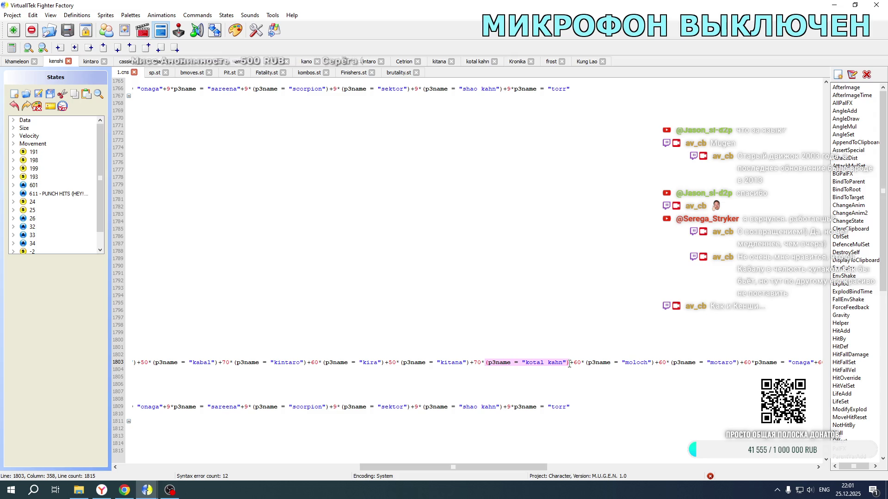
pyautogui.moveTo(386, 363); pyautogui.dragTo(471, 364)
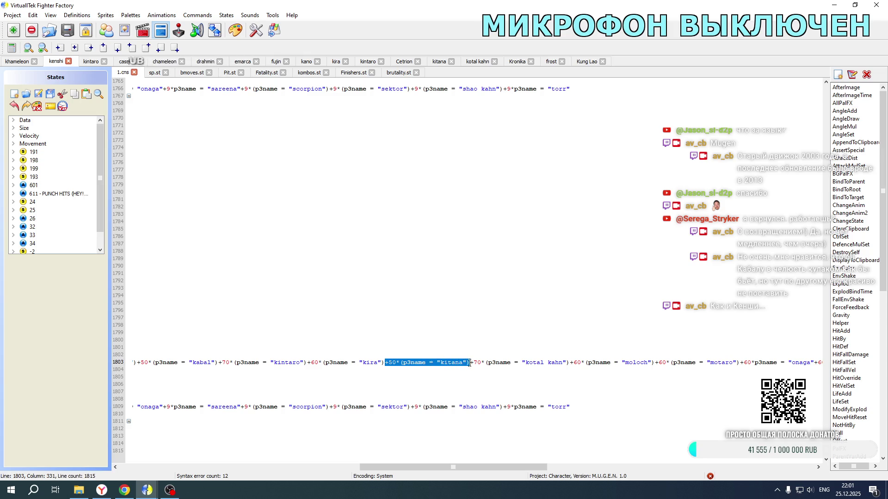
pyautogui.click(569, 363)
pyautogui.hotkey('ctrl', 'v')
pyautogui.doubleClick(629, 363)
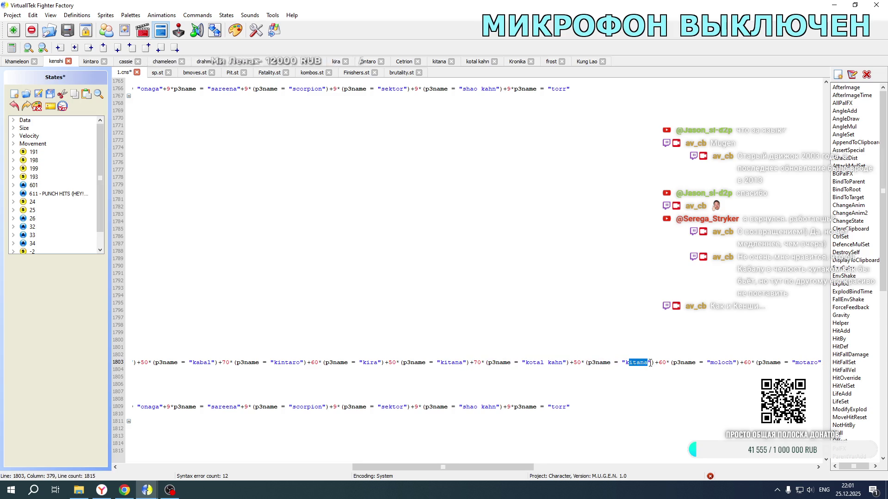
pyautogui.write('kung lao')
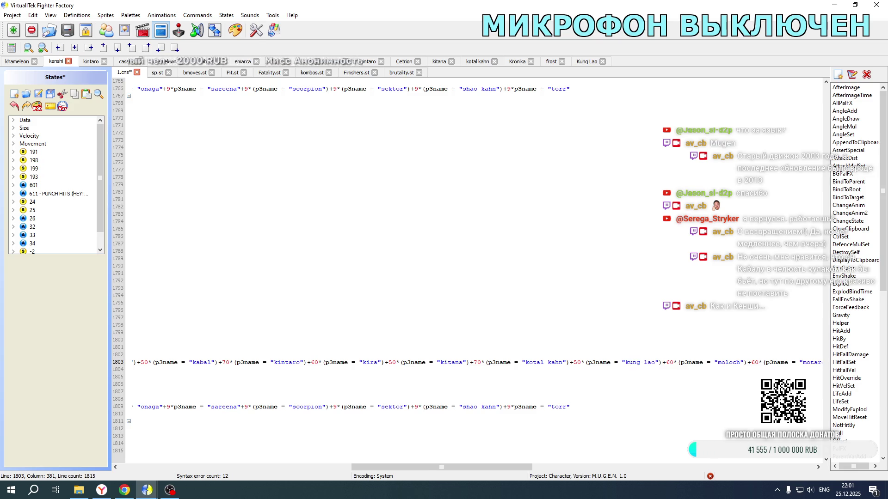
pyautogui.moveTo(571, 362); pyautogui.dragTo(663, 363)
pyautogui.hotkey('ctrl', 'c')
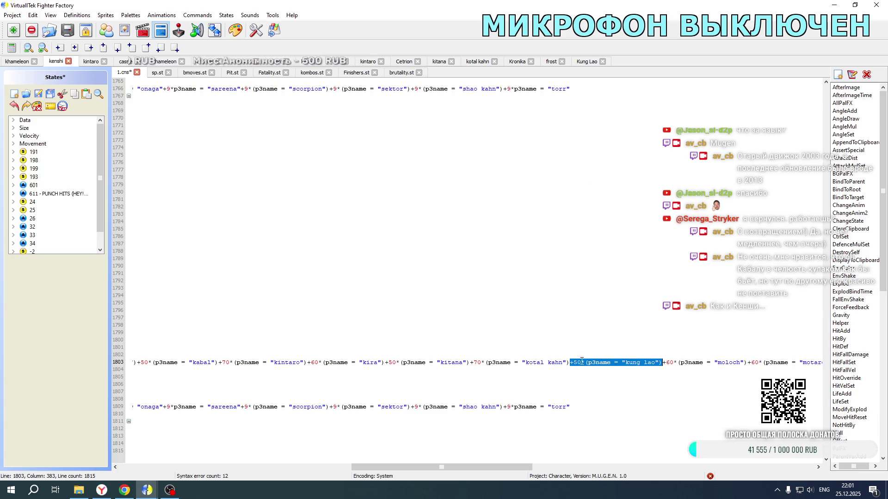
# - Paste the kung lao term after kotal kahn on line 1716
pyautogui.scroll(20, 612, 323)
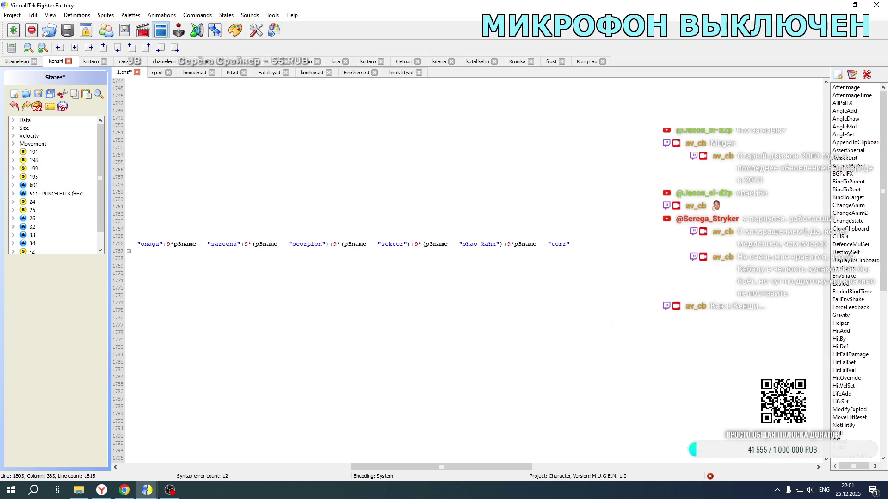
pyautogui.click(576, 255)
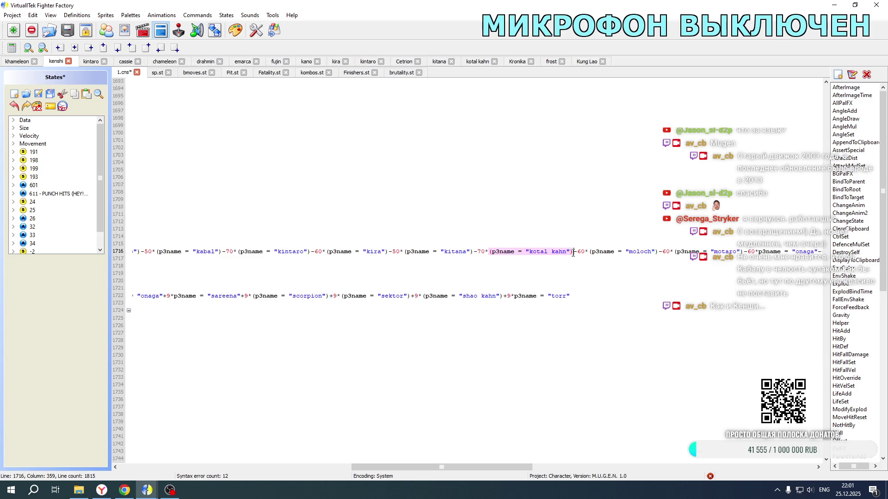
pyautogui.hotkey('ctrl', 'v')
pyautogui.doubleClick(576, 253)
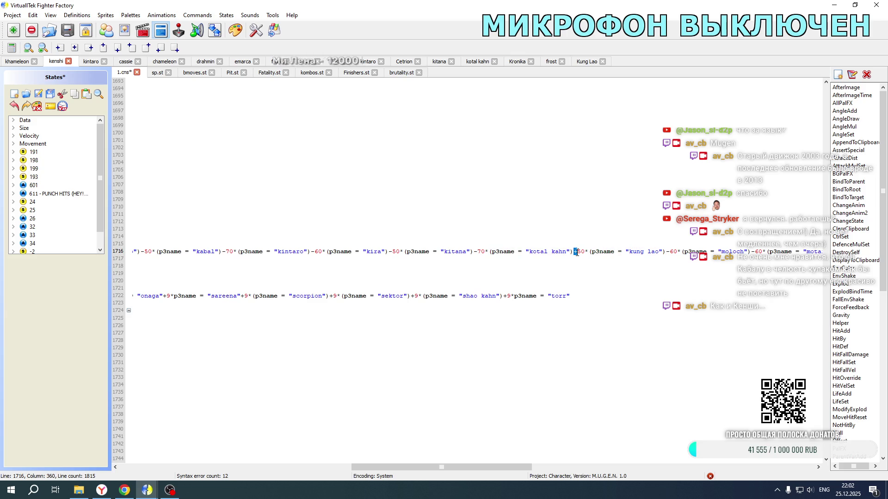
pyautogui.scroll(-20, 577, 277)
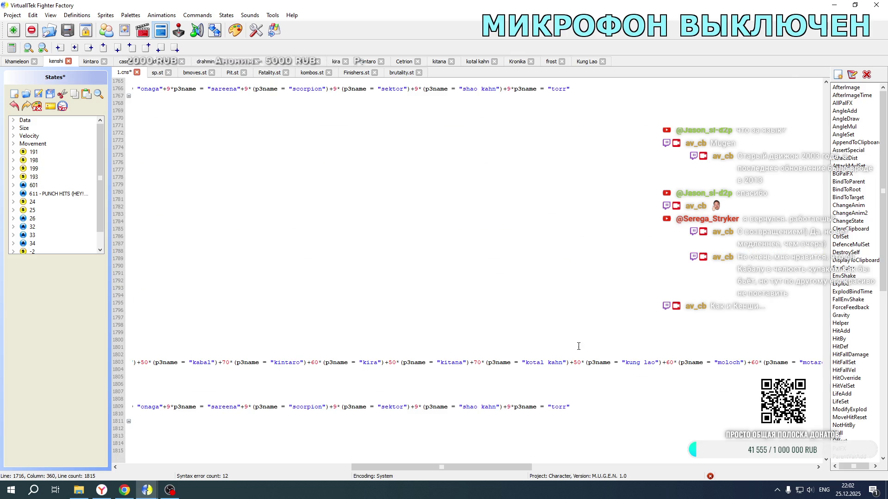
pyautogui.moveTo(521, 466); pyautogui.dragTo(496, 473)
pyautogui.scroll(20, 715, 314)
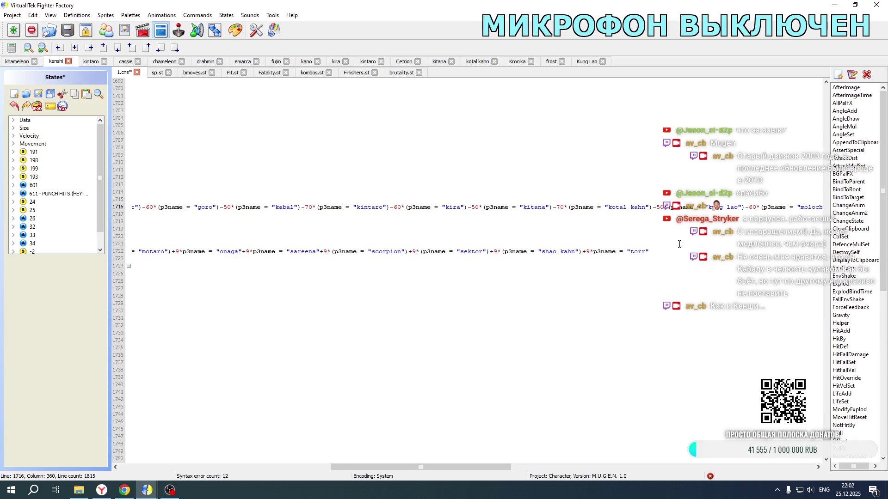
pyautogui.moveTo(479, 465); pyautogui.dragTo(383, 475)
# - Insert +9*(p3name = "kung lao") after kotal kahn on lines 1722 and 1679
pyautogui.click(382, 252)
pyautogui.hotkey('ctrl', 'v')
pyautogui.doubleClick(390, 252)
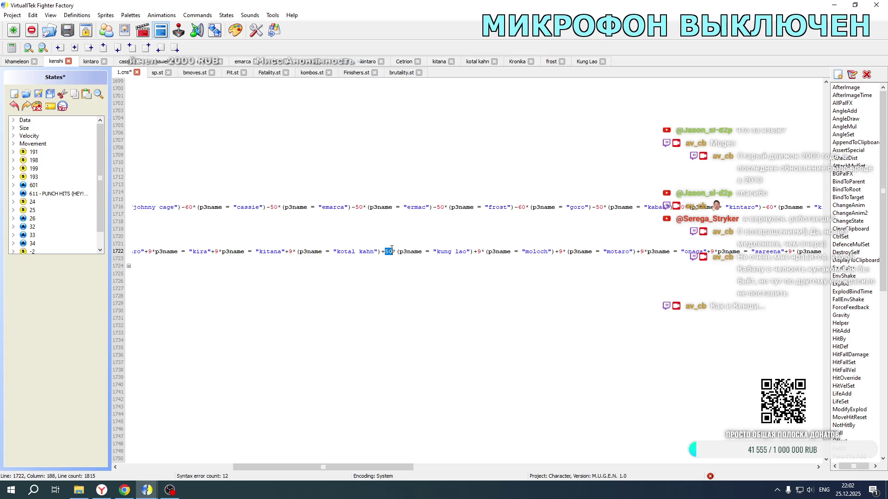
pyautogui.write('9')
pyautogui.scroll(1, 392, 248)
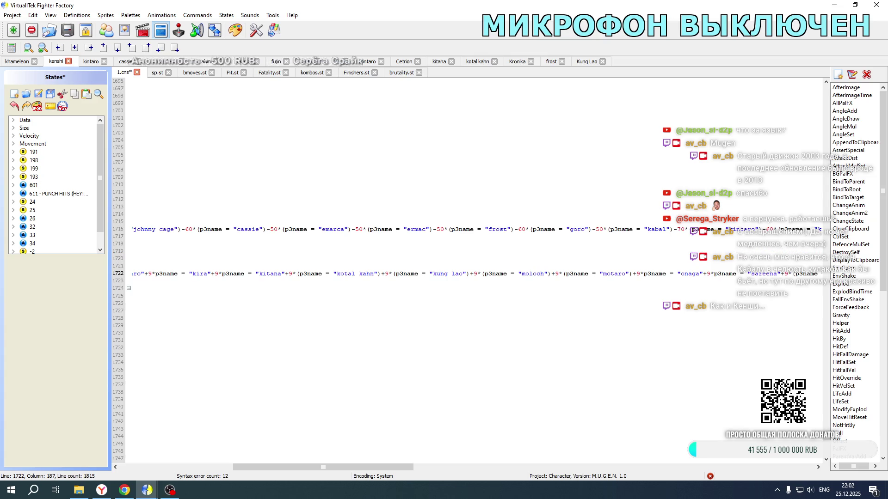
pyautogui.scroll(12, 385, 261)
pyautogui.click(381, 224)
pyautogui.hotkey('ctrl', 'v')
pyautogui.doubleClick(388, 222)
pyautogui.moveTo(385, 221); pyautogui.dragTo(393, 220)
pyautogui.write('9')
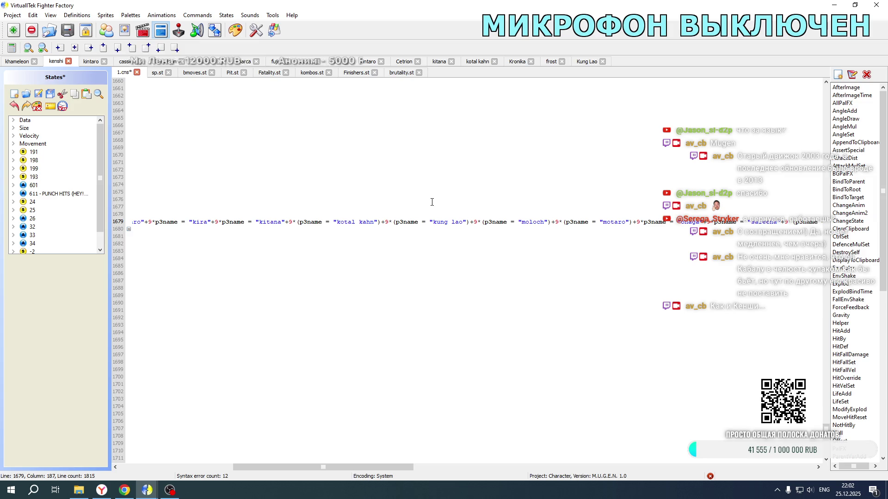
# - Insert +9*(p3name = "kung lao") after kotal kahn on lines 1766 and 1809
pyautogui.scroll(9, 431, 203)
pyautogui.scroll(-17, 431, 205)
pyautogui.scroll(-10, 431, 205)
pyautogui.scroll(6, 431, 204)
pyautogui.scroll(-20, 408, 188)
pyautogui.scroll(2, 369, 163)
pyautogui.click(382, 155)
pyautogui.hotkey('ctrl', 'v')
pyautogui.doubleClick(389, 155)
pyautogui.write('9')
pyautogui.scroll(-3, 401, 208)
pyautogui.click(381, 407)
pyautogui.write('50*(p3name = "kung lao")+')
pyautogui.doubleClick(389, 407)
pyautogui.write('9')
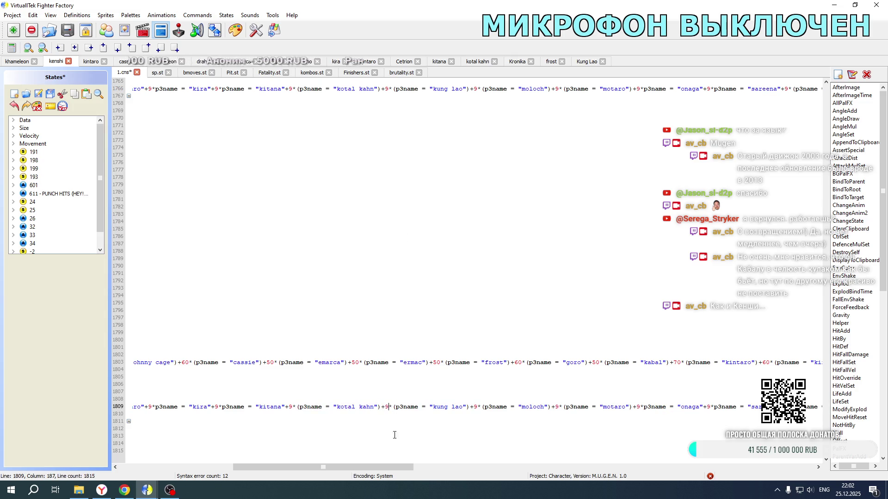
pyautogui.moveTo(386, 467)
pyautogui.mouseDown()
pyautogui.moveTo(585, 459)
pyautogui.moveTo(568, 460)
pyautogui.mouseUp()
# - Save kenshi's changes and move to khameleon's Fatality.st around the kotal kahn lines
pyautogui.click(39, 98)
pyautogui.click(17, 61)
pyautogui.moveTo(324, 467); pyautogui.dragTo(133, 467)
pyautogui.scroll(-18, 320, 303)
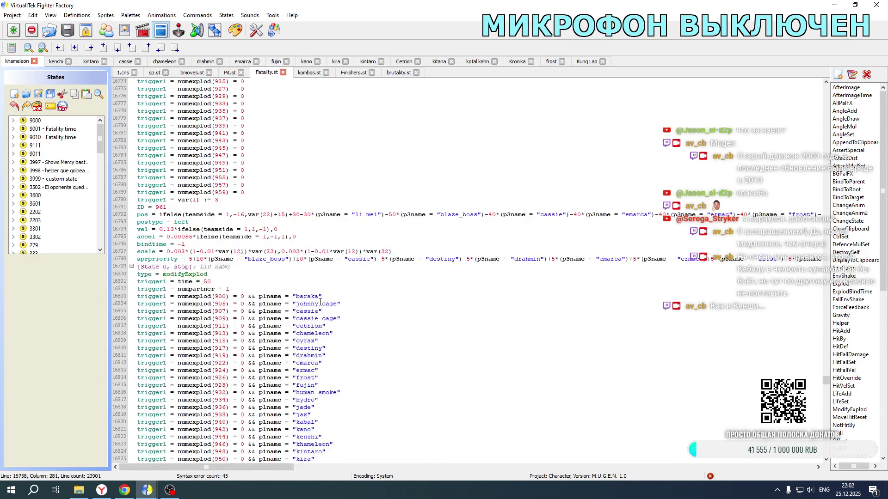
pyautogui.moveTo(826, 380)
pyautogui.mouseDown()
pyautogui.moveTo(826, 338)
pyautogui.moveTo(826, 347)
pyautogui.mouseUp()
pyautogui.scroll(-10, 316, 213)
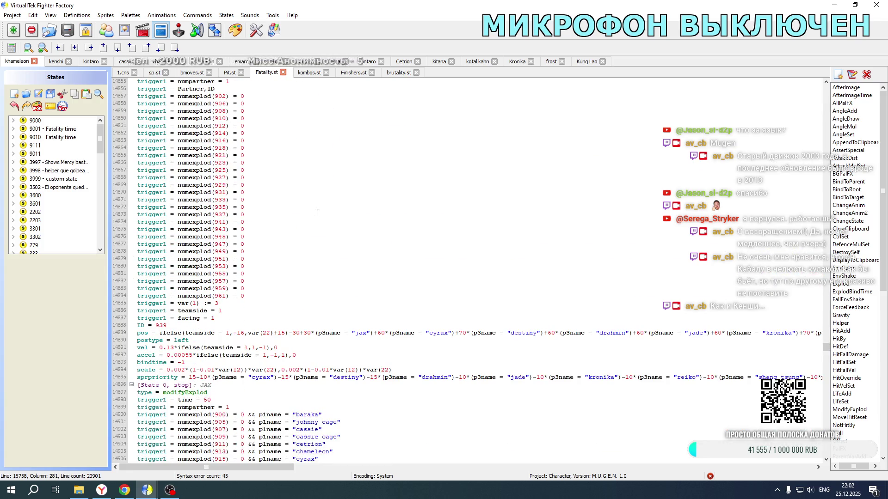
pyautogui.scroll(-20, 317, 213)
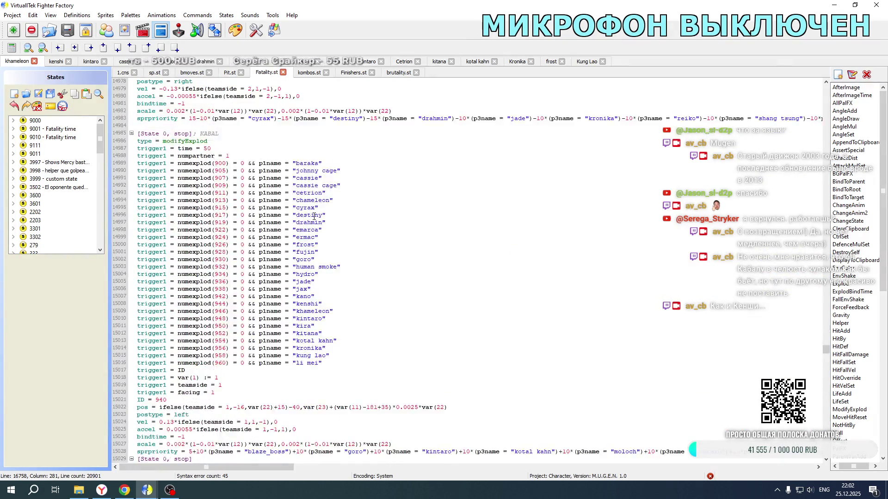
pyautogui.scroll(-20, 313, 220)
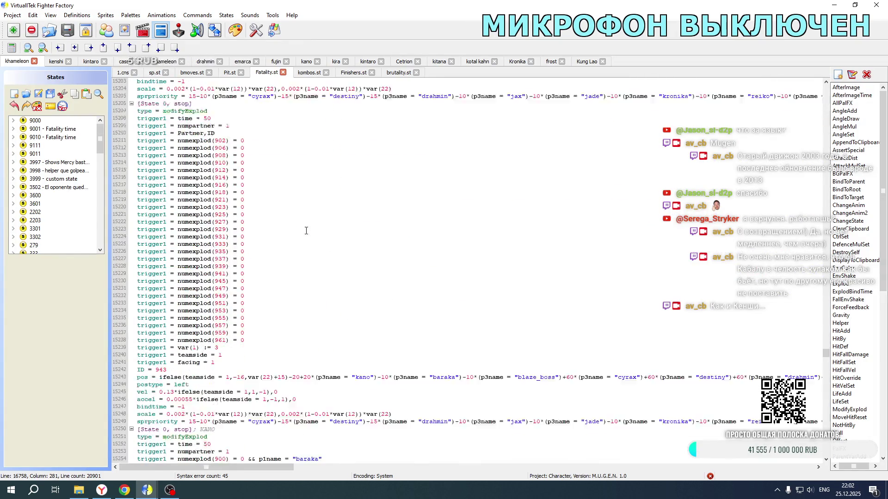
pyautogui.scroll(-20, 306, 230)
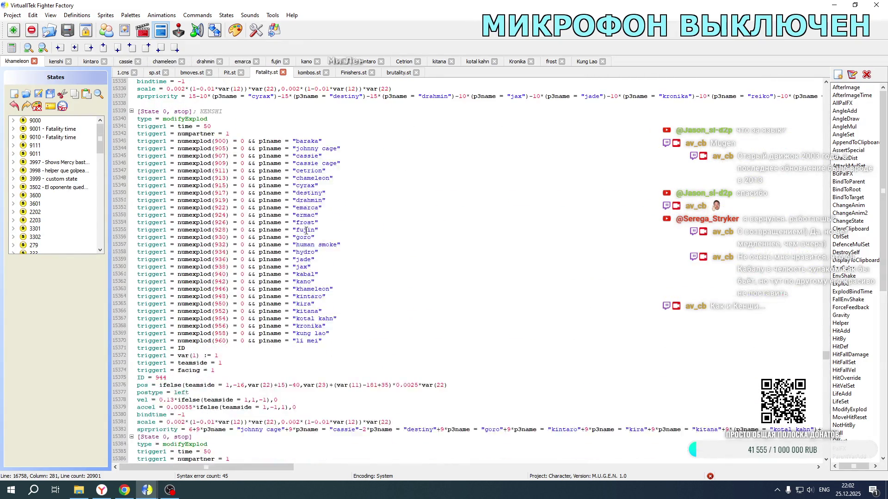
pyautogui.scroll(-5, 306, 230)
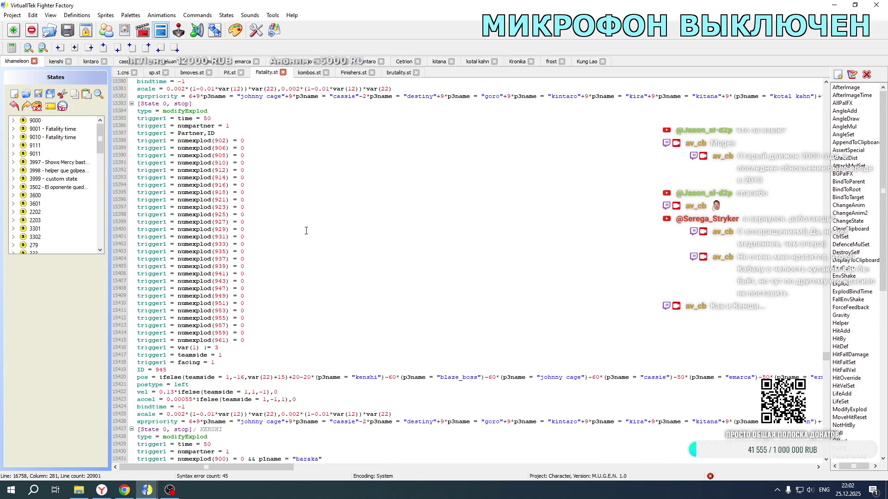
pyautogui.moveTo(271, 464)
pyautogui.mouseDown()
pyautogui.moveTo(433, 471)
pyautogui.moveTo(394, 469)
pyautogui.mouseUp()
# - Insert +9*(p3name = "kung lao") after kotal kahn on lines 15426 and 15382
pyautogui.click(341, 422)
pyautogui.hotkey('ctrl', 'v')
pyautogui.doubleClick(347, 421)
pyautogui.write('9')
pyautogui.click(340, 96)
pyautogui.hotkey('ctrl', 'v')
pyautogui.doubleClick(348, 96)
pyautogui.write('9')
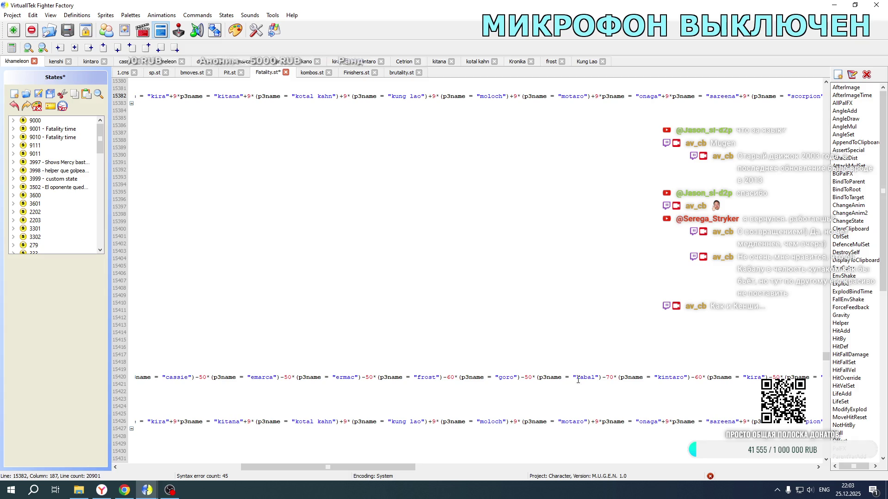
pyautogui.moveTo(395, 466); pyautogui.dragTo(519, 465)
# - Insert the kung lao term with its 50 offset after kotal kahn on line 15420
pyautogui.click(453, 377)
pyautogui.hotkey('ctrl', 'v')
pyautogui.doubleClick(454, 378)
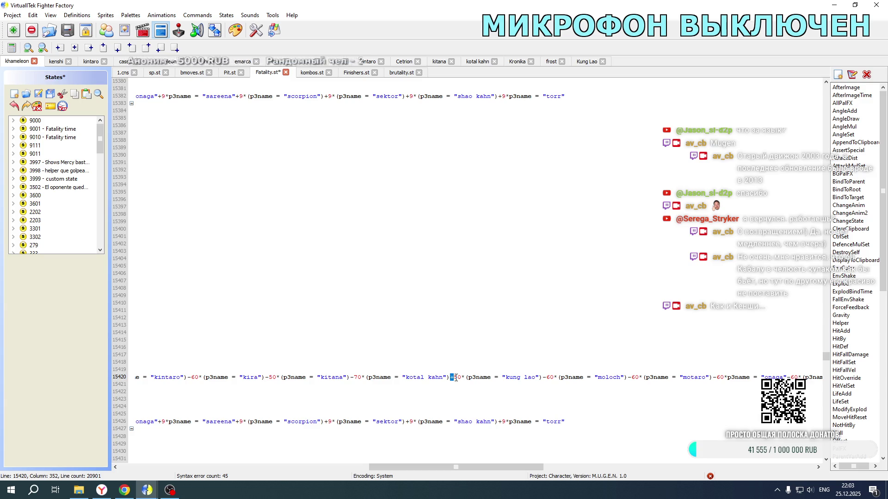
pyautogui.click(56, 64)
# - Back in khameleon's Fatality.st, paste the kung lao term after kotal kahn on line 15470
pyautogui.scroll(-1, 473, 317)
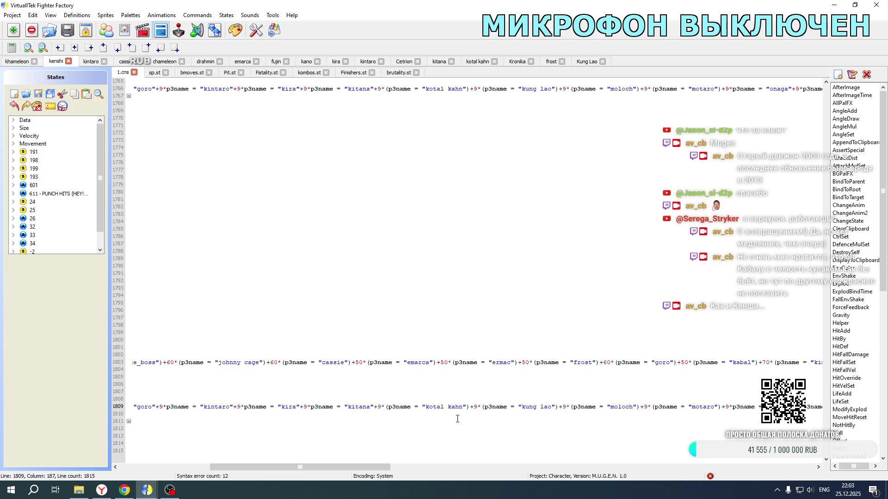
pyautogui.moveTo(369, 467); pyautogui.dragTo(510, 457)
pyautogui.moveTo(527, 457); pyautogui.dragTo(554, 456)
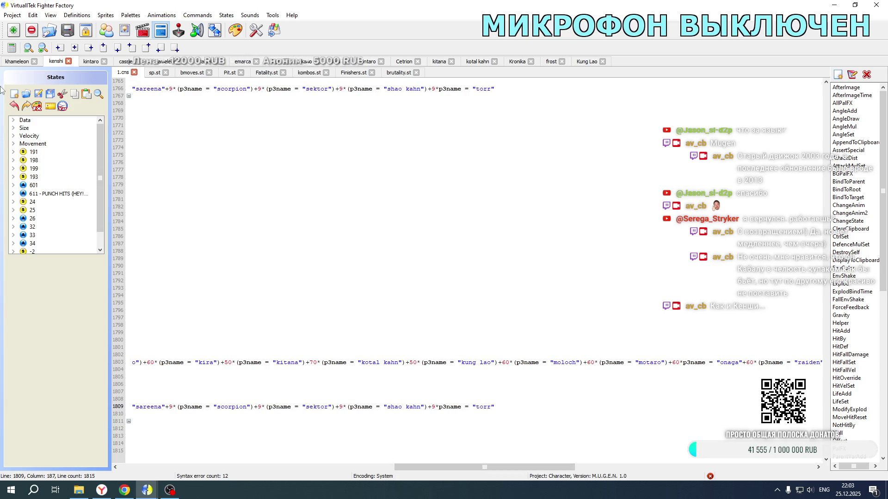
pyautogui.click(16, 62)
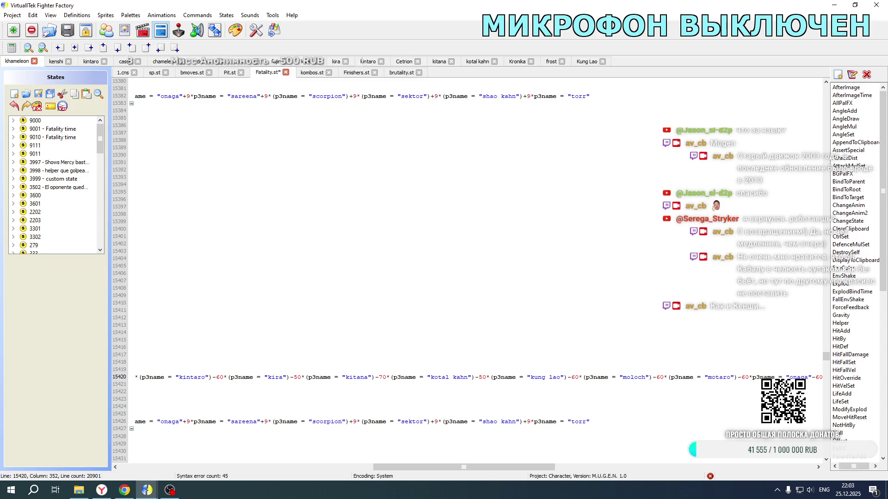
pyautogui.scroll(-15, 481, 356)
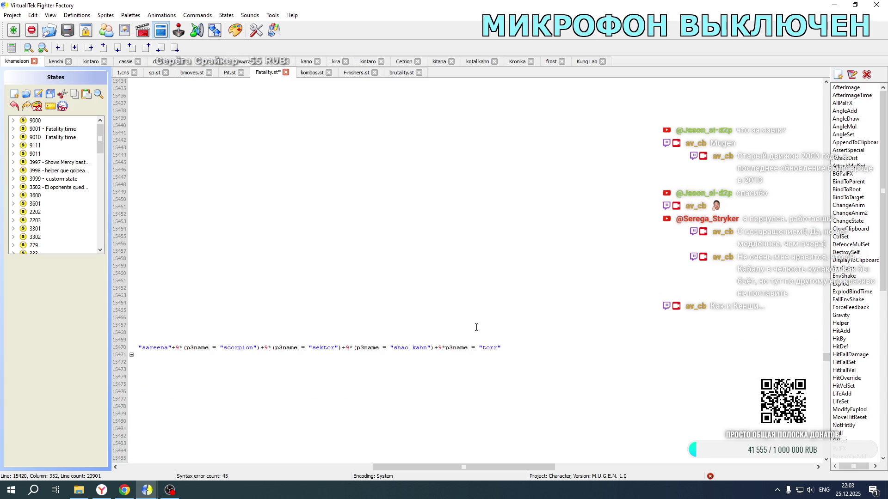
pyautogui.moveTo(393, 468); pyautogui.dragTo(267, 470)
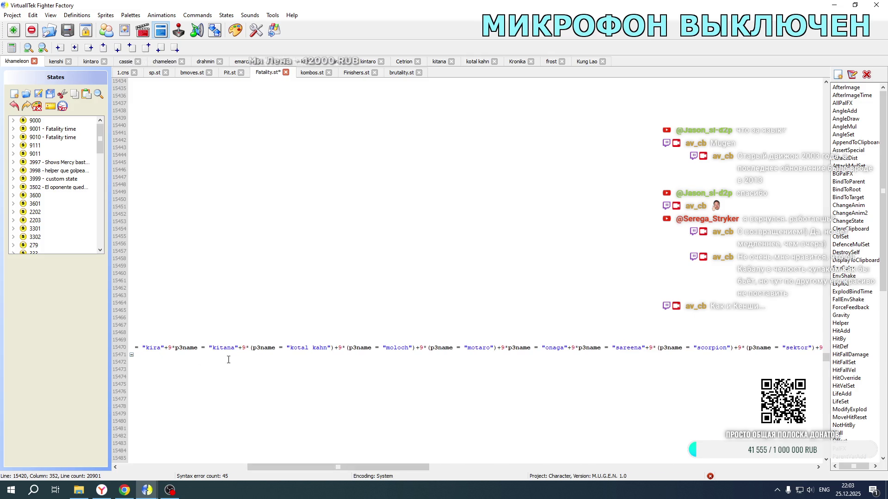
pyautogui.click(331, 346)
pyautogui.hotkey('ctrl', 'v')
pyautogui.doubleClick(342, 348)
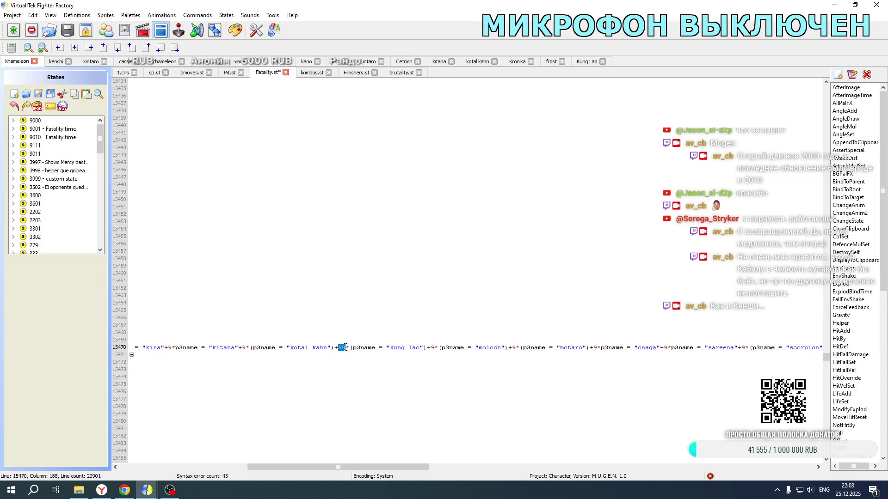
# - Paste the kung lao term after kotal kahn on line 15514
pyautogui.scroll(-13, 347, 346)
pyautogui.click(336, 384)
pyautogui.hotkey('ctrl', 'v')
pyautogui.doubleClick(343, 384)
# - Set the kung lao weight on line 15514 to 9
pyautogui.write('9')
pyautogui.scroll(-13, 365, 350)
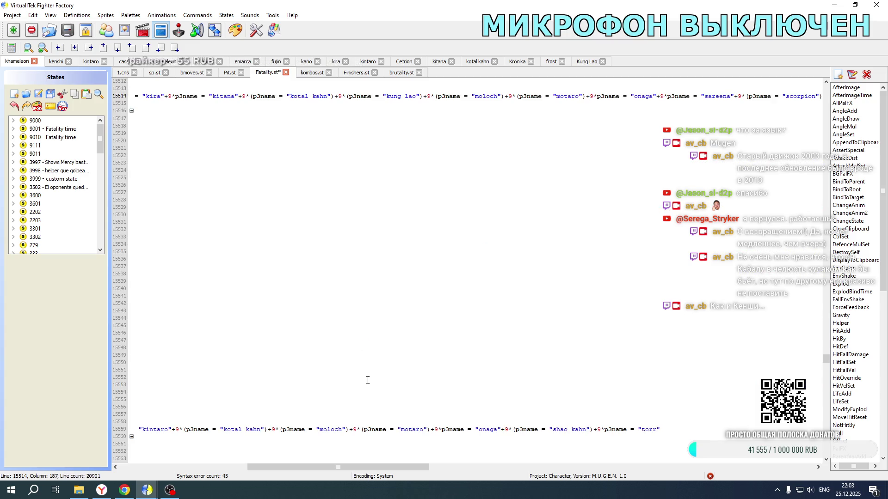
pyautogui.moveTo(345, 466); pyautogui.dragTo(202, 468)
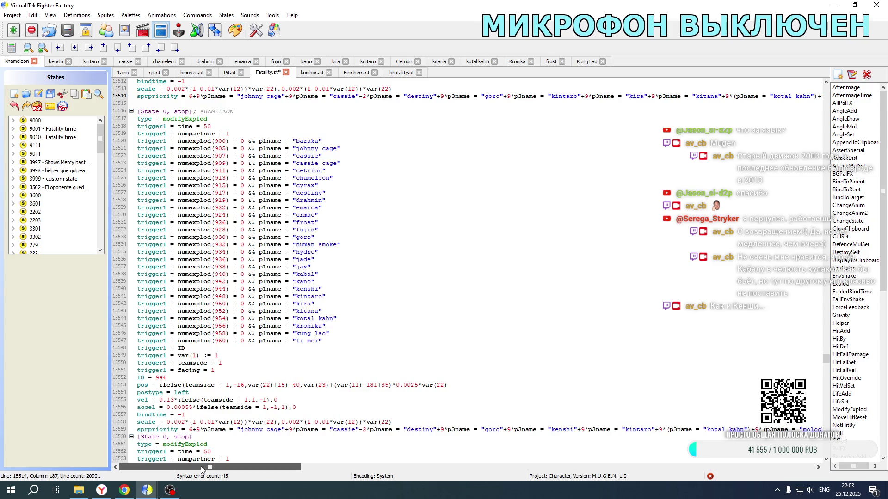
pyautogui.scroll(20, 250, 353)
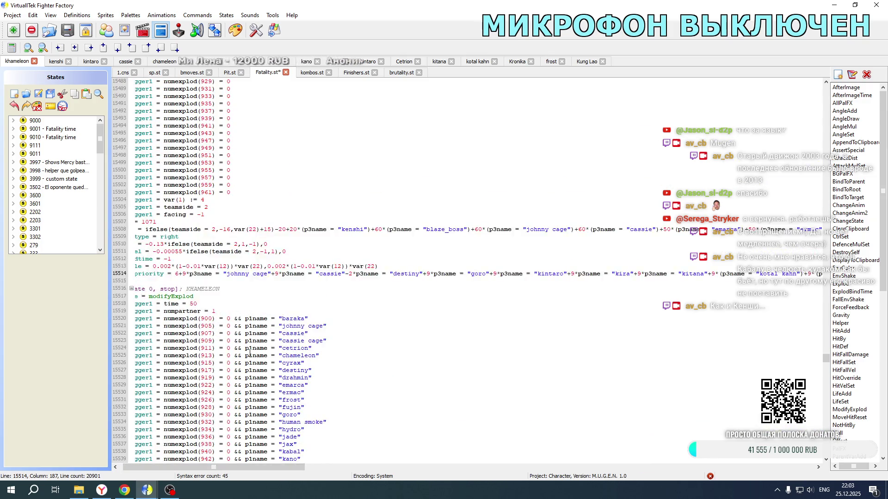
pyautogui.scroll(20, 250, 354)
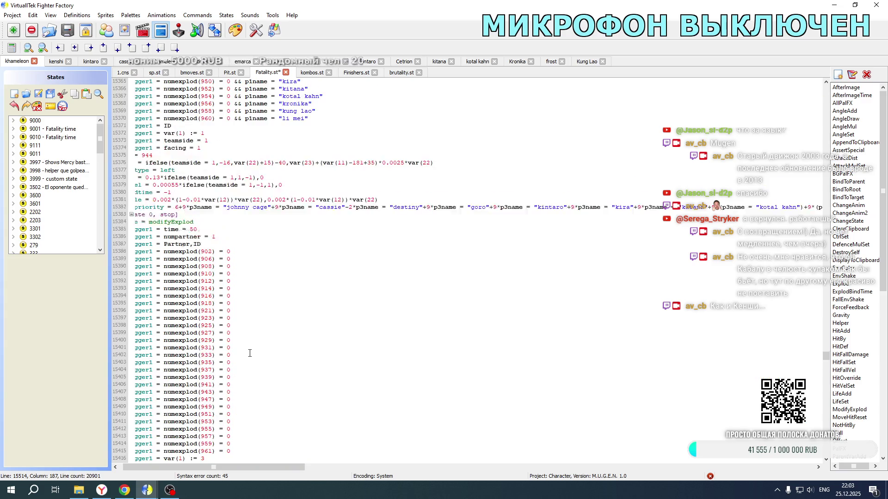
pyautogui.scroll(-20, 250, 353)
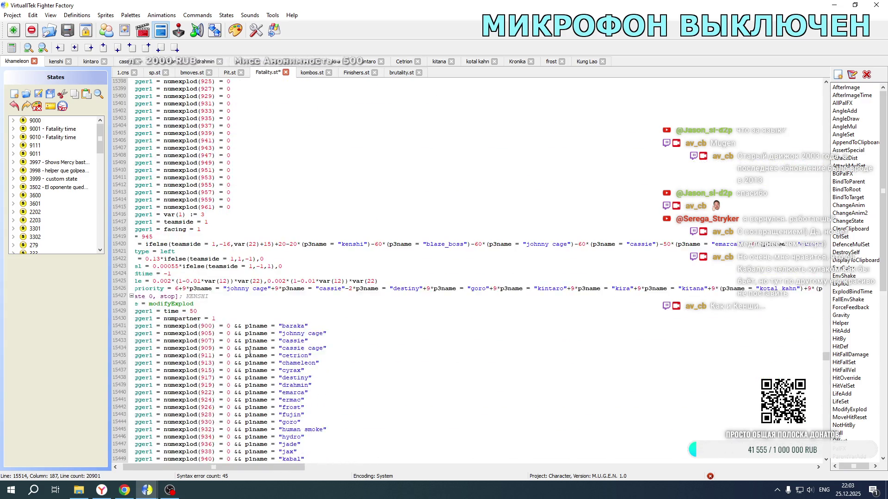
pyautogui.scroll(-15, 250, 354)
pyautogui.moveTo(257, 467)
pyautogui.mouseDown()
pyautogui.moveTo(535, 458)
pyautogui.moveTo(519, 459)
pyautogui.mouseUp()
pyautogui.write('0')
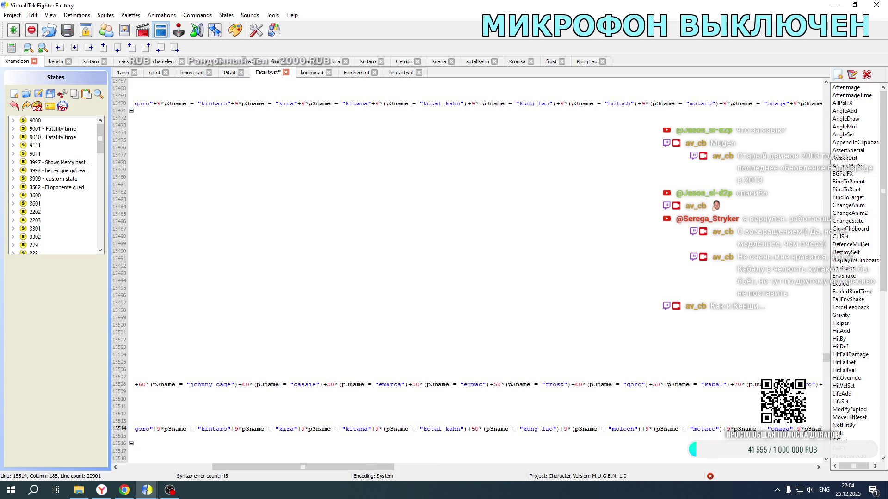
pyautogui.press('BackSpace')
pyautogui.press('BackSpace')
pyautogui.write('9')
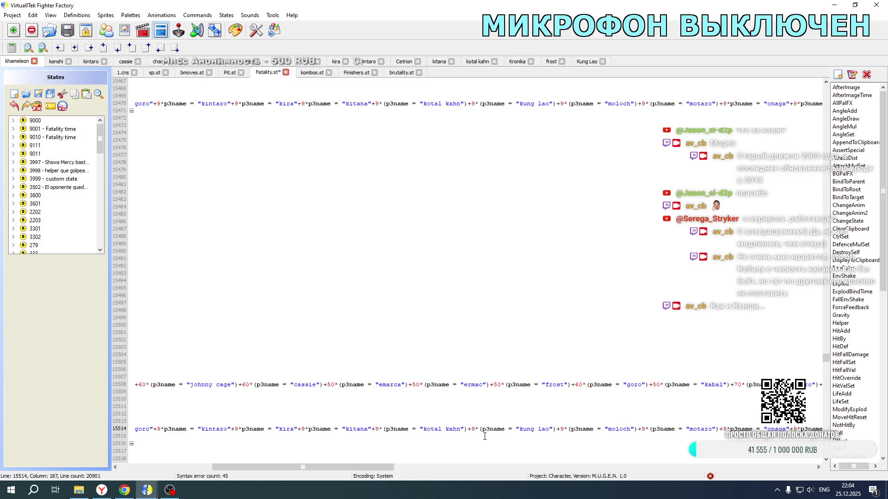
# - Paste the kung lao term after kotal kahn on line 15508
pyautogui.moveTo(389, 467); pyautogui.dragTo(295, 467)
pyautogui.scroll(9, 255, 298)
pyautogui.scroll(5, 255, 299)
pyautogui.scroll(-17, 295, 280)
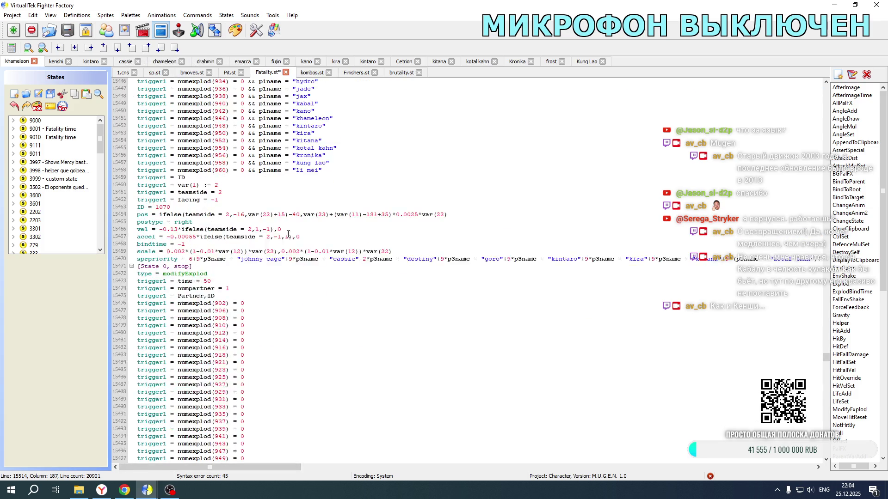
pyautogui.moveTo(231, 467); pyautogui.dragTo(506, 465)
pyautogui.click(402, 318)
pyautogui.write('+50*(p3name = "kung lao")')
# - Launch Mortal Kombat New Age from the development folder to test the changes
pyautogui.scroll(6, 452, 270)
pyautogui.scroll(15, 452, 270)
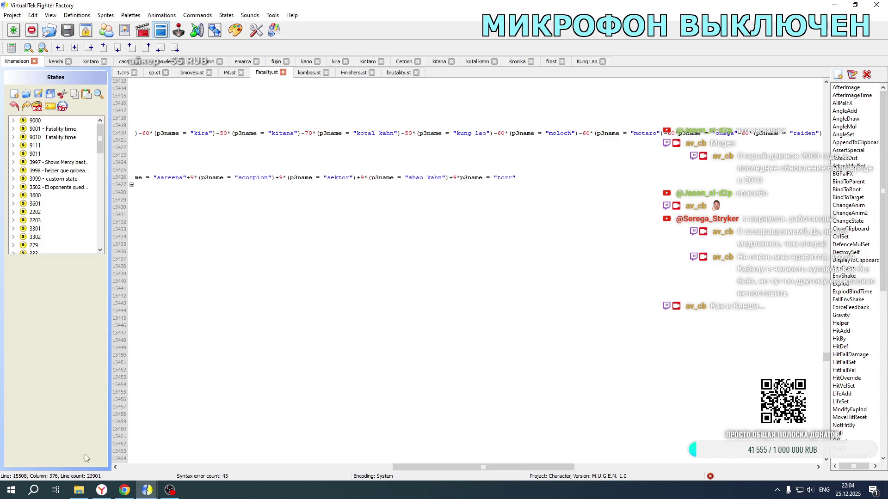
pyautogui.click(79, 490)
pyautogui.doubleClick(162, 302)
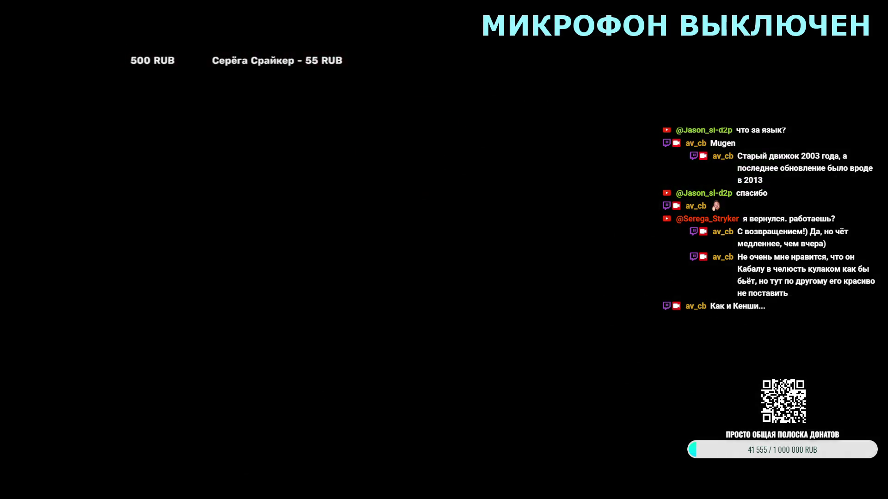
# - Start a simul test of Kung Lao and Kenshi against a Kung Lao team, cancelling at the VS screen
pyautogui.press('Return')
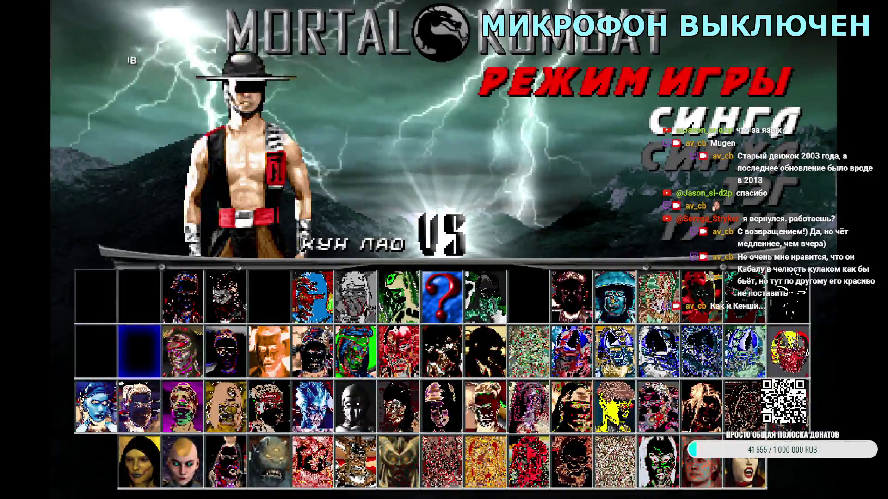
pyautogui.press('Return')
pyautogui.press('Return')
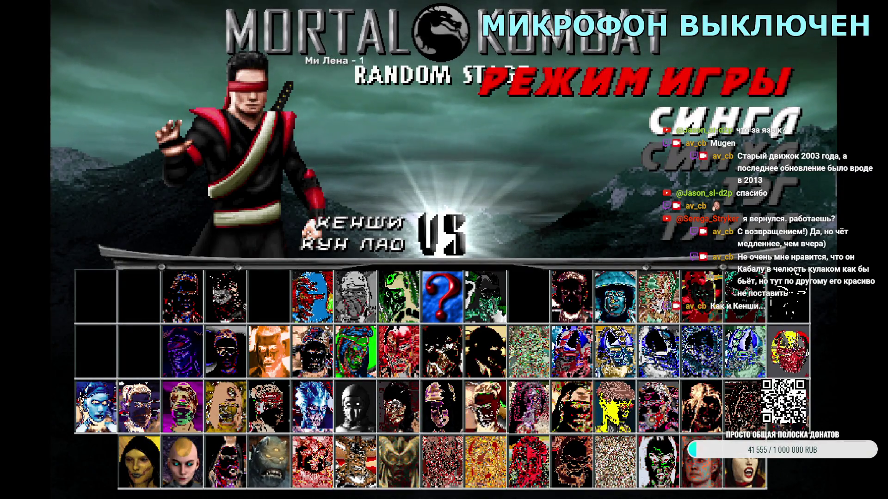
pyautogui.press('Down')
pyautogui.press('Return')
pyautogui.press('Left')
pyautogui.press('Return')
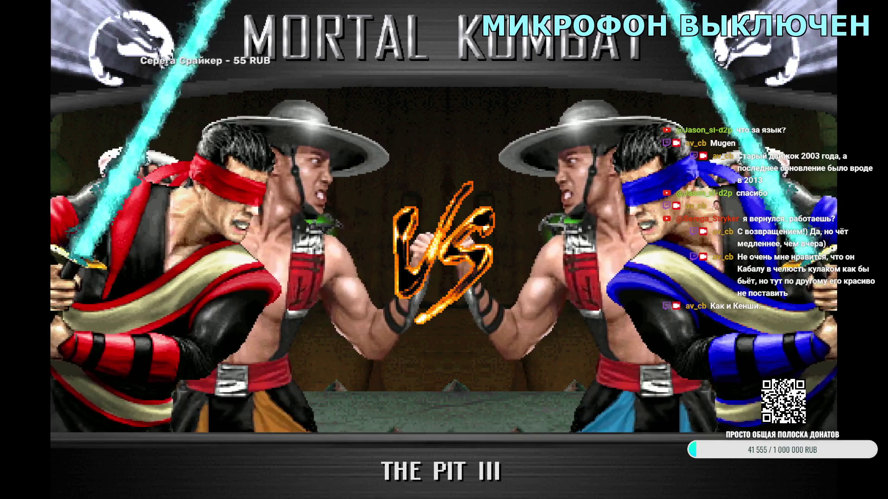
pyautogui.press('Escape')
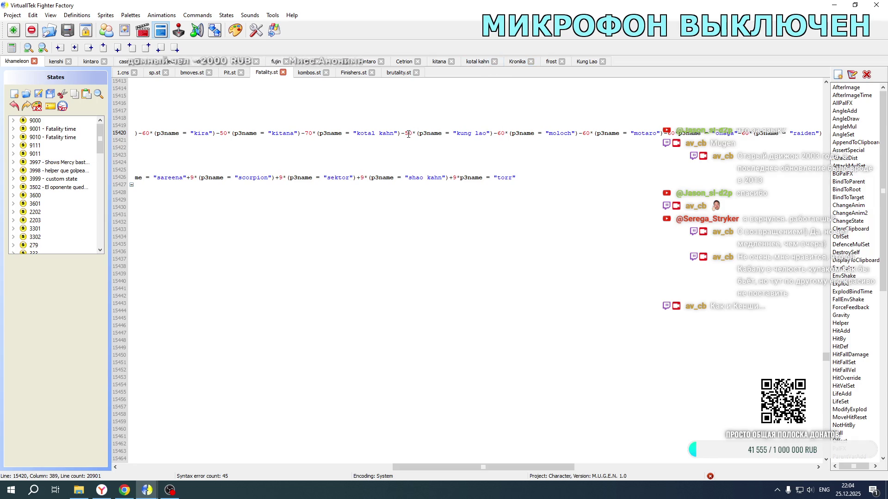
# - Review the pos expressions down to line 15508 and save khameleon's Fatality.st
pyautogui.scroll(20, 407, 139)
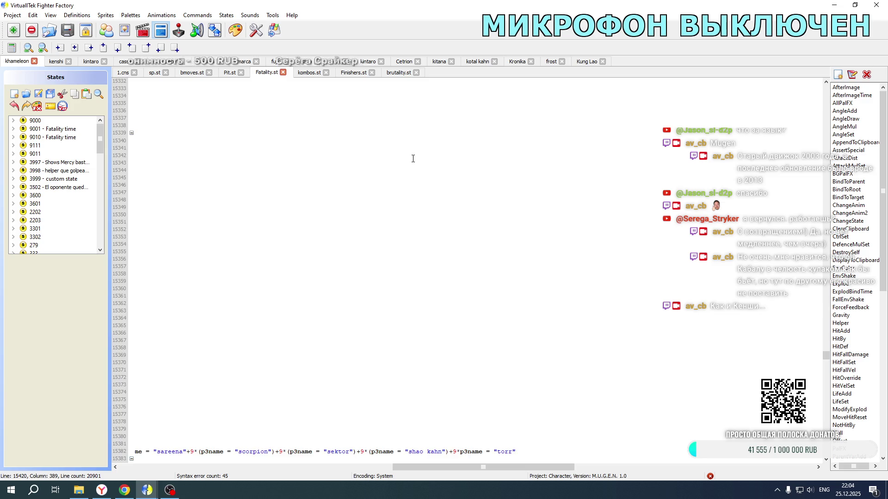
pyautogui.moveTo(462, 467); pyautogui.dragTo(188, 467)
pyautogui.scroll(-8, 266, 210)
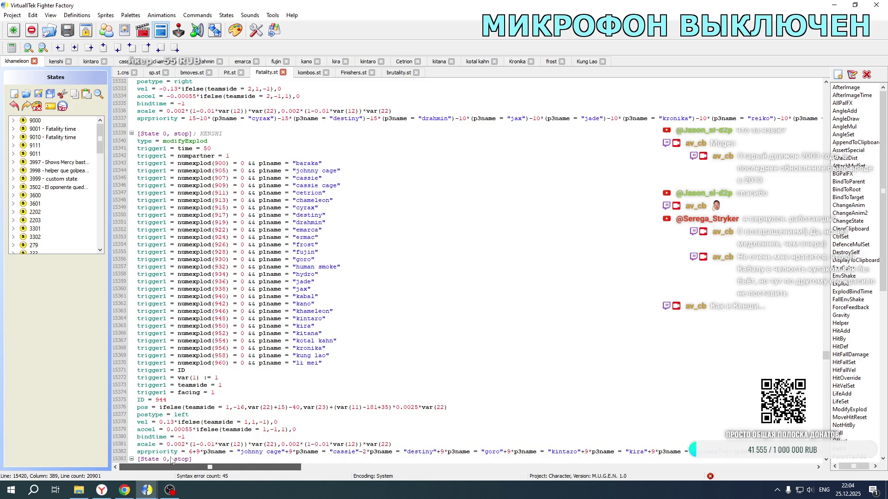
pyautogui.scroll(-6, 266, 211)
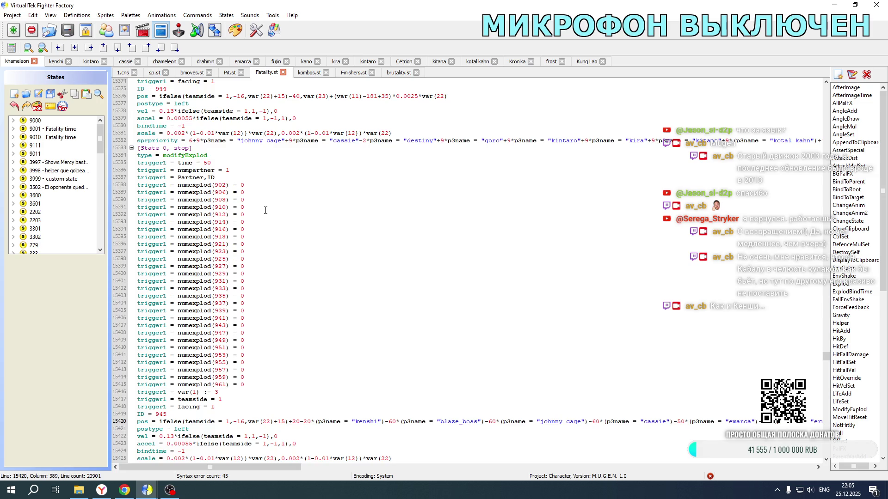
pyautogui.scroll(-2, 265, 210)
pyautogui.moveTo(249, 467); pyautogui.dragTo(499, 462)
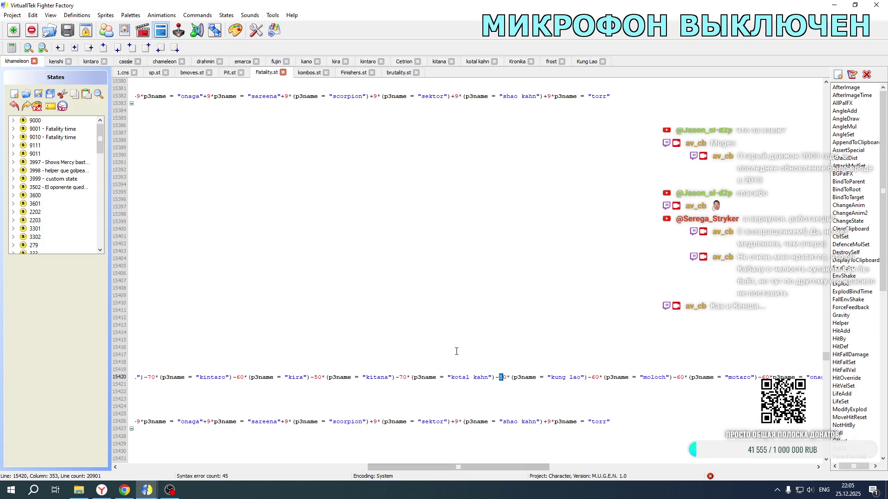
pyautogui.scroll(-20, 495, 324)
pyautogui.scroll(-5, 501, 385)
pyautogui.click(500, 385)
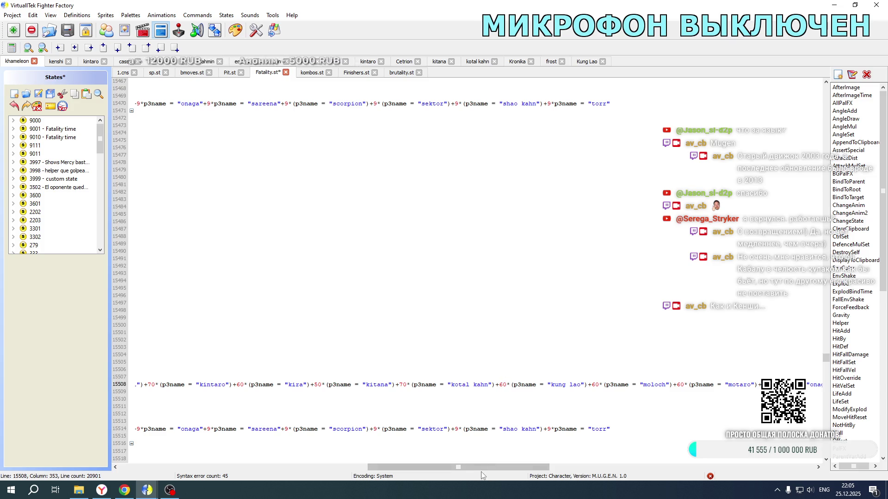
pyautogui.hotkey('ctrl', 's')
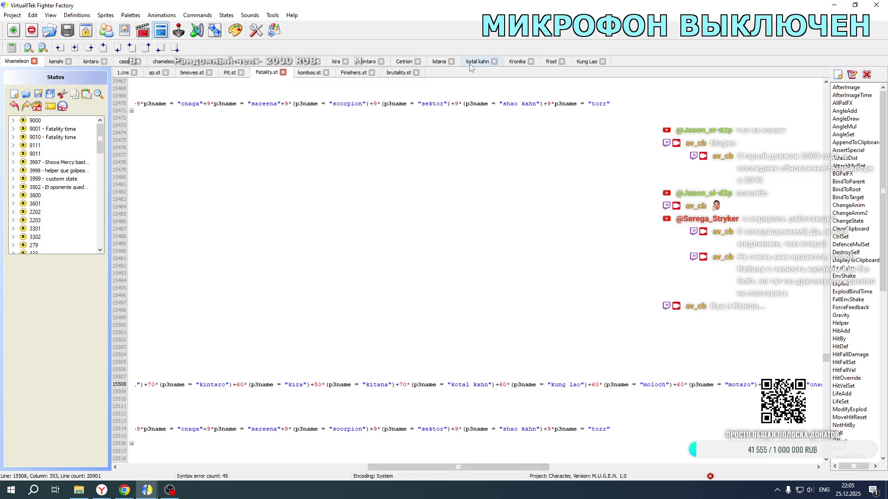
pyautogui.click(57, 63)
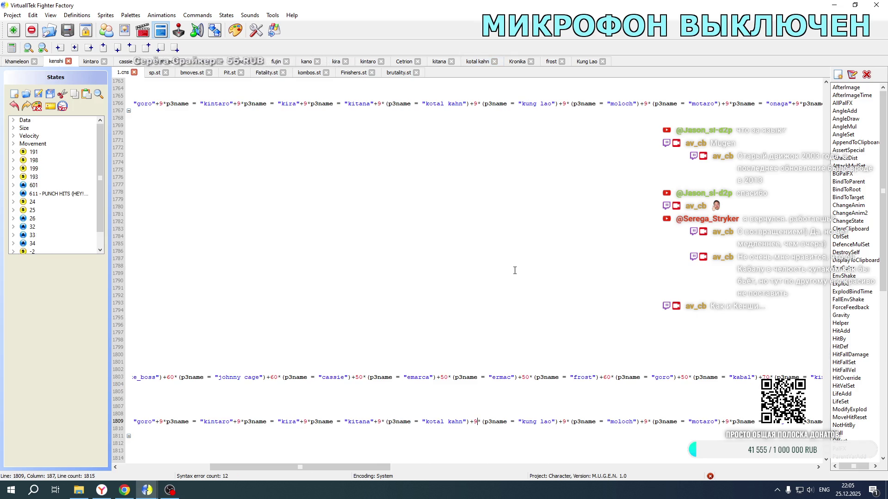
# - Change the kung lao offset on line 1716 of kenshi's 1.cns to -60 and save
pyautogui.moveTo(361, 468); pyautogui.dragTo(546, 469)
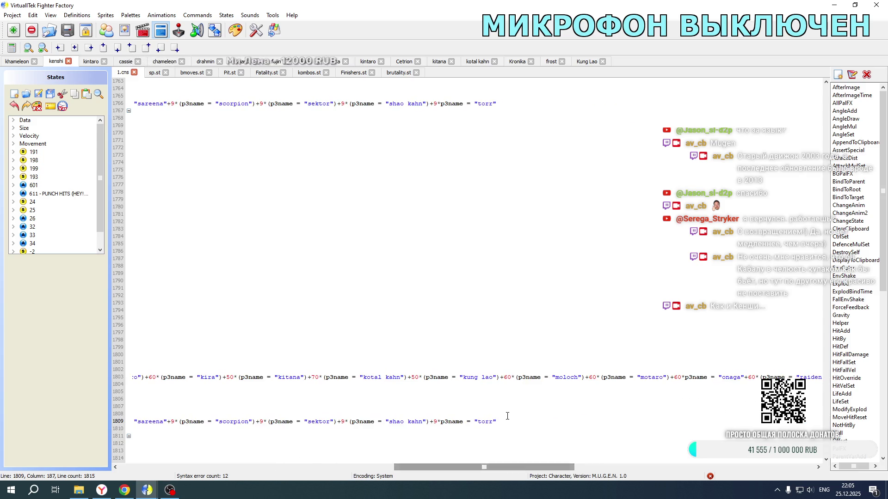
pyautogui.click(417, 381)
pyautogui.press('BackSpace')
pyautogui.write('0')
pyautogui.scroll(20, 466, 314)
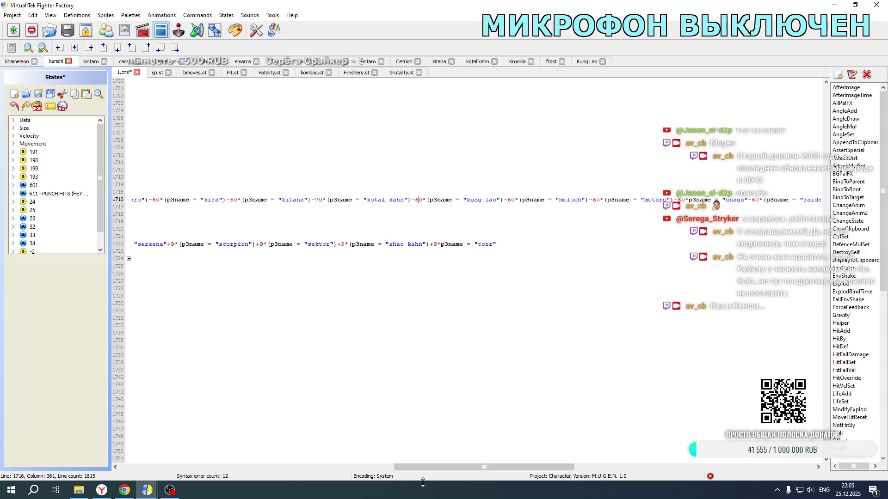
pyautogui.moveTo(423, 467); pyautogui.dragTo(176, 467)
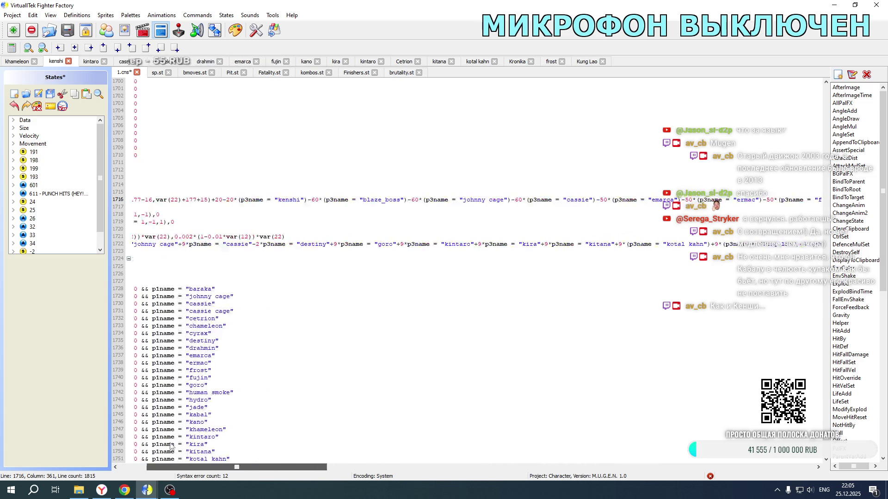
pyautogui.click(38, 95)
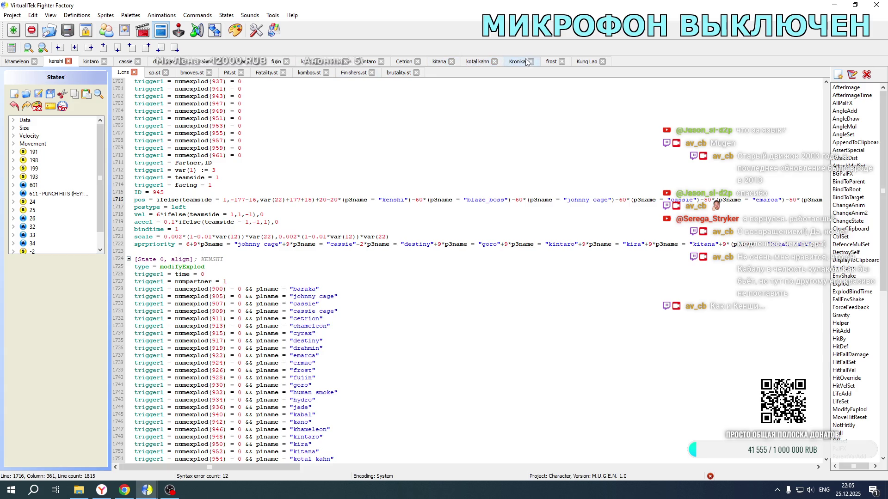
pyautogui.click(587, 61)
# - Paste the +10*(p3name = "kenshi") term after kabal on line 2208, removing the stray copy on line 2214
pyautogui.scroll(1, 523, 228)
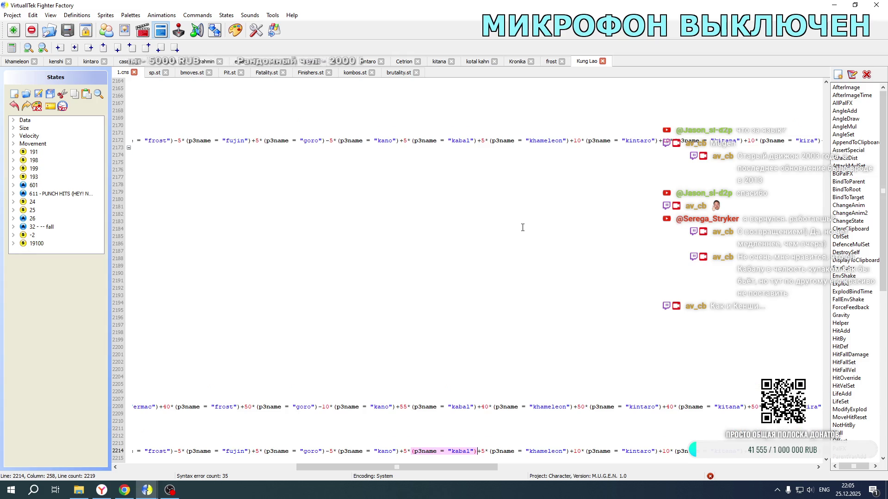
pyautogui.write('+5*(p3name = "kenshi")')
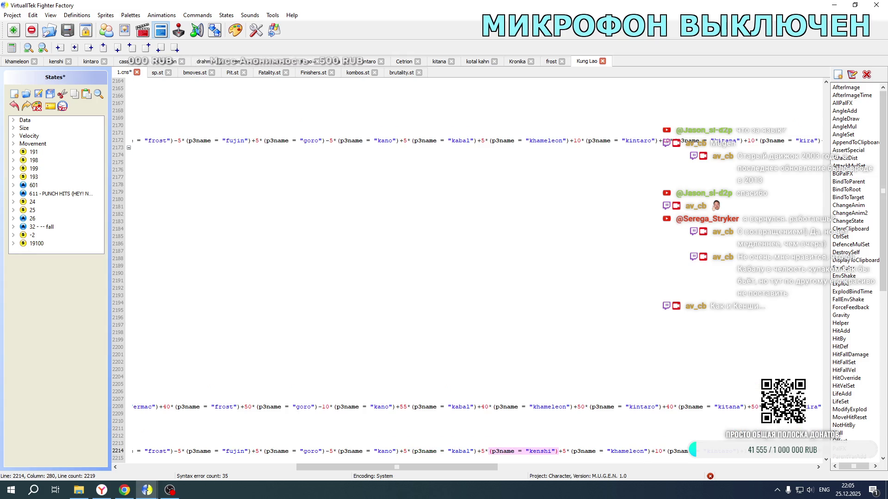
pyautogui.click(477, 407)
pyautogui.write('+50*(p3name = "kenshi")')
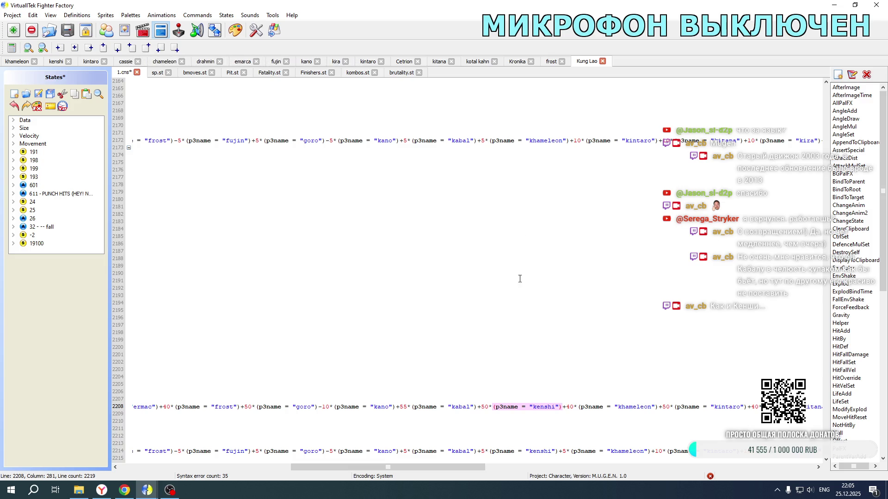
pyautogui.moveTo(482, 451); pyautogui.dragTo(563, 452)
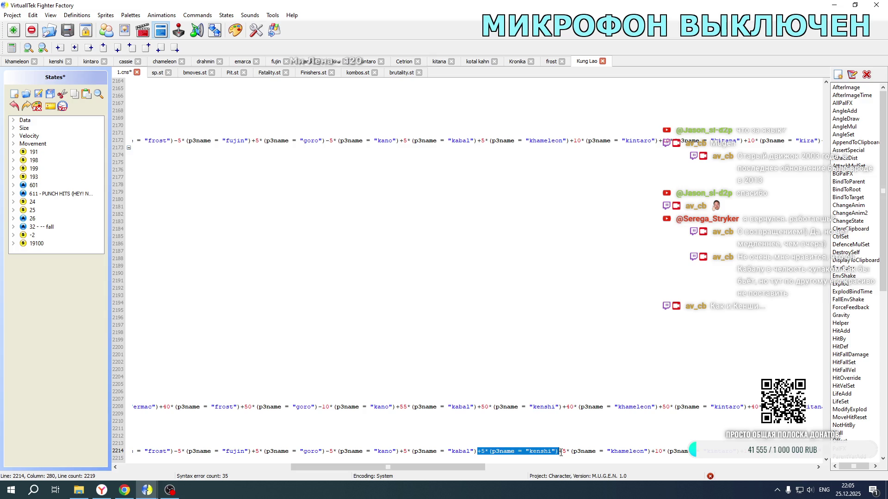
pyautogui.press('Delete')
# - Copy the kenshi term to line 2122 after kabal and save Kung Lao's 1.cns
pyautogui.click(482, 407)
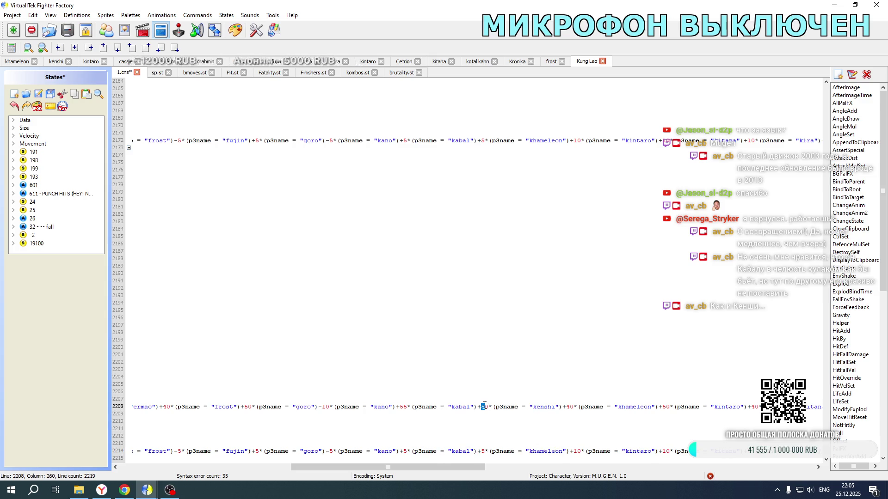
pyautogui.moveTo(478, 406); pyautogui.dragTo(562, 405)
pyautogui.hotkey('ctrl', 'c')
pyautogui.scroll(-2, 548, 349)
pyautogui.scroll(20, 548, 349)
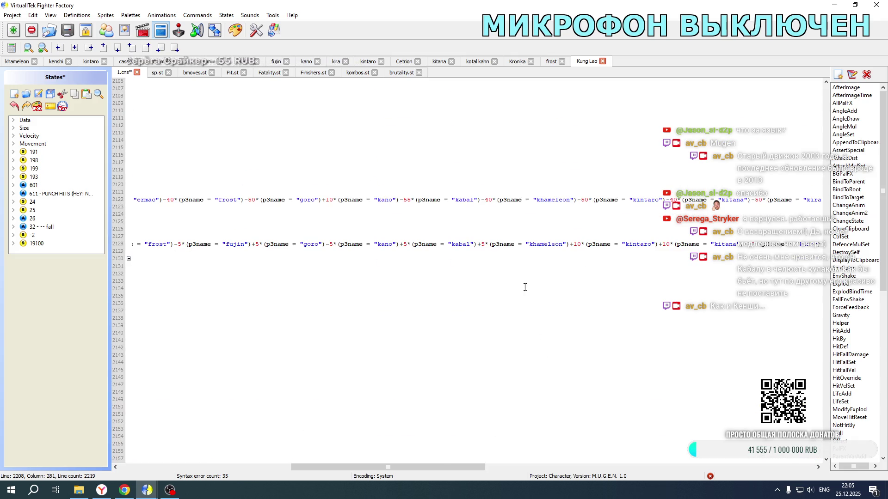
pyautogui.click(482, 200)
pyautogui.hotkey('ctrl', 'v')
pyautogui.scroll(-20, 485, 211)
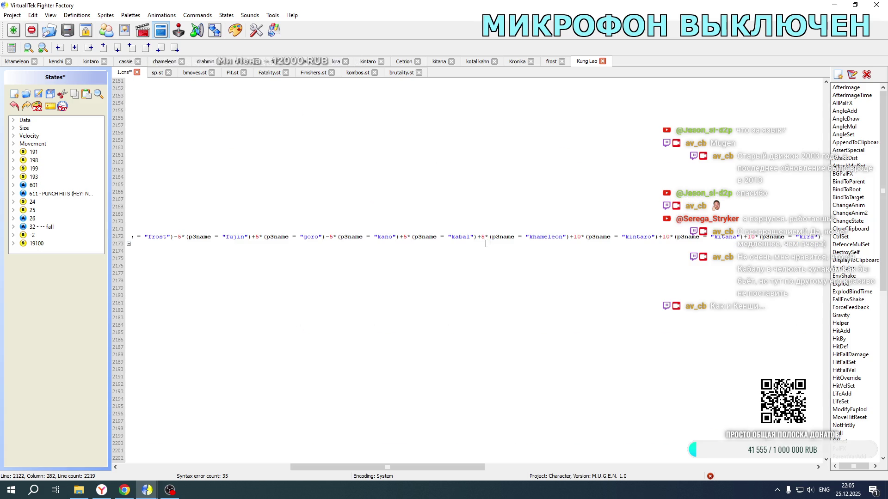
pyautogui.click(480, 370)
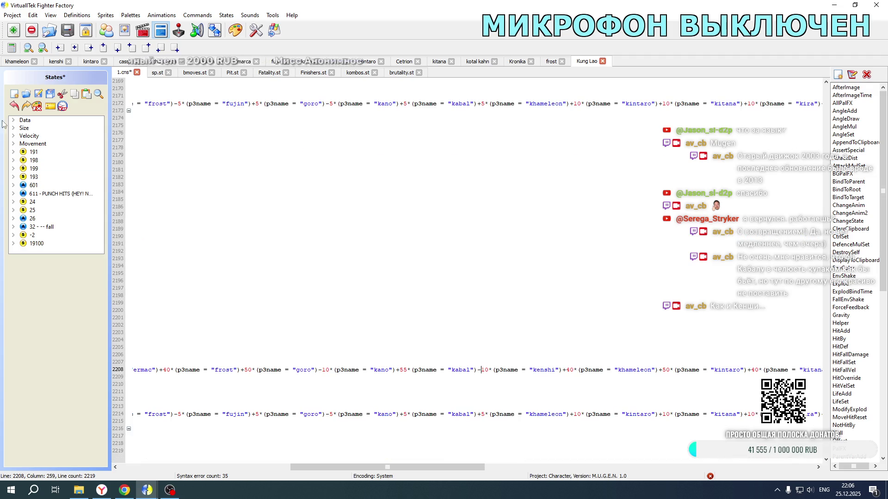
pyautogui.hotkey('ctrl', 's')
# - In khameleon's Fatality.st, paste the kenshi offset term after kabal on line 16711
pyautogui.hotkey('ctrl', 'Tab')
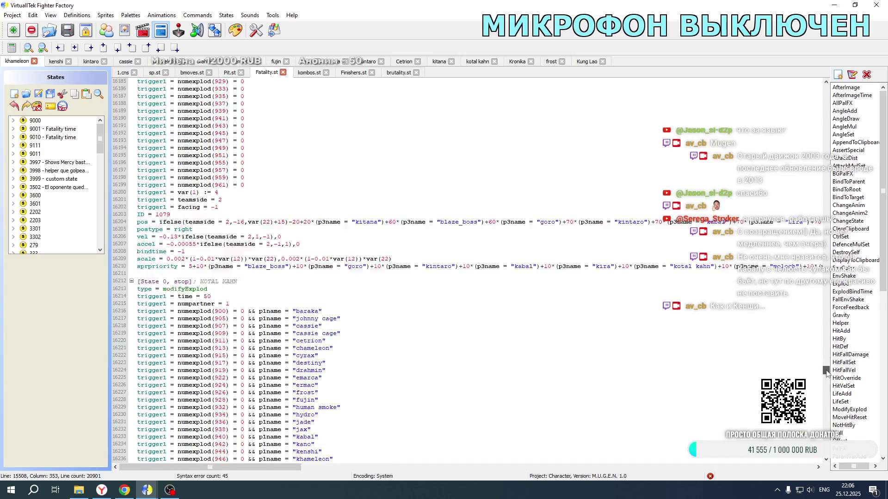
pyautogui.scroll(-16, 430, 288)
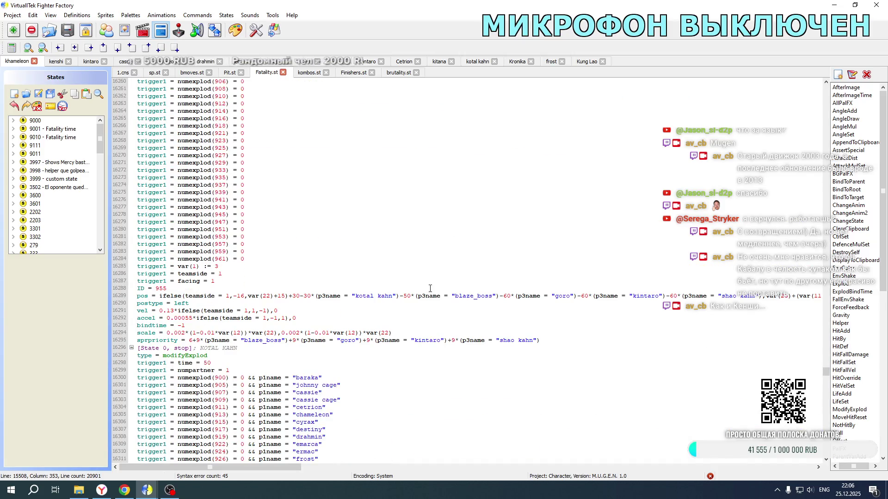
pyautogui.scroll(-10, 430, 288)
pyautogui.scroll(-20, 228, 237)
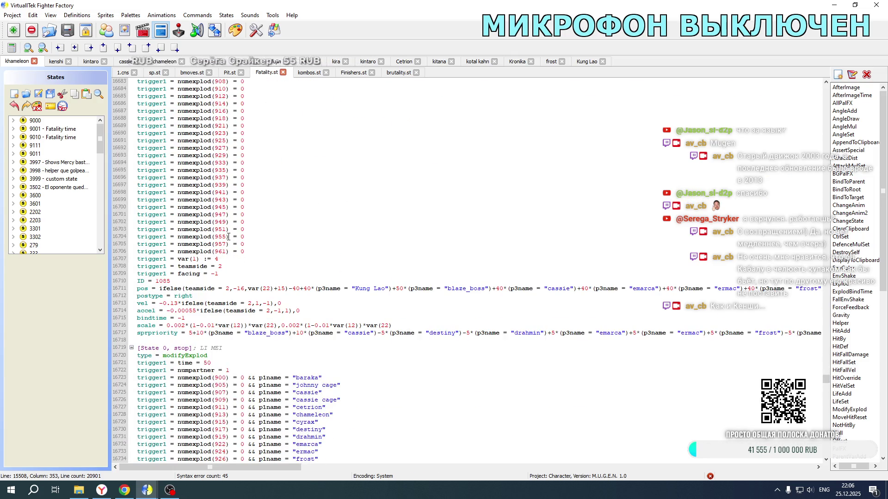
pyautogui.scroll(4, 229, 237)
pyautogui.moveTo(215, 467); pyautogui.dragTo(460, 449)
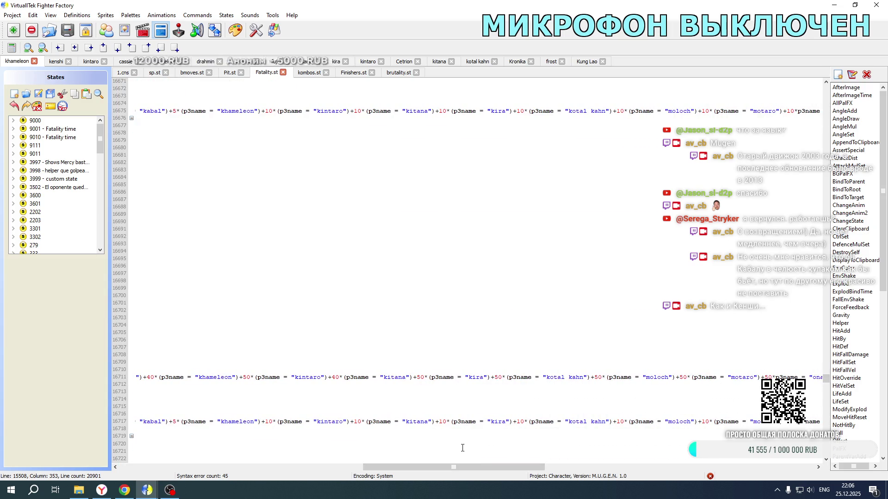
pyautogui.hscroll(5, 462, 448)
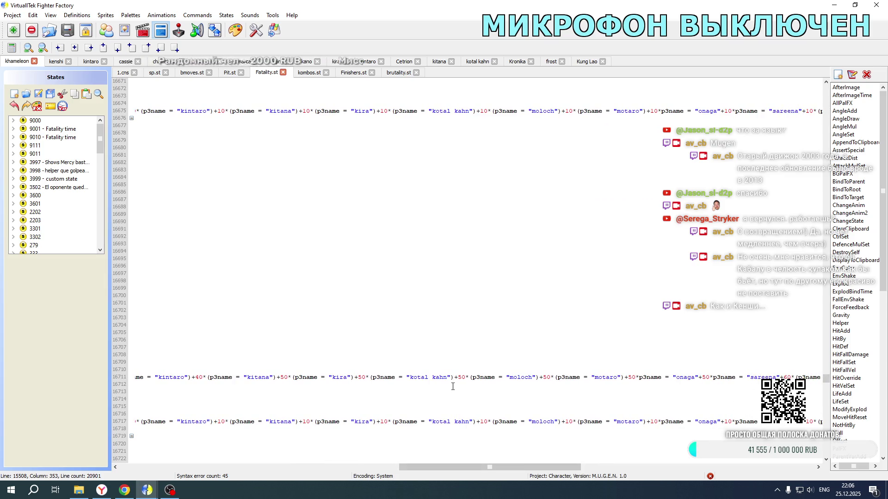
pyautogui.moveTo(449, 467); pyautogui.dragTo(350, 467)
pyautogui.click(363, 377)
pyautogui.hotkey('ctrl', 'v')
pyautogui.click(364, 377)
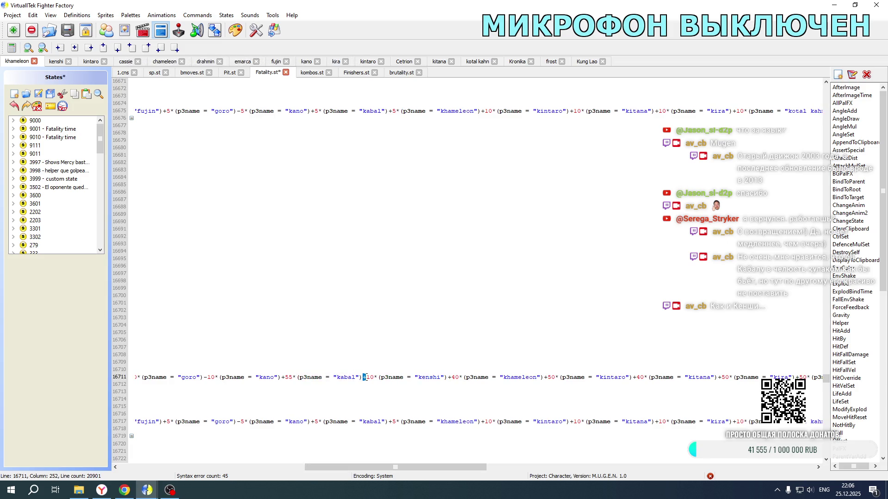
# - Paste the kenshi term after kabal on line 16627, then launch Mortal Kombat New Age to test
pyautogui.scroll(20, 476, 270)
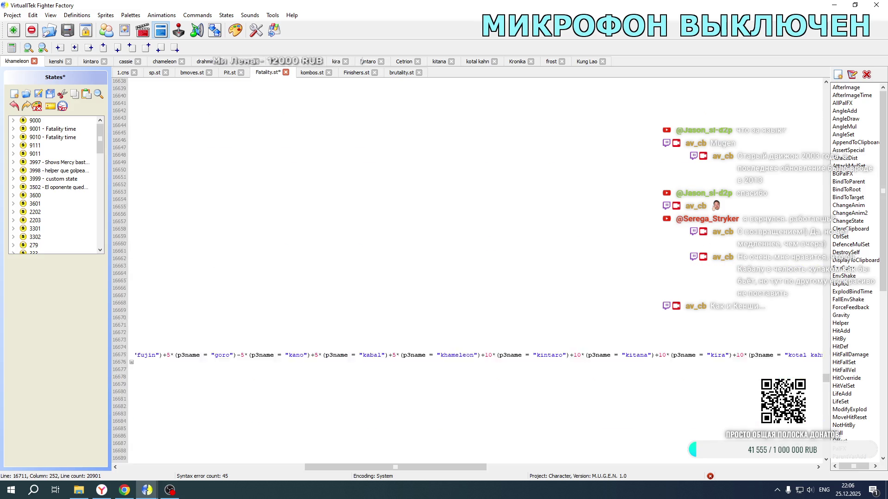
pyautogui.click(365, 246)
pyautogui.hotkey('ctrl', 'v')
pyautogui.hscroll(-10, 399, 308)
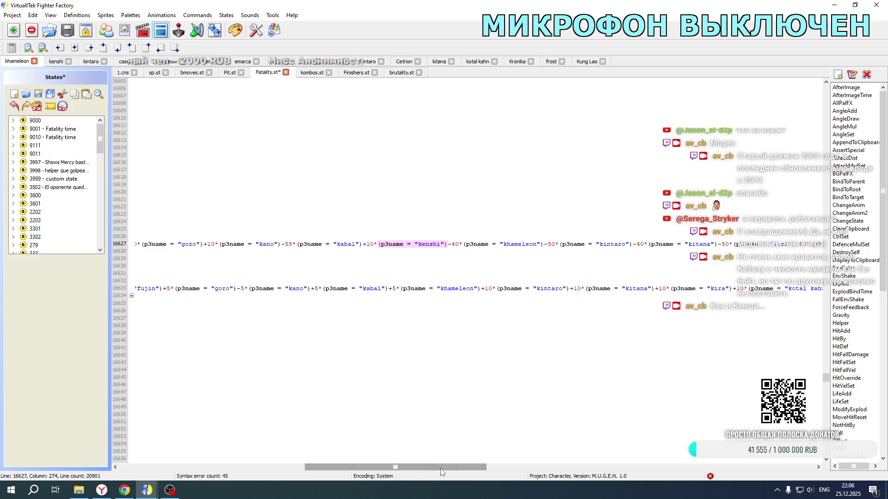
pyautogui.scroll(7, 310, 333)
pyautogui.scroll(13, 309, 333)
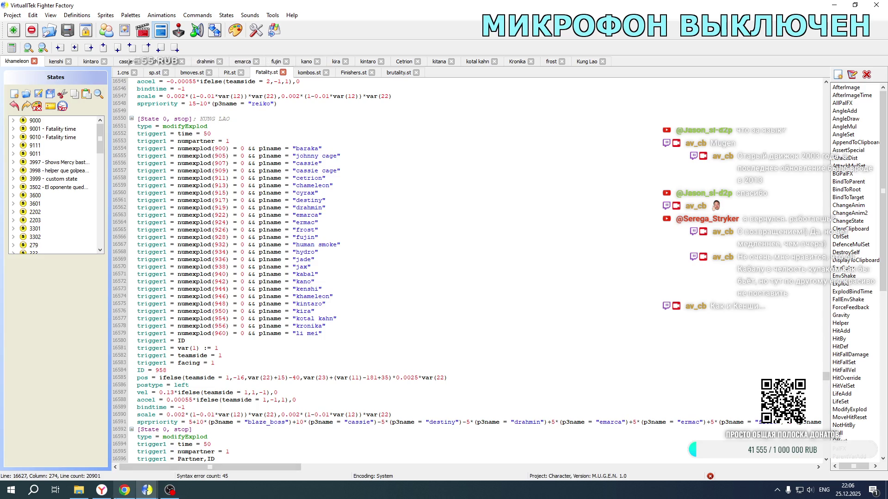
pyautogui.click(78, 490)
pyautogui.doubleClick(180, 293)
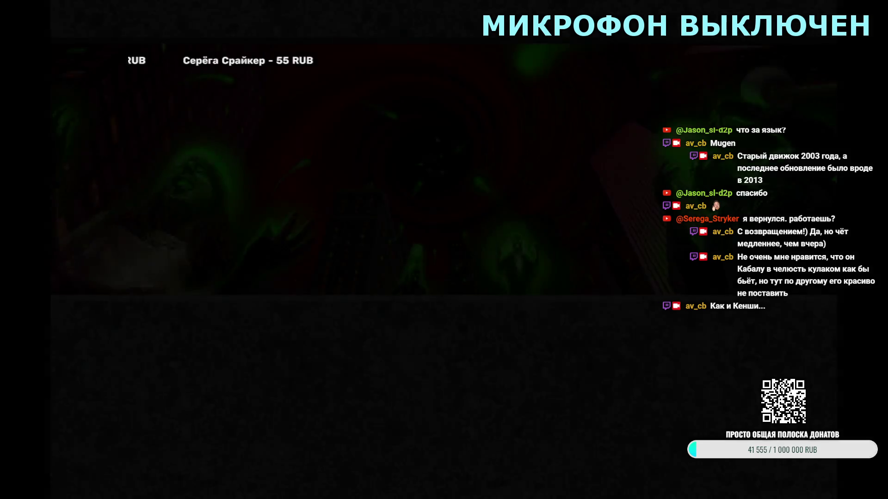
# - Test a Kung Lao and Kenshi tag team over two fights, exiting each back to character select
pyautogui.press('Return')
pyautogui.press('Down')
pyautogui.press('Down')
pyautogui.press('Return')
pyautogui.press('Return')
pyautogui.press('Return')
pyautogui.press('Down')
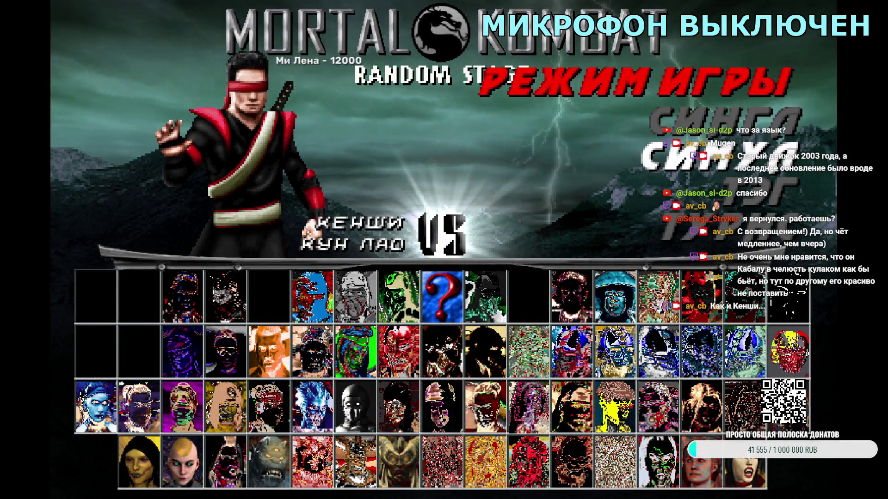
pyautogui.press('Return')
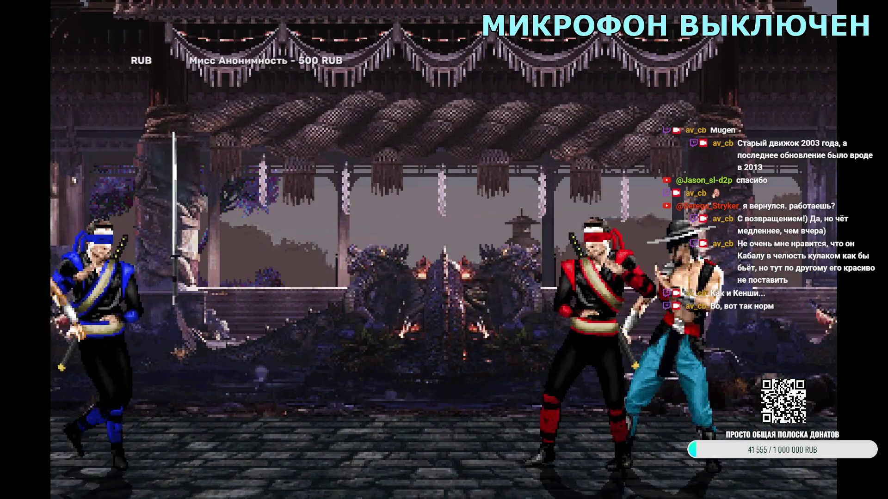
pyautogui.press('Escape')
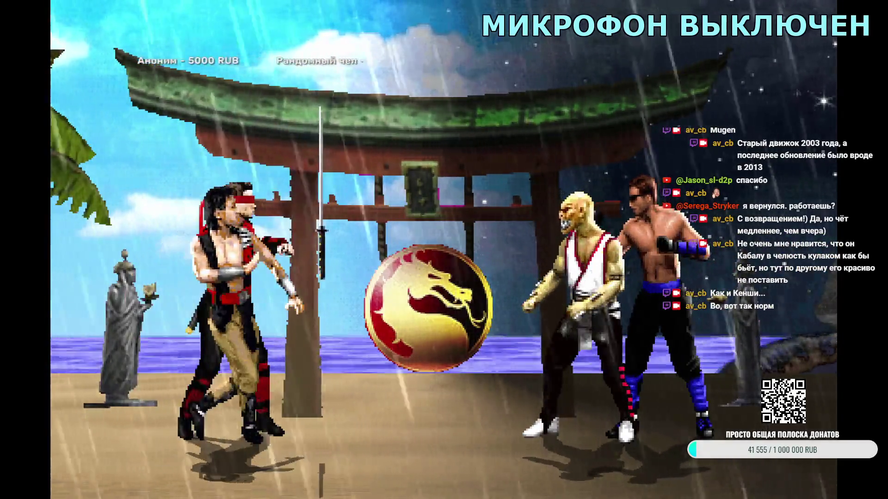
pyautogui.press('Escape')
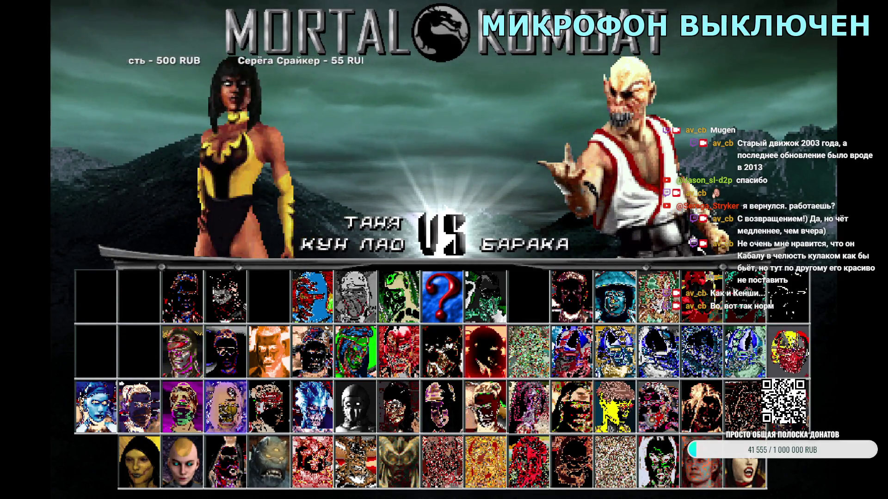
# - Run test fights against Khameleon, then with Kenshi added to the opponents
pyautogui.press('Return')
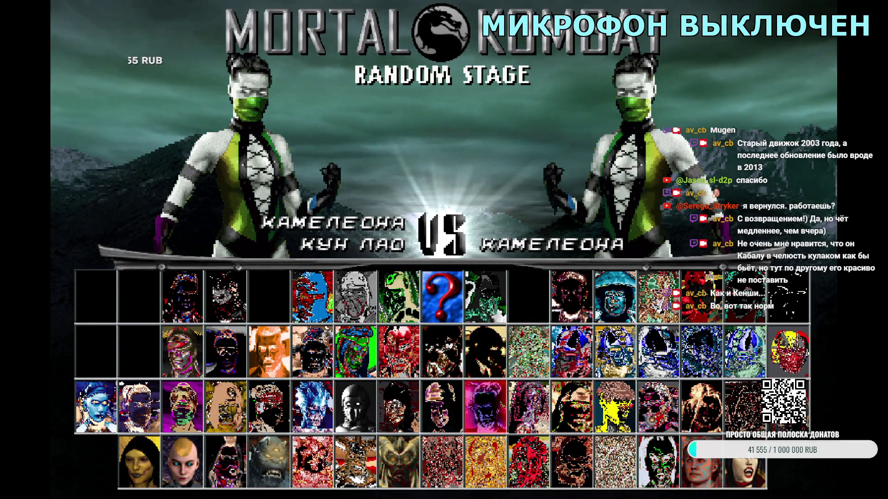
pyautogui.press('Return')
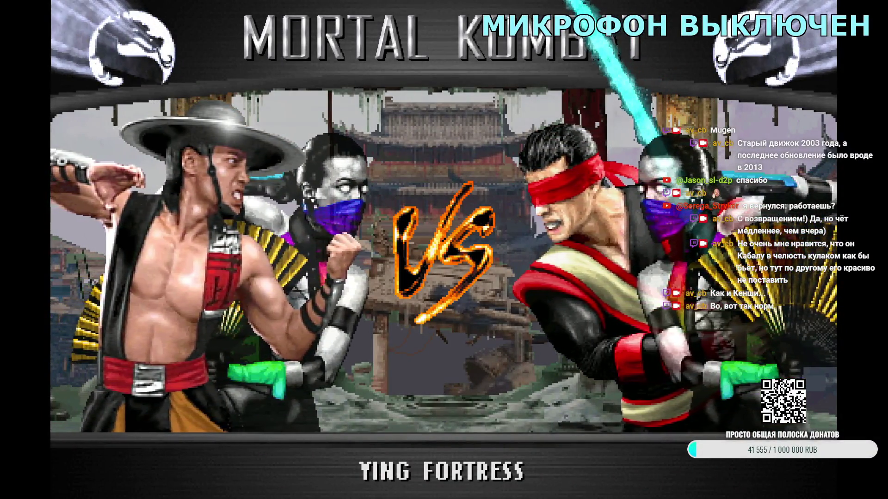
pyautogui.press('Escape')
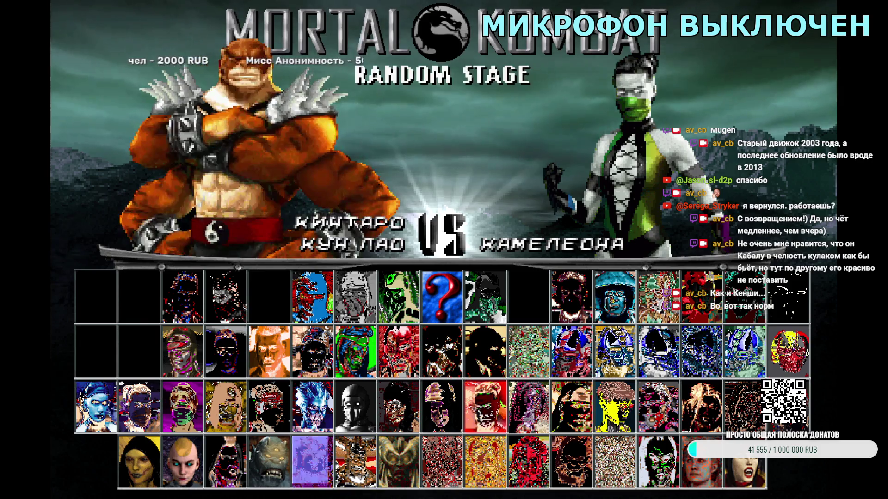
pyautogui.press('Return')
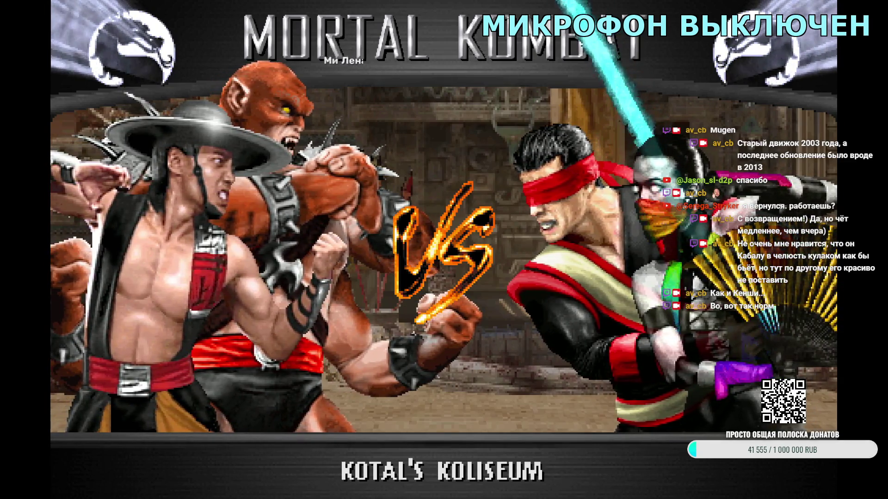
pyautogui.press('Escape')
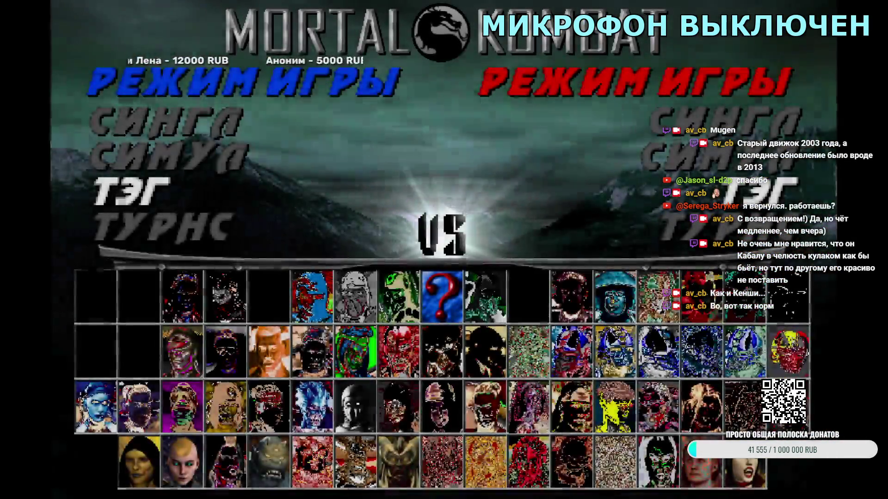
# - Pick new partners for Kung Lao and start a Kitana and Kung Lao versus Khameleon match
pyautogui.press('Return')
pyautogui.press('Return')
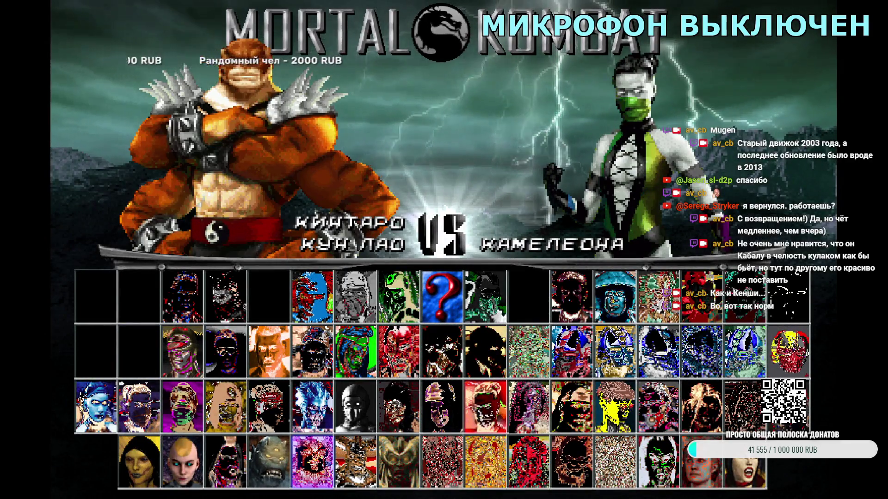
pyautogui.press('Right')
pyautogui.press('Right')
pyautogui.press('Right')
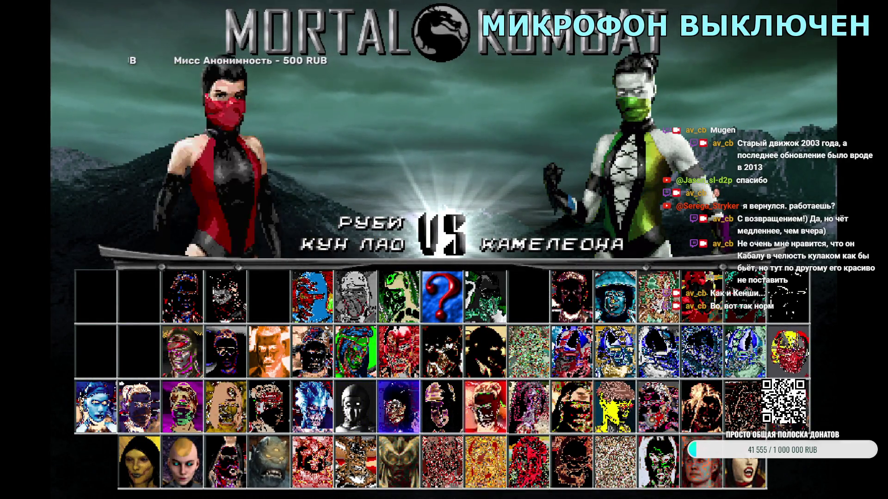
pyautogui.press('Right')
pyautogui.press('Right')
pyautogui.press('Return')
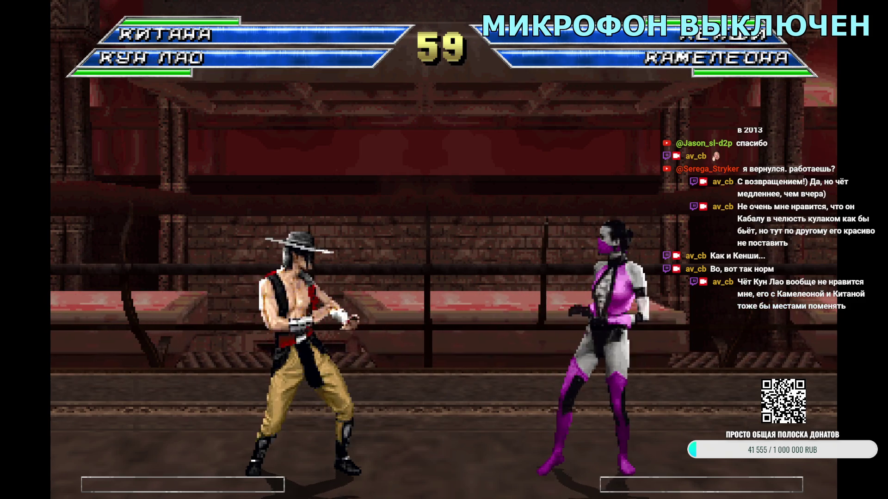
# - Leave the Kitana and Kung Lao match and quit the game from the main menu
pyautogui.press('Escape')
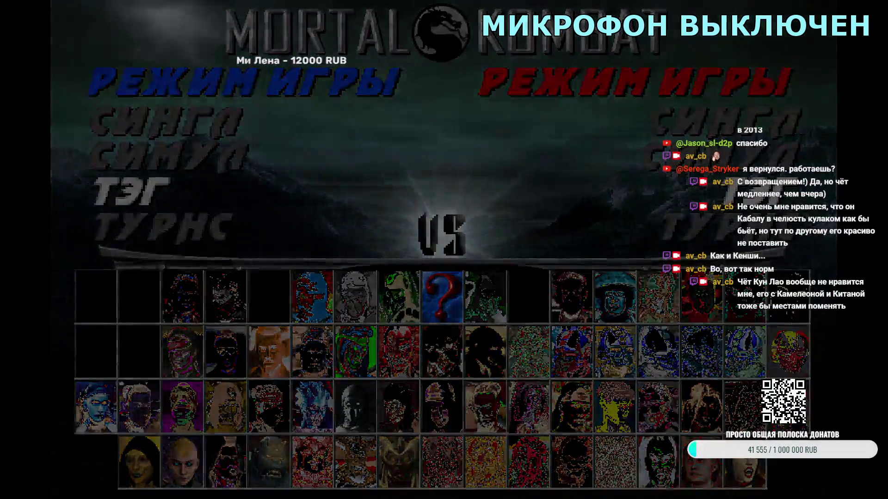
pyautogui.press('Escape')
pyautogui.press('Return')
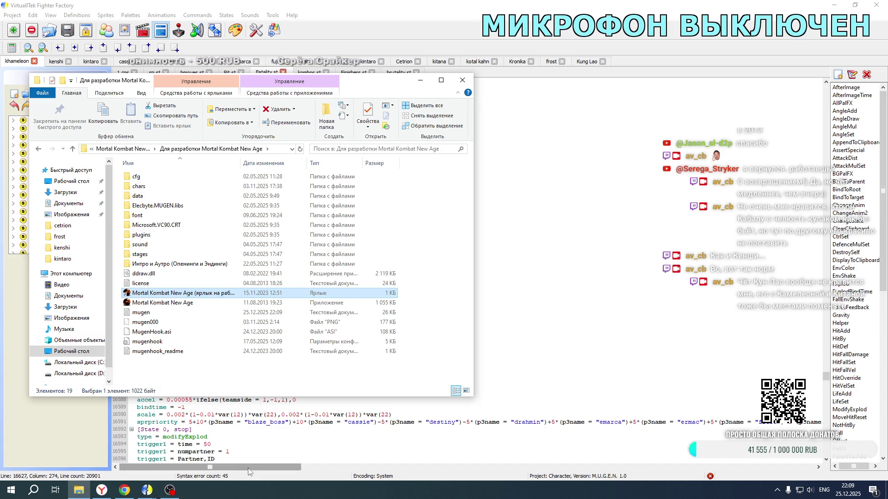
# - Delete the khameleon terms (+5 and -40) on lines 16633 and 16627 of Fatality.st
pyautogui.click(247, 468)
pyautogui.scroll(-13, 248, 308)
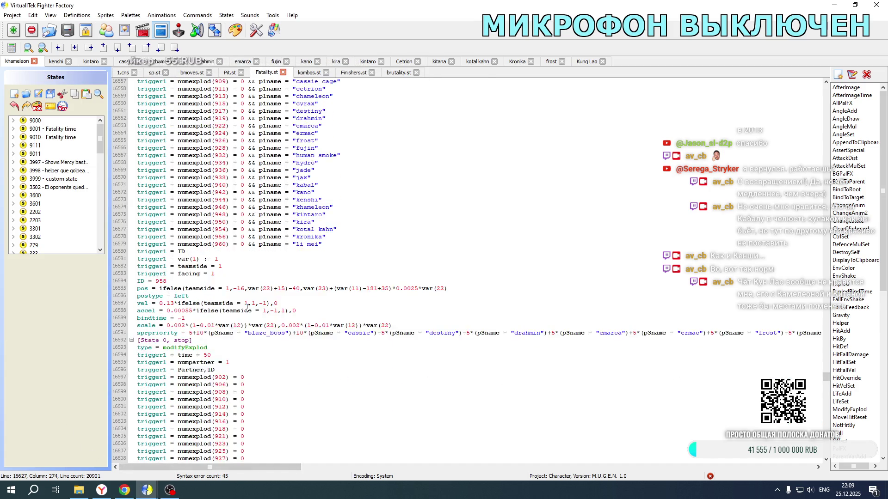
pyautogui.moveTo(236, 467)
pyautogui.mouseDown()
pyautogui.moveTo(389, 467)
pyautogui.moveTo(456, 452)
pyautogui.mouseUp()
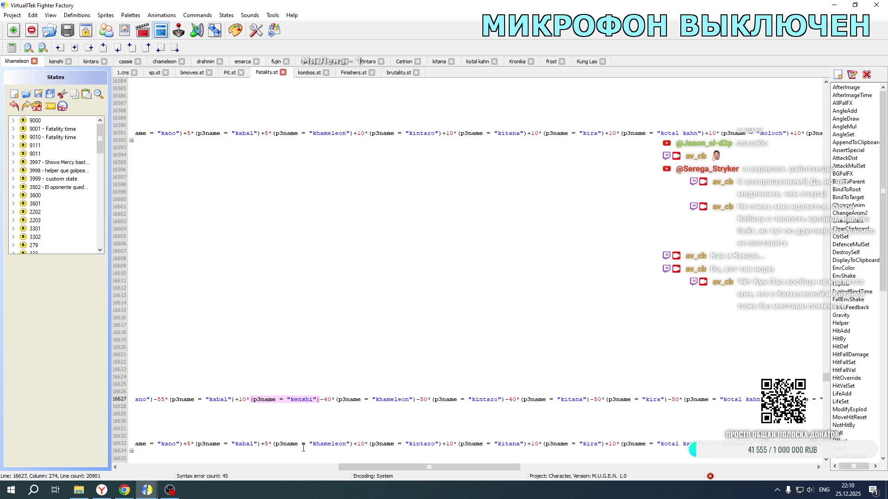
pyautogui.click(262, 445)
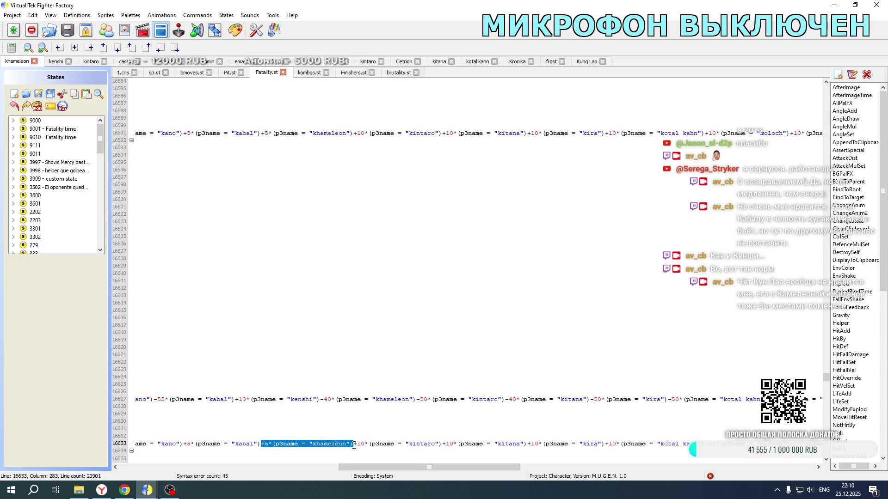
pyautogui.press('Delete')
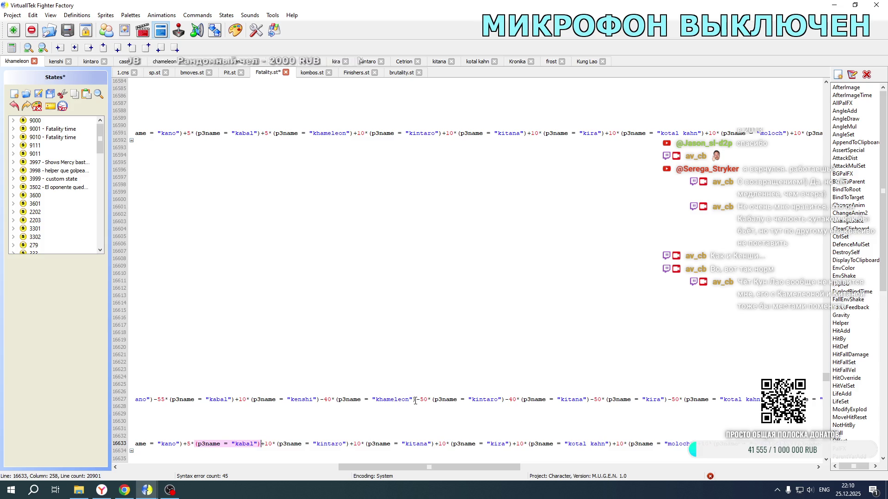
pyautogui.moveTo(417, 401); pyautogui.dragTo(371, 402)
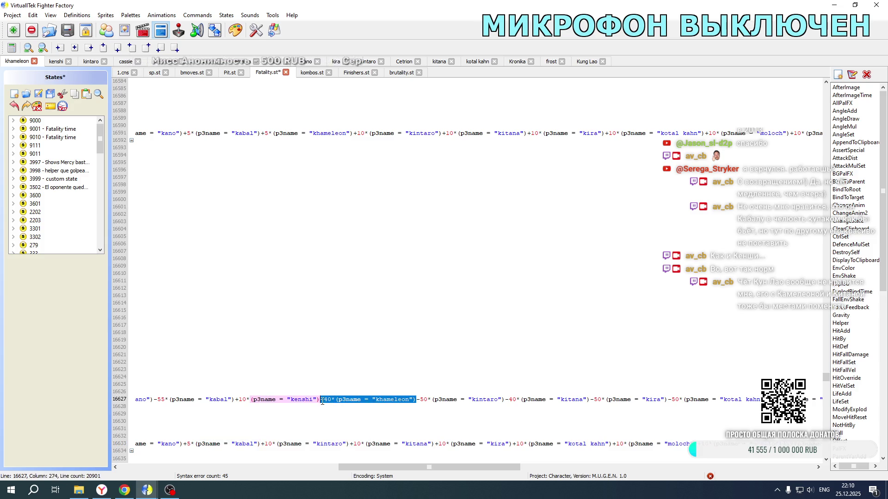
pyautogui.press('Delete')
pyautogui.press('Delete')
# - Delete the +40 and +5 khameleon terms on lines 16711 and 16717, then save Fatality.st
pyautogui.scroll(-17, 360, 272)
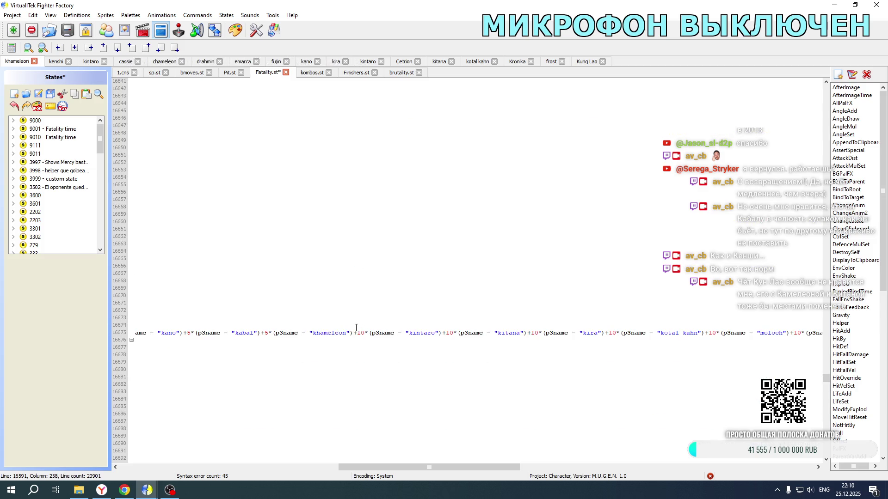
pyautogui.moveTo(352, 333); pyautogui.dragTo(257, 333)
pyautogui.scroll(-14, 343, 294)
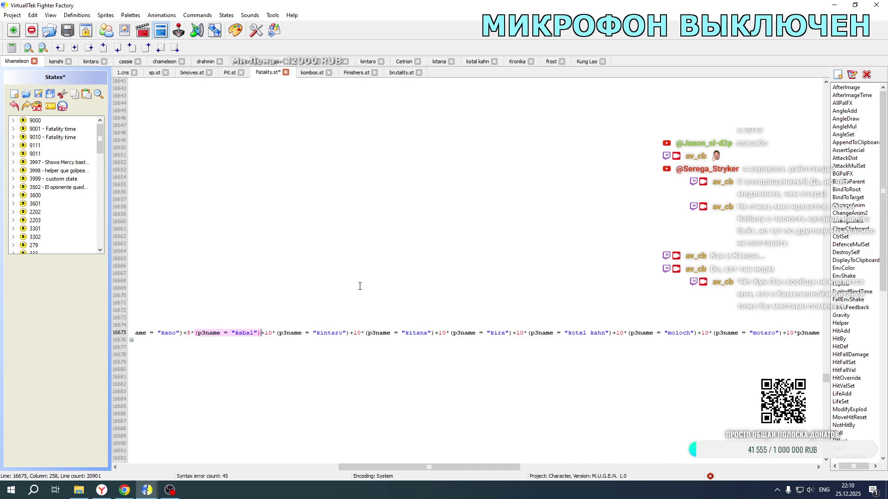
pyautogui.moveTo(320, 288)
pyautogui.mouseDown()
pyautogui.moveTo(250, 289)
pyautogui.moveTo(416, 289)
pyautogui.mouseUp()
pyautogui.press('Delete')
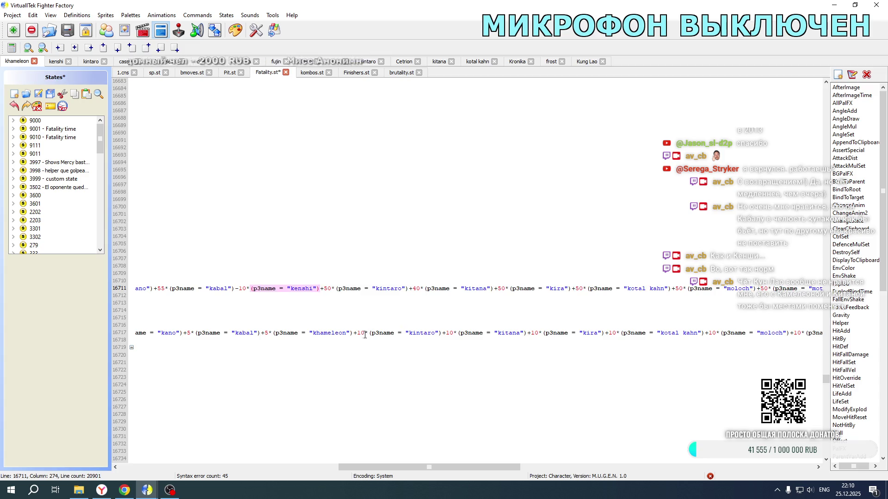
pyautogui.moveTo(352, 333); pyautogui.dragTo(261, 333)
pyautogui.press('Delete')
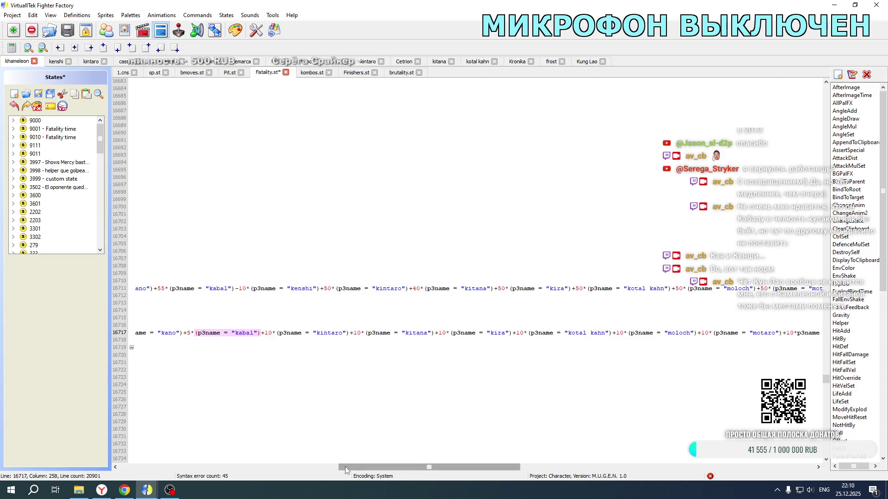
pyautogui.moveTo(429, 467); pyautogui.dragTo(210, 467)
pyautogui.scroll(4, 284, 310)
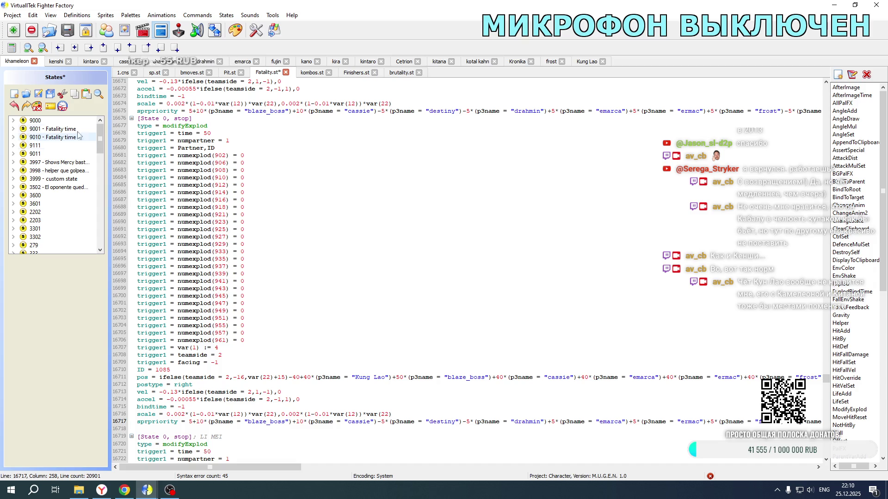
pyautogui.hotkey('ctrl', 's')
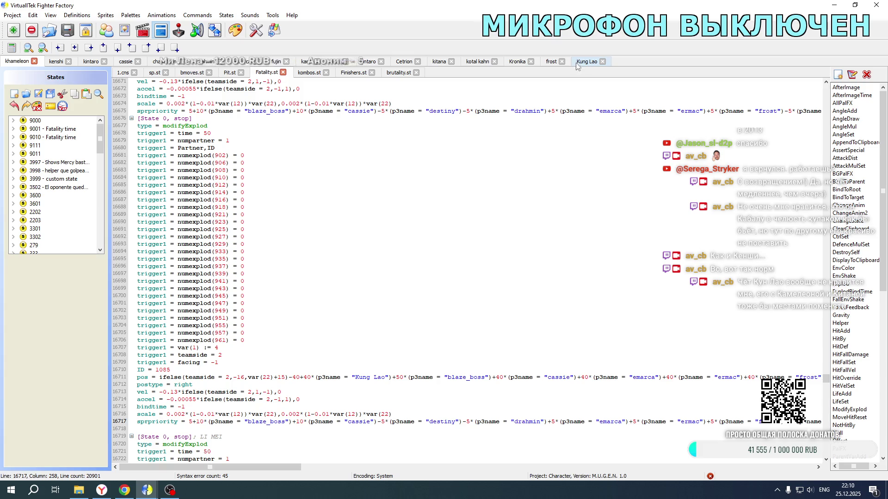
# - Delete the kitana p3name terms from lines 16717, 16711 and 16675 of Fatality.st
pyautogui.moveTo(257, 466); pyautogui.dragTo(494, 471)
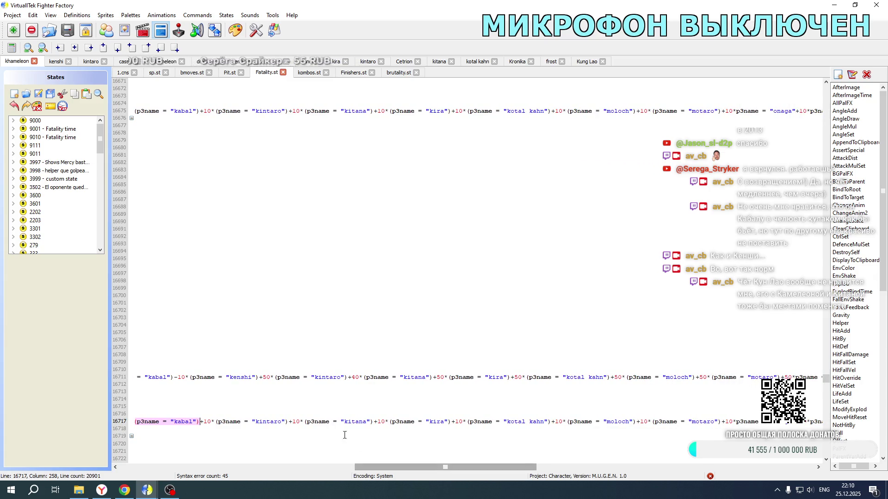
pyautogui.moveTo(289, 423); pyautogui.dragTo(372, 422)
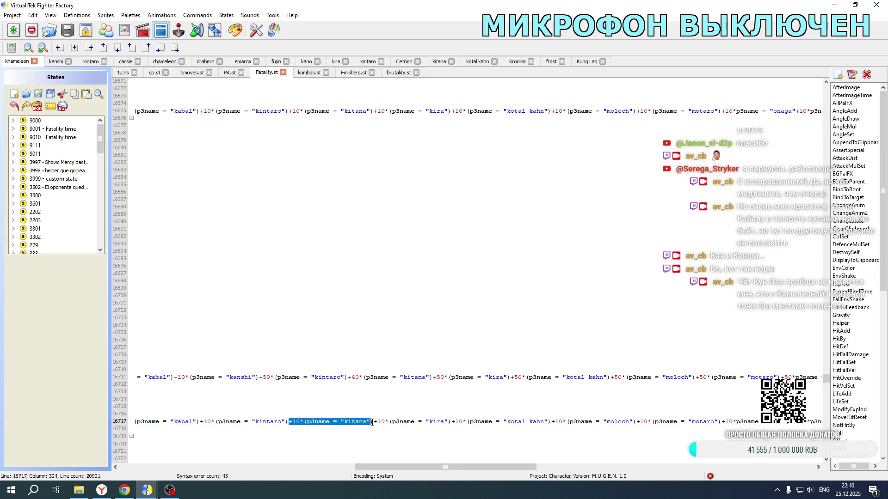
pyautogui.press('Delete')
pyautogui.moveTo(350, 377); pyautogui.dragTo(431, 377)
pyautogui.press('Delete')
pyautogui.scroll(2, 390, 175)
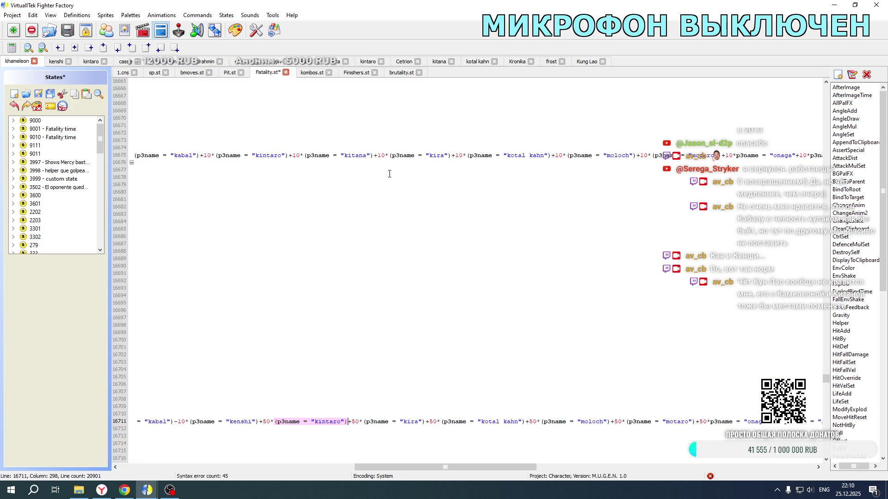
pyautogui.moveTo(374, 153)
pyautogui.mouseDown()
pyautogui.moveTo(139, 155)
pyautogui.moveTo(287, 155)
pyautogui.mouseUp()
pyautogui.press('Delete')
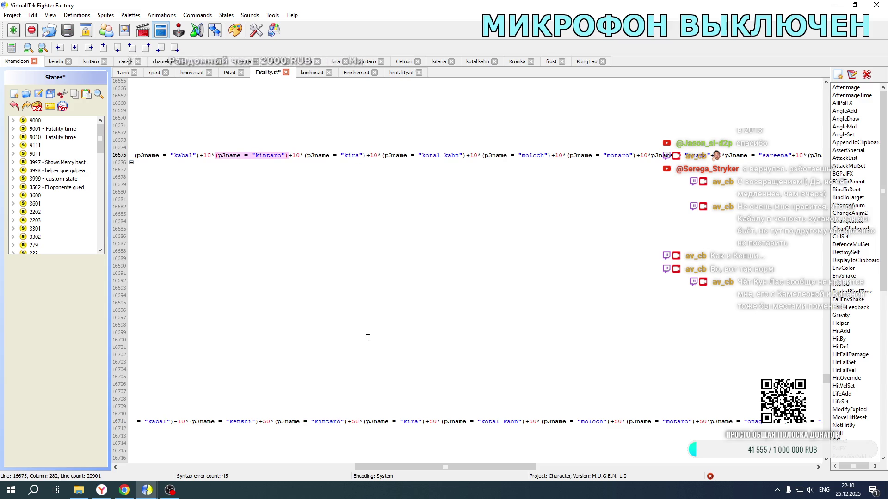
# - Delete the kitana terms from lines 16627 (-40), 16633 (+10) and 16591
pyautogui.moveTo(391, 466); pyautogui.dragTo(153, 467)
pyautogui.scroll(14, 331, 294)
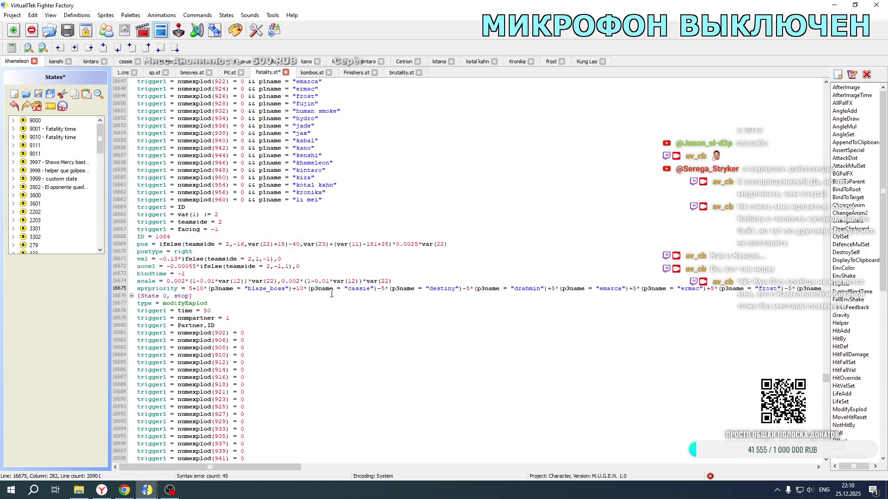
pyautogui.scroll(12, 331, 294)
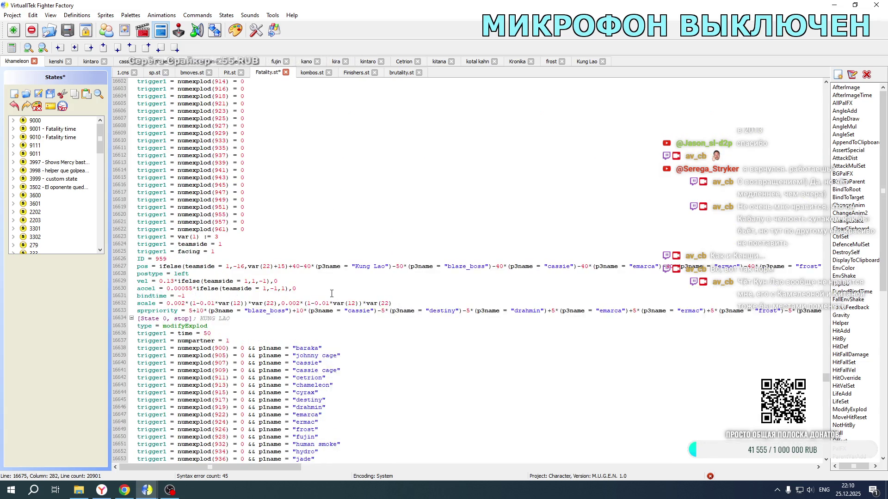
pyautogui.moveTo(280, 467); pyautogui.dragTo(528, 467)
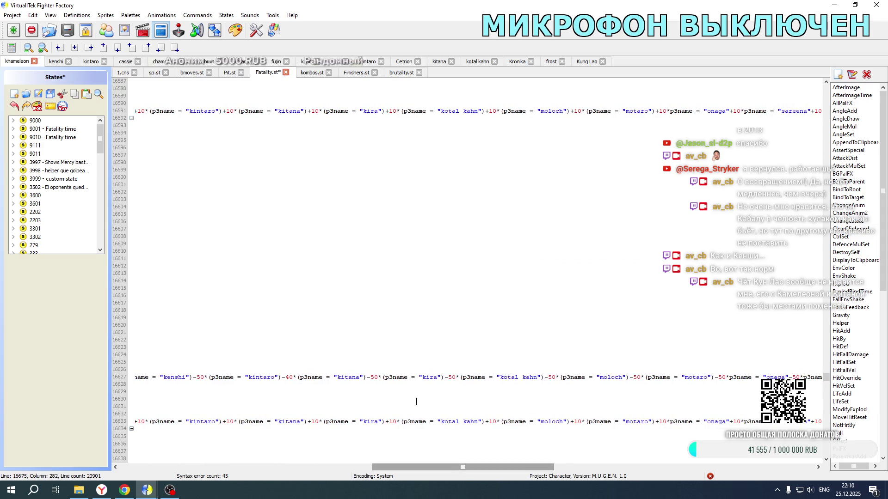
pyautogui.moveTo(366, 379); pyautogui.dragTo(283, 377)
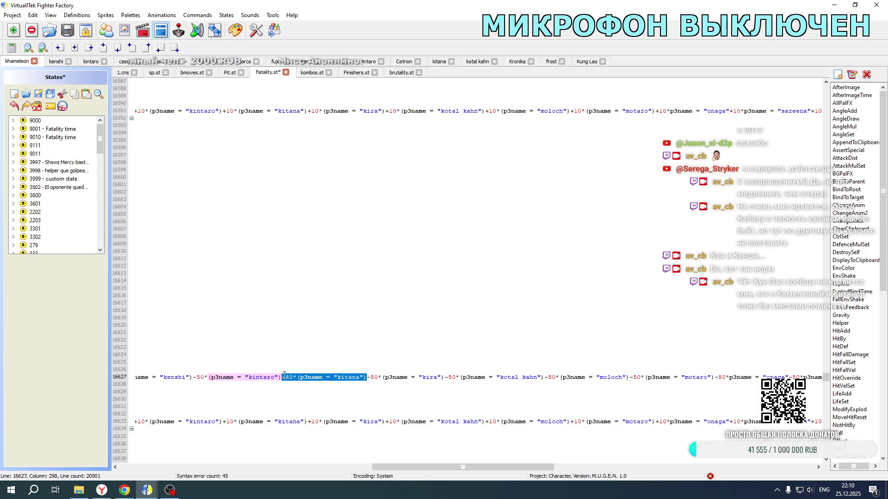
pyautogui.press('Delete')
pyautogui.moveTo(223, 421); pyautogui.dragTo(309, 422)
pyautogui.press('Delete')
pyautogui.scroll(6, 309, 312)
pyautogui.moveTo(223, 245); pyautogui.dragTo(308, 244)
pyautogui.press('Delete')
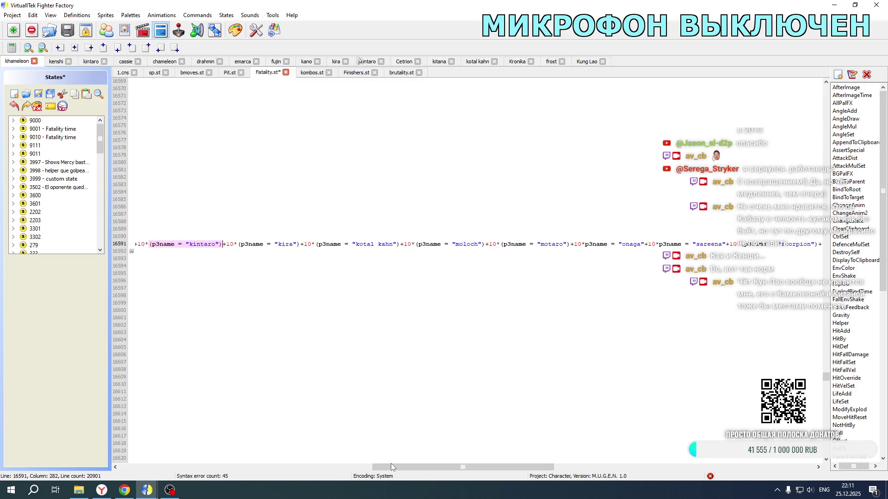
# - Save the edited Fatality.st
pyautogui.hscroll(-10, 392, 461)
pyautogui.scroll(-2, 398, 358)
pyautogui.scroll(-5, 399, 359)
pyautogui.click(39, 96)
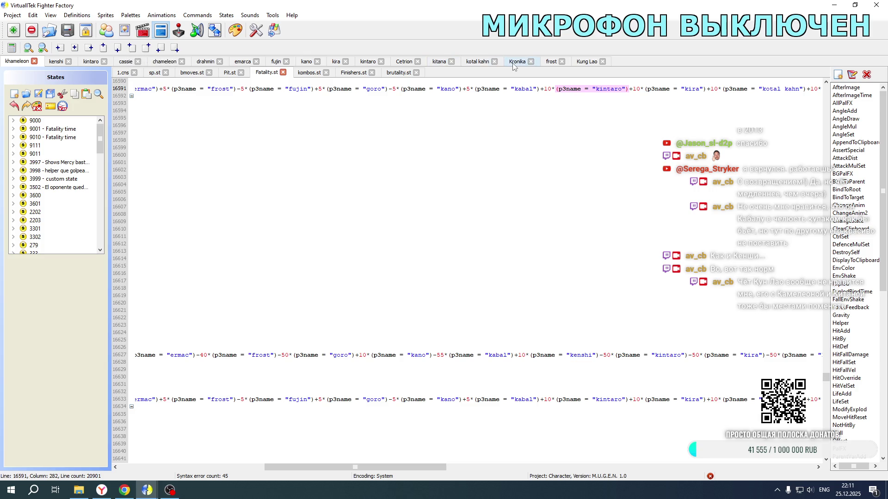
# - In Kung Lao's 1.cns, remove the khameleon and kitana terms from line 2172
pyautogui.click(574, 64)
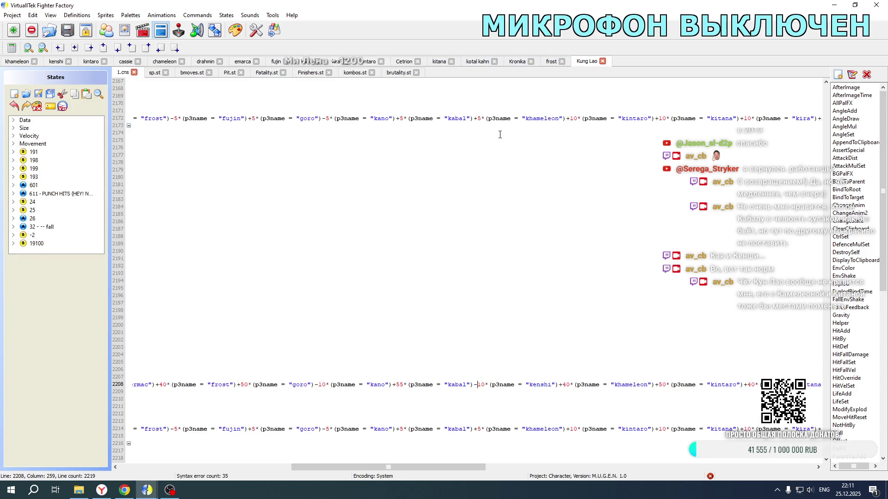
pyautogui.moveTo(475, 119)
pyautogui.mouseDown()
pyautogui.moveTo(484, 119)
pyautogui.moveTo(134, 120)
pyautogui.moveTo(567, 115)
pyautogui.mouseUp()
pyautogui.press('Delete')
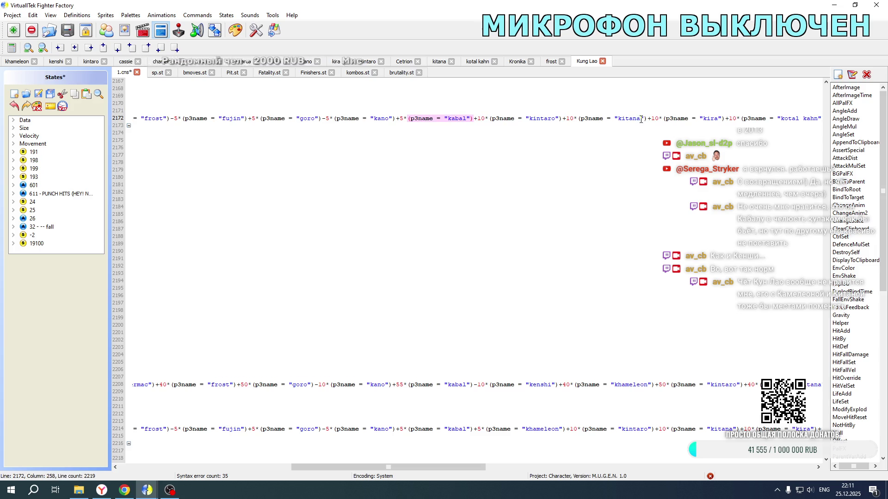
pyautogui.moveTo(648, 118); pyautogui.dragTo(565, 123)
pyautogui.press('Delete')
# - Remove the khameleon and kitana terms from lines 2208 and 2214
pyautogui.scroll(-1, 571, 243)
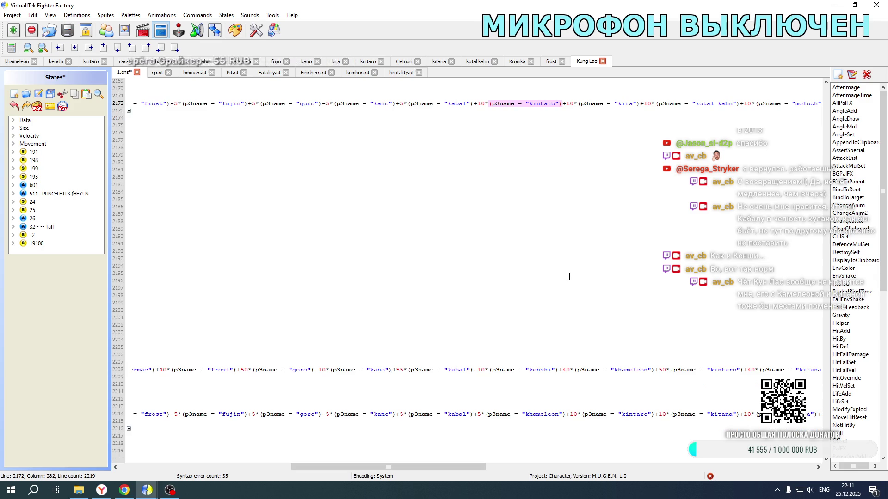
pyautogui.moveTo(560, 370); pyautogui.dragTo(732, 371)
pyautogui.press('Delete')
pyautogui.press('Delete')
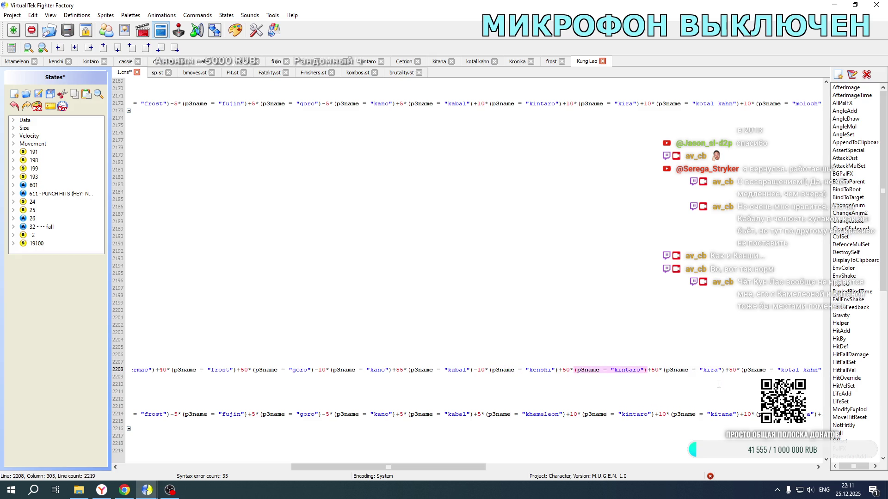
pyautogui.moveTo(566, 415); pyautogui.dragTo(474, 416)
pyautogui.press('Delete')
pyautogui.moveTo(645, 415); pyautogui.dragTo(562, 415)
# - Remove the khameleon and kitana terms from lines 2128, 2122 and 2086
pyautogui.press('Delete')
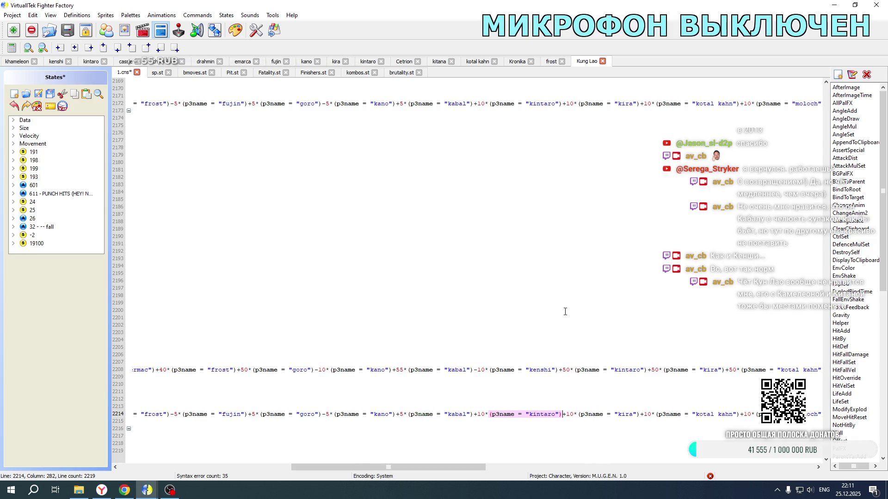
pyautogui.scroll(20, 565, 312)
pyautogui.moveTo(477, 335); pyautogui.dragTo(567, 334)
pyautogui.press('Delete')
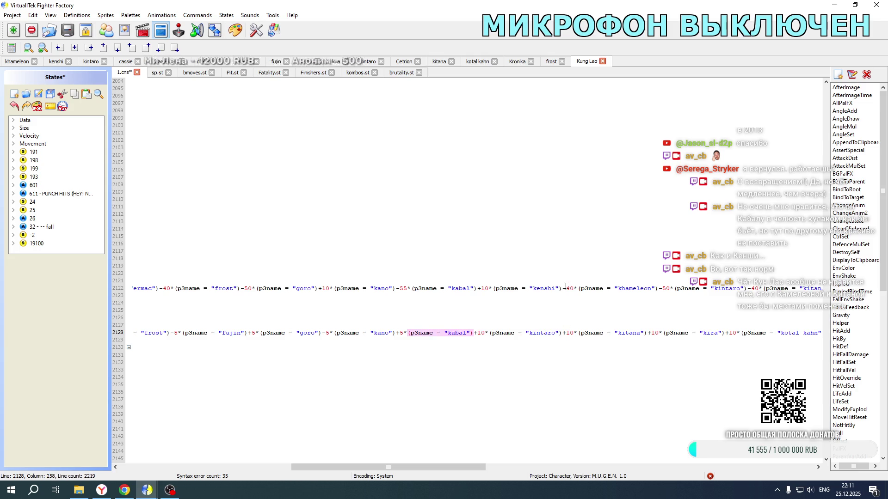
pyautogui.moveTo(563, 288); pyautogui.dragTo(740, 289)
pyautogui.press('Delete')
pyautogui.press('Delete')
pyautogui.moveTo(565, 336); pyautogui.dragTo(649, 335)
pyautogui.press('Delete')
pyautogui.scroll(12, 622, 287)
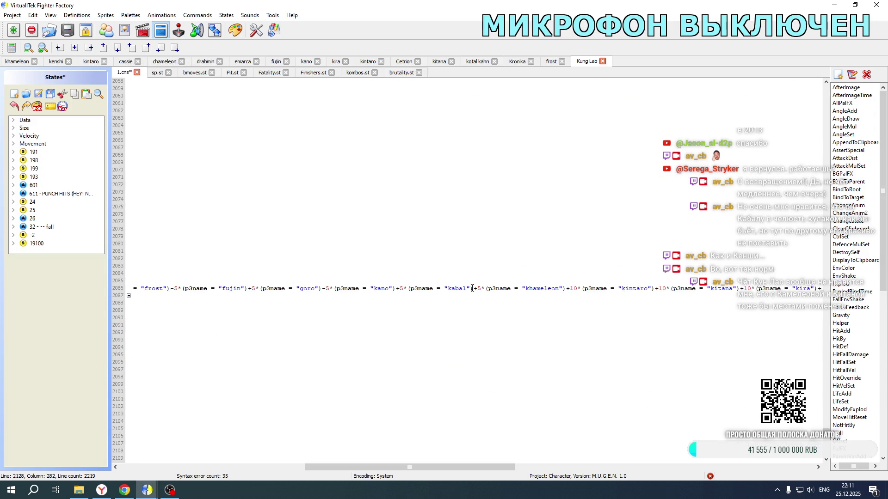
pyautogui.moveTo(473, 288); pyautogui.dragTo(648, 291)
pyautogui.press('Delete')
pyautogui.press('Delete')
# - Save Kung Lao's 1.cns and switch to kitana's character files
pyautogui.moveTo(421, 467); pyautogui.dragTo(236, 467)
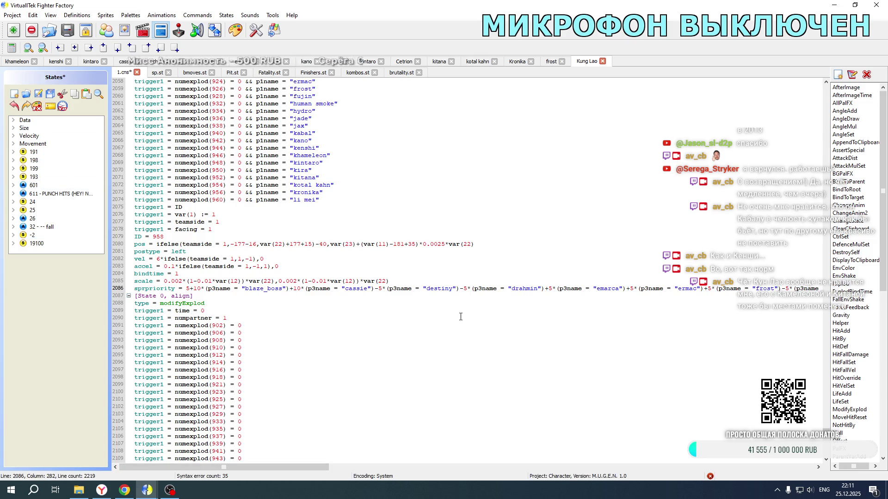
pyautogui.scroll(10, 474, 327)
pyautogui.scroll(-7, 474, 326)
pyautogui.hotkey('ctrl', 's')
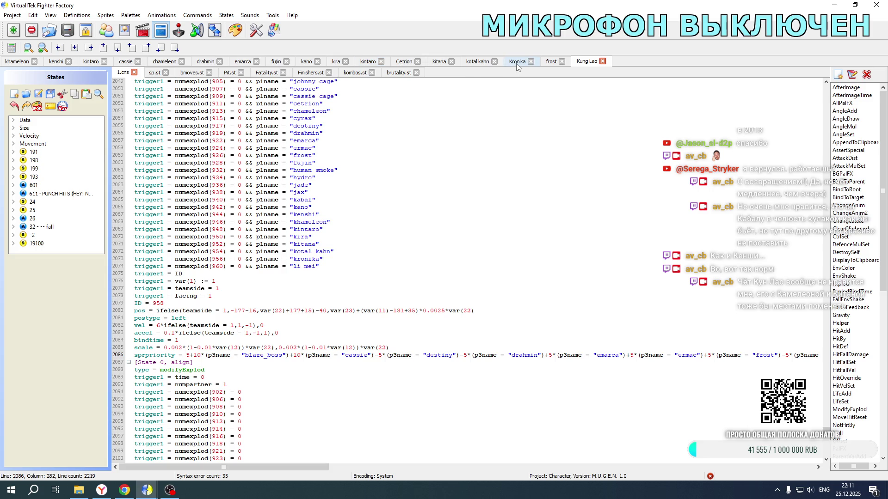
pyautogui.click(439, 65)
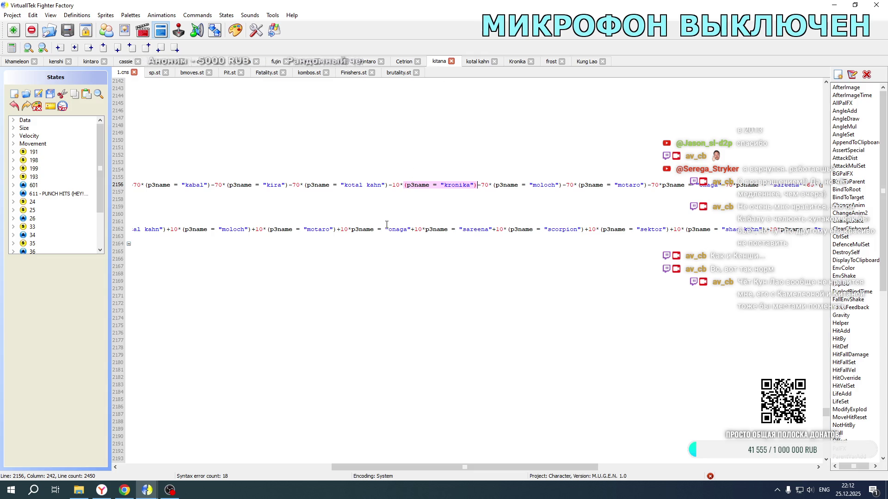
# - Duplicate the -10 kronika term on line 2156 of kitana's 1.cns, comparing against kenshi's offsets
pyautogui.moveTo(358, 468)
pyautogui.mouseDown()
pyautogui.moveTo(376, 469)
pyautogui.moveTo(358, 476)
pyautogui.moveTo(408, 471)
pyautogui.mouseUp()
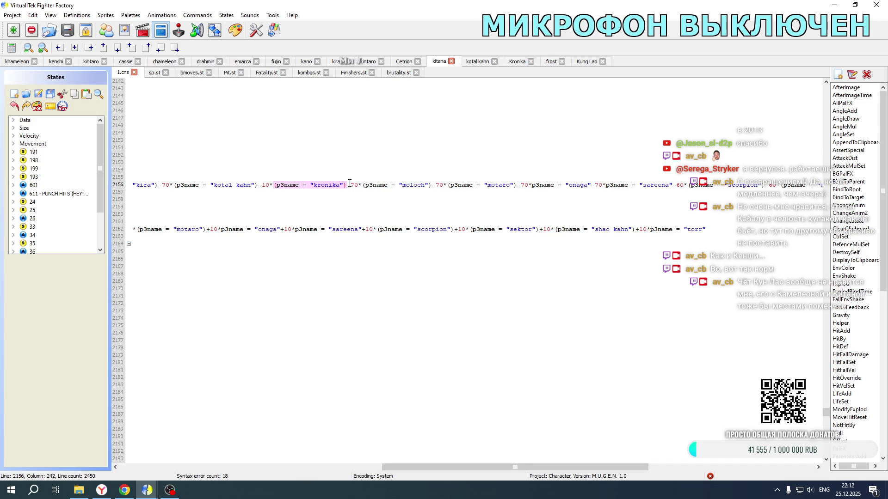
pyautogui.moveTo(258, 185)
pyautogui.mouseDown()
pyautogui.moveTo(173, 185)
pyautogui.moveTo(349, 185)
pyautogui.mouseUp()
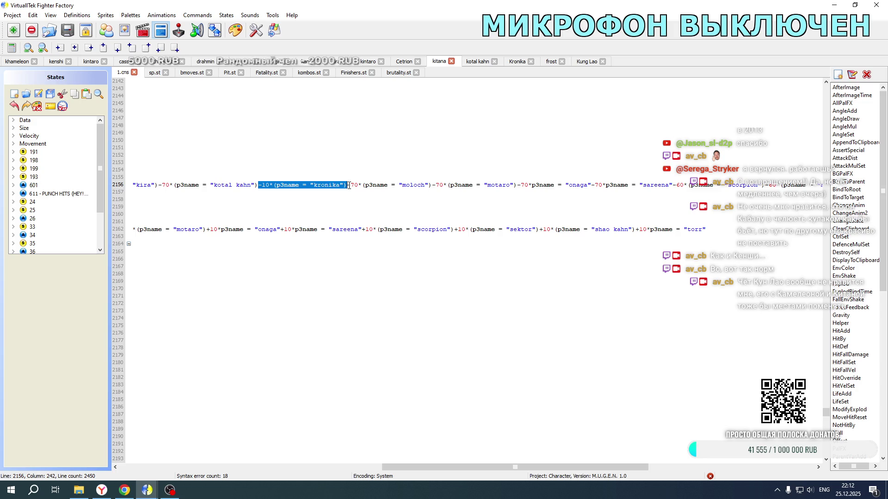
pyautogui.hotkey('ctrl', 'c')
pyautogui.press('Right')
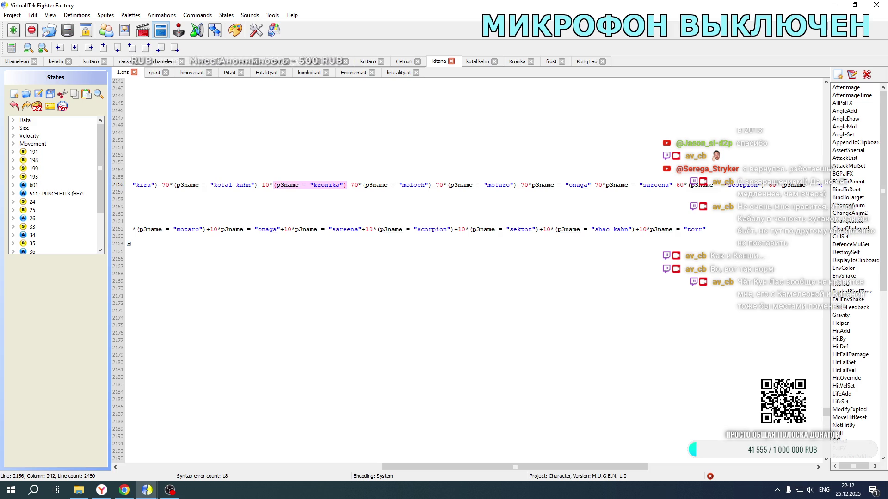
pyautogui.hotkey('ctrl', 'v')
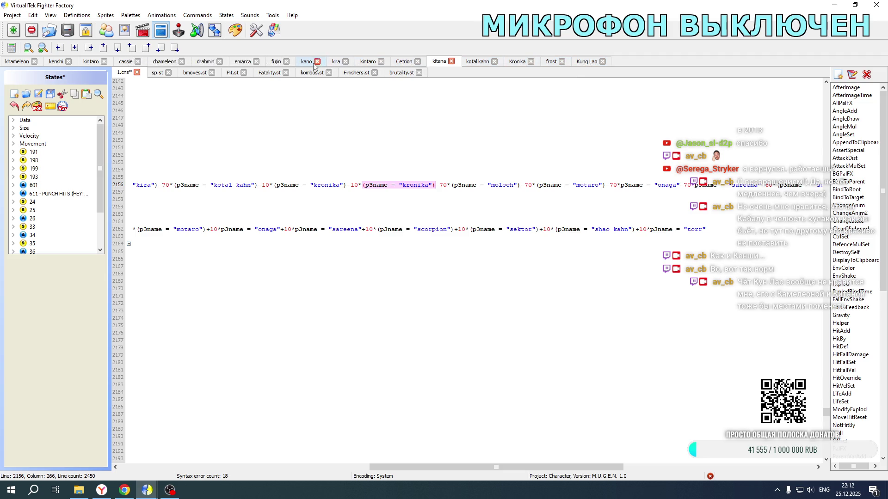
pyautogui.click(56, 61)
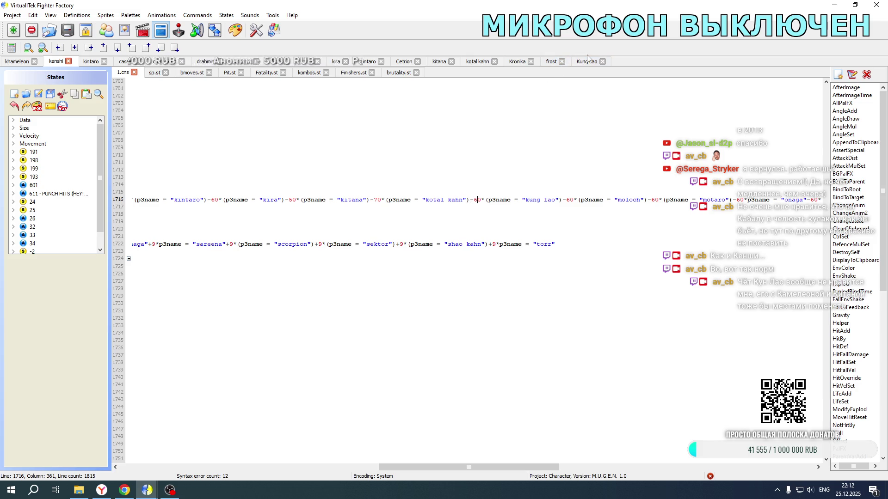
pyautogui.click(438, 63)
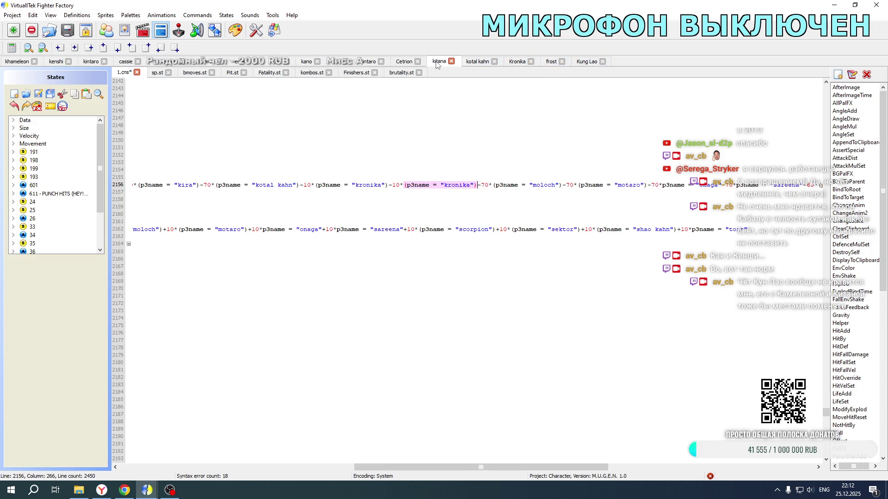
# - Turn the duplicate into -60*(p3name = "kung lao") and select the new term
pyautogui.doubleClick(396, 185)
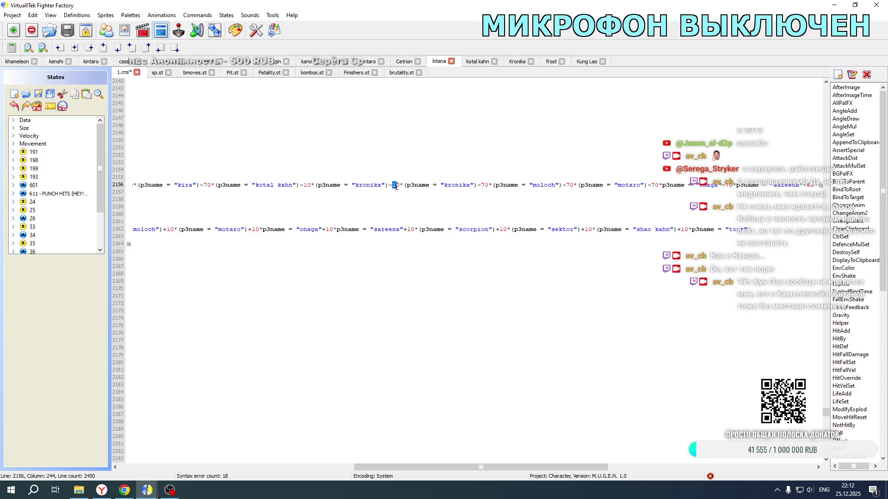
pyautogui.write('6')
pyautogui.scroll(13, 397, 186)
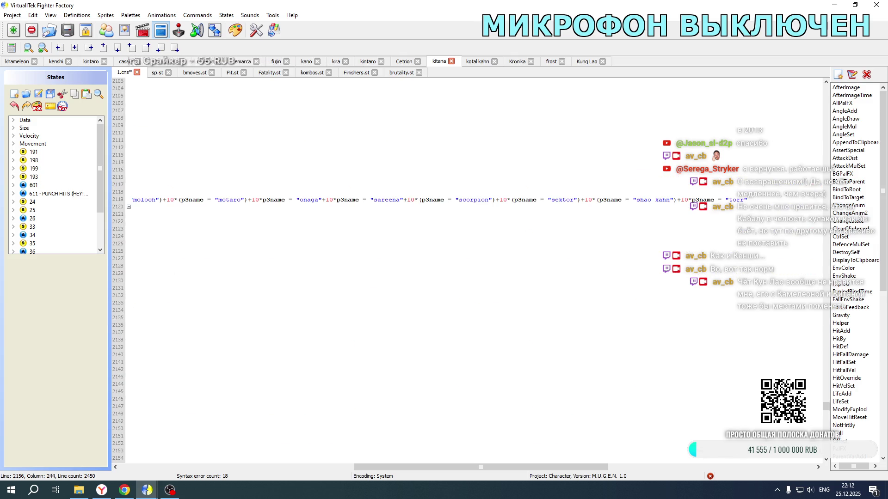
pyautogui.scroll(-8, 405, 204)
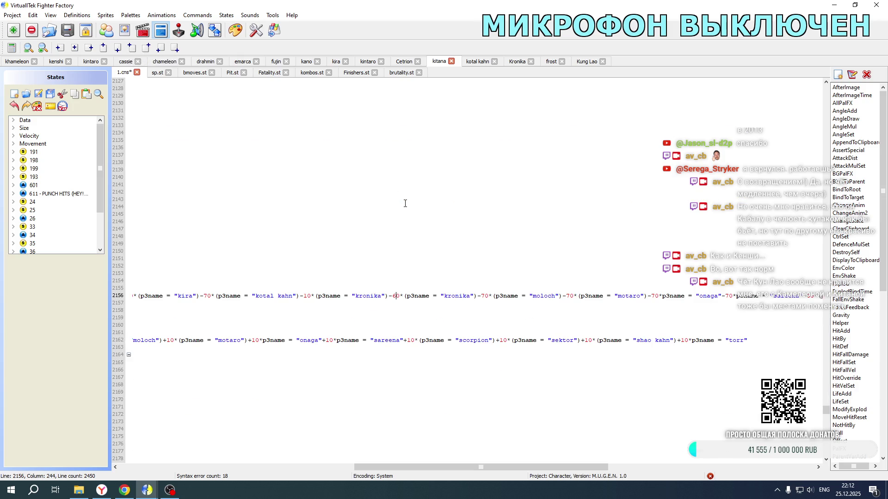
pyautogui.moveTo(390, 296); pyautogui.dragTo(478, 299)
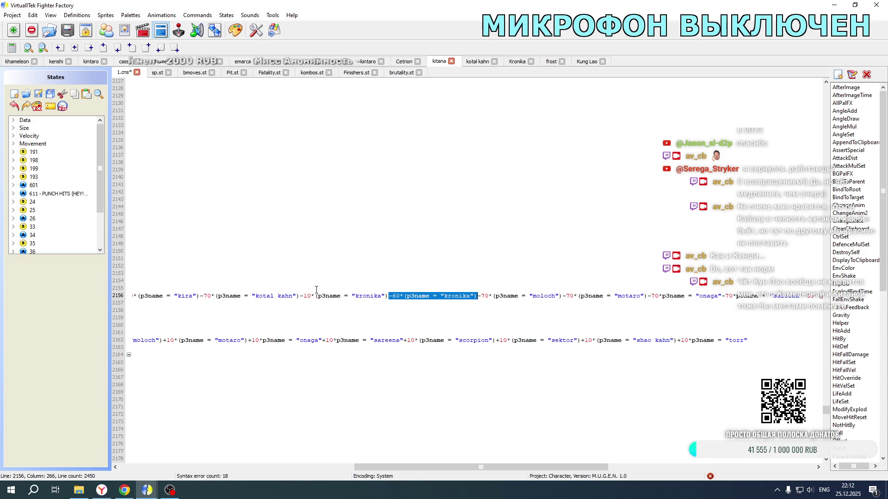
pyautogui.click(449, 296)
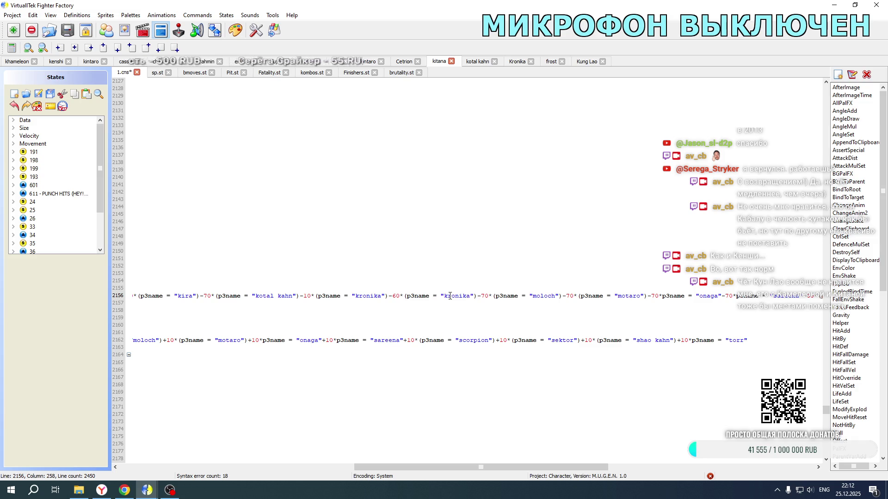
pyautogui.moveTo(449, 296); pyautogui.dragTo(470, 298)
pyautogui.write('ung lao')
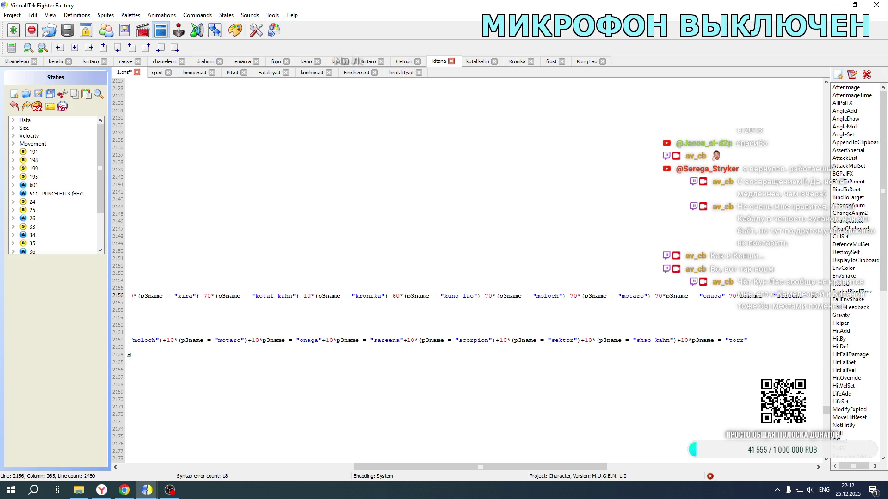
pyautogui.moveTo(389, 296)
pyautogui.mouseDown()
pyautogui.moveTo(398, 296)
pyautogui.moveTo(134, 296)
pyautogui.moveTo(481, 295)
pyautogui.mouseUp()
pyautogui.hotkey('ctrl', 'c')
pyautogui.scroll(-16, 465, 313)
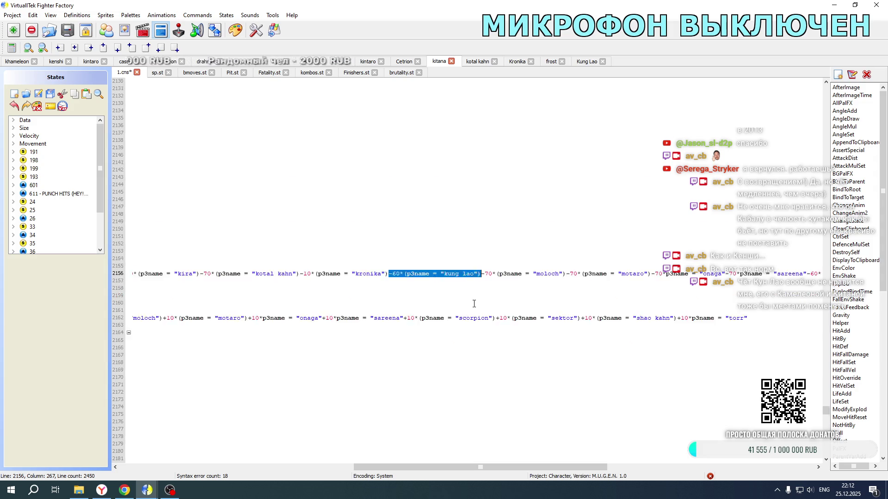
pyautogui.scroll(-10, 465, 313)
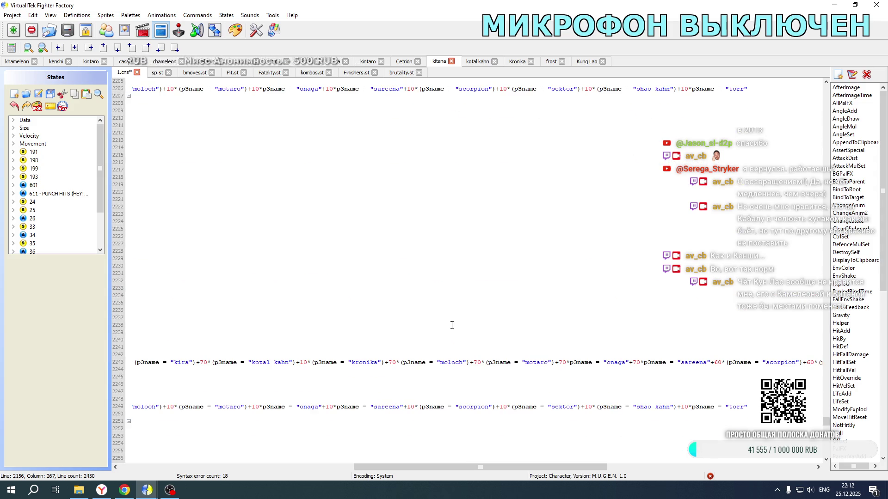
# - Paste the kung lao term after kronika on line 2243 (-60) and after kotal kahn on line 2249 (+10)
pyautogui.click(386, 363)
pyautogui.hotkey('ctrl', 'v')
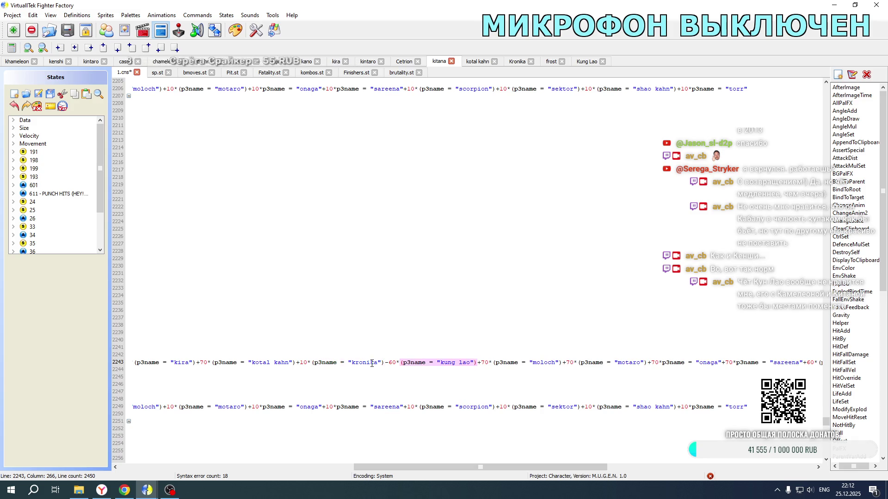
pyautogui.moveTo(372, 467); pyautogui.dragTo(317, 470)
pyautogui.click(230, 407)
pyautogui.hotkey('ctrl', 'v')
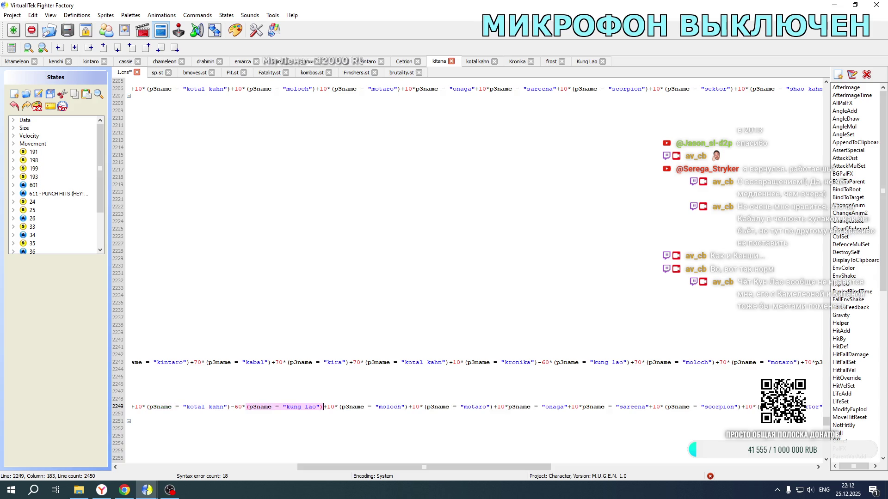
pyautogui.moveTo(231, 407); pyautogui.dragTo(239, 407)
pyautogui.write('+1')
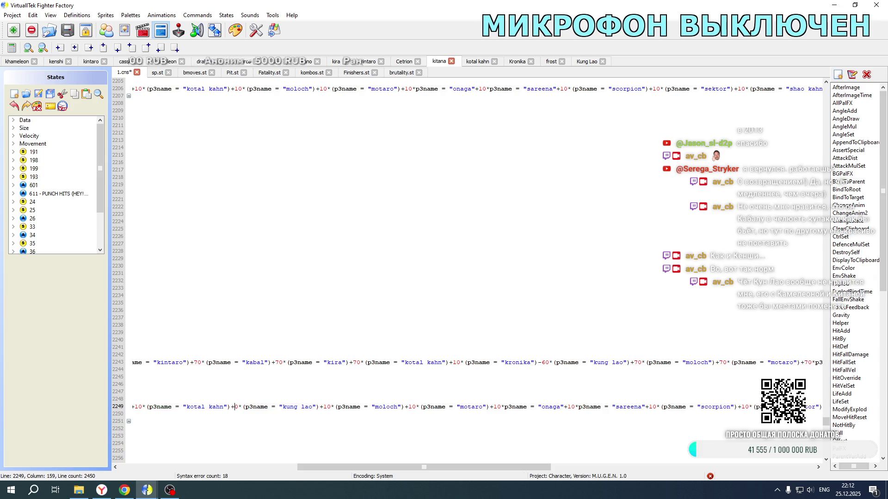
# - Add a +10 kung lao term after kotal kahn on line 2206
pyautogui.scroll(-5, 226, 333)
pyautogui.scroll(4, 224, 331)
pyautogui.scroll(-5, 224, 331)
pyautogui.scroll(4, 223, 357)
pyautogui.scroll(-11, 226, 357)
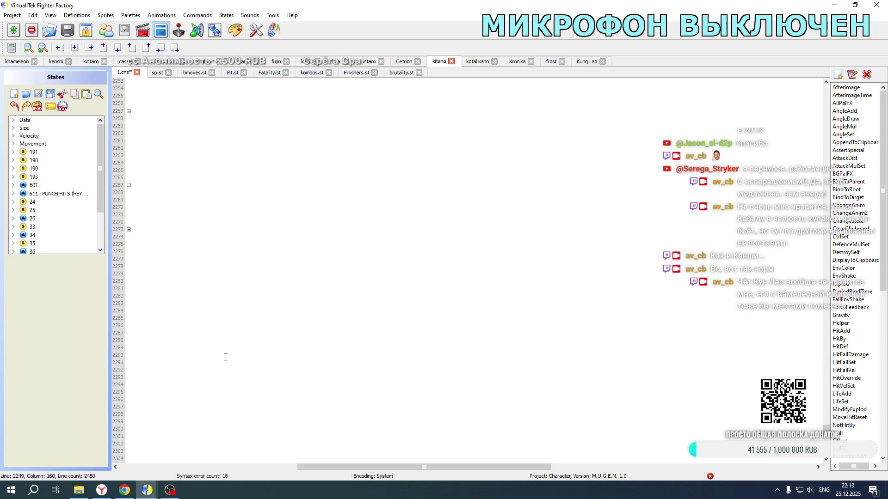
pyautogui.scroll(4, 225, 357)
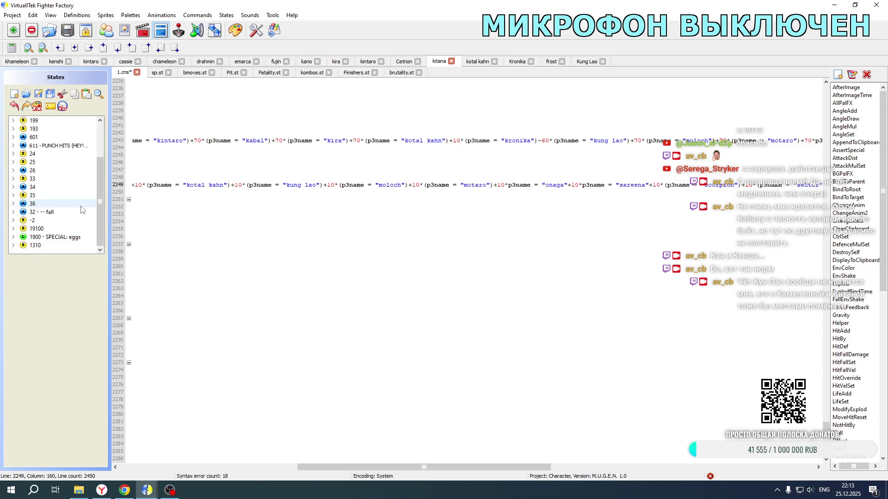
pyautogui.scroll(2, 51, 203)
pyautogui.scroll(3, 228, 257)
pyautogui.scroll(7, 248, 250)
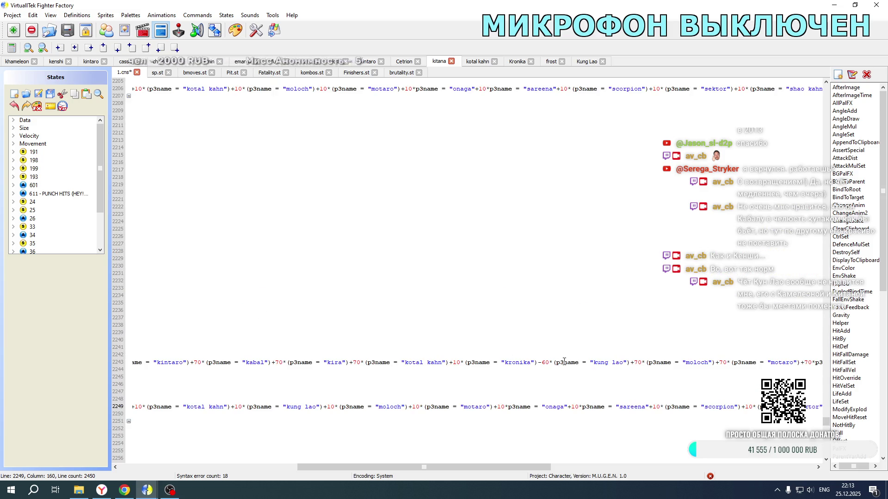
pyautogui.scroll(6, 323, 231)
pyautogui.click(232, 223)
pyautogui.hotkey('ctrl', 'v')
pyautogui.moveTo(231, 222); pyautogui.dragTo(239, 222)
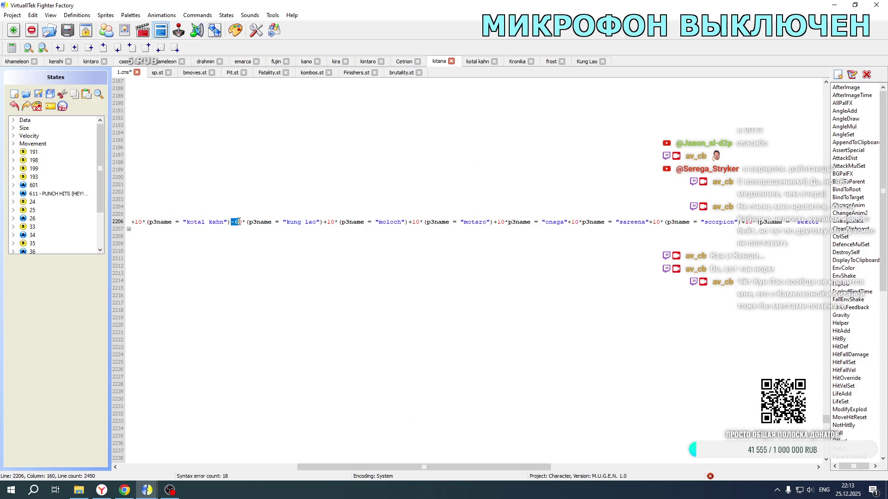
pyautogui.write('+1')
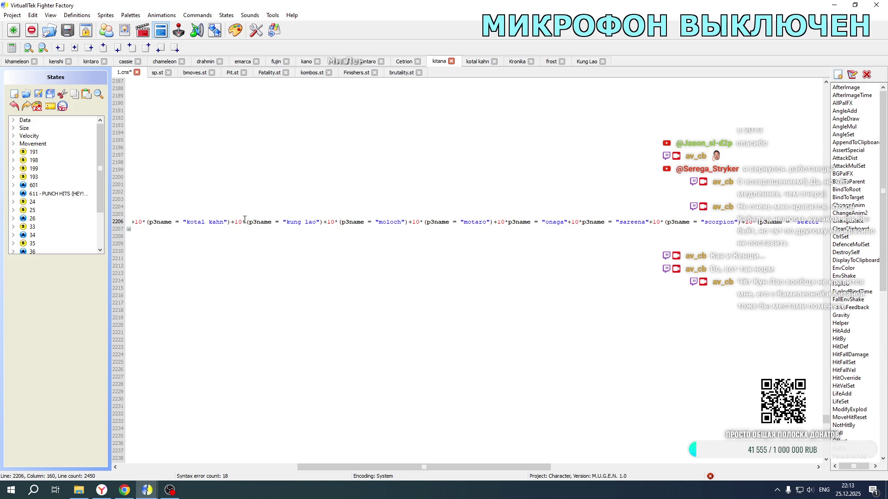
# - Add +10 kung lao terms after kotal kahn on lines 2162 and 2119, then switch to khameleon
pyautogui.scroll(17, 400, 283)
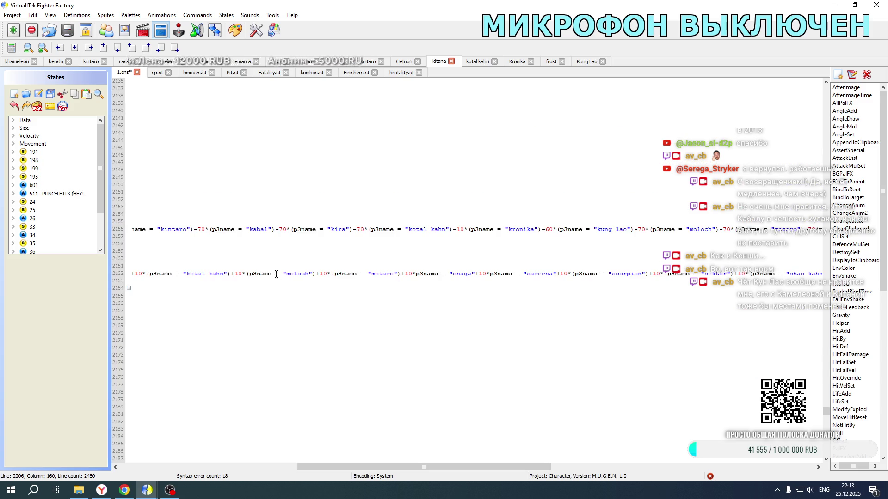
pyautogui.click(234, 273)
pyautogui.hotkey('ctrl', 'v')
pyautogui.moveTo(232, 273); pyautogui.dragTo(239, 274)
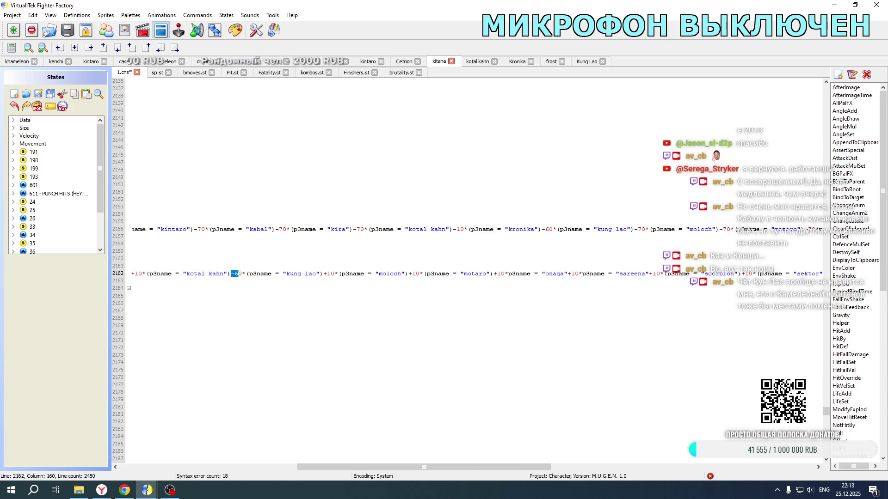
pyautogui.write('+1')
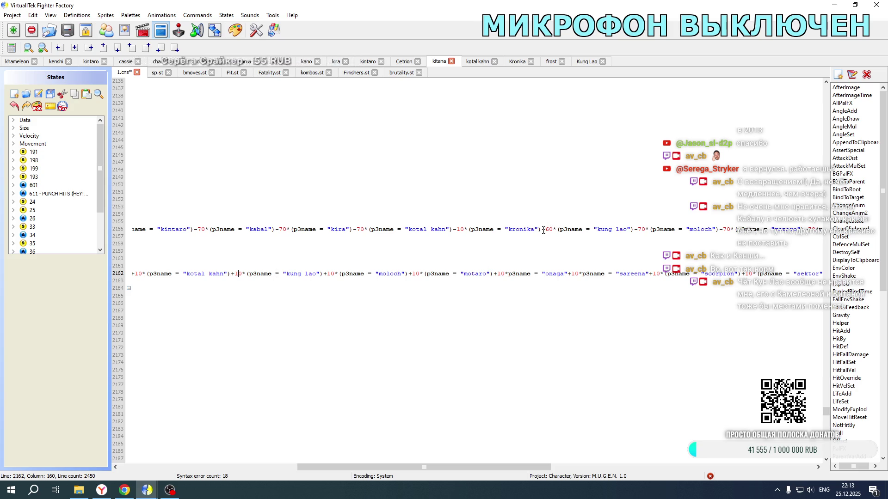
pyautogui.scroll(-20, 544, 230)
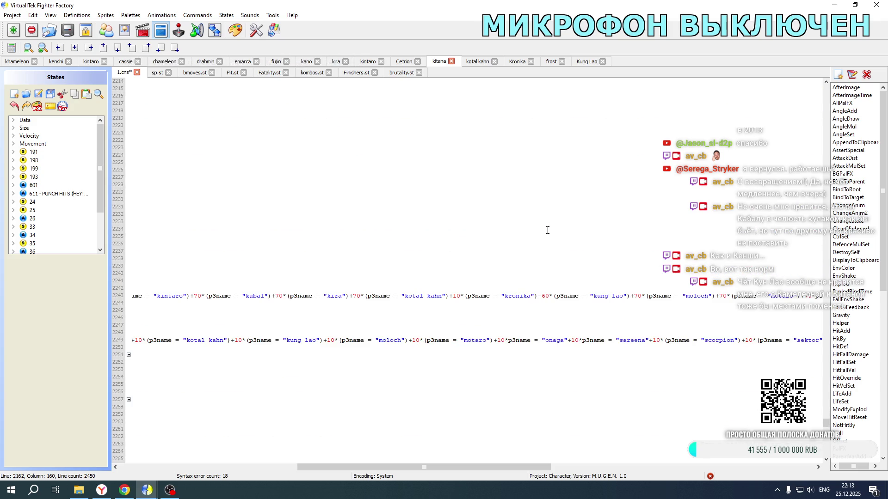
pyautogui.moveTo(538, 296); pyautogui.dragTo(543, 296)
pyautogui.scroll(20, 467, 270)
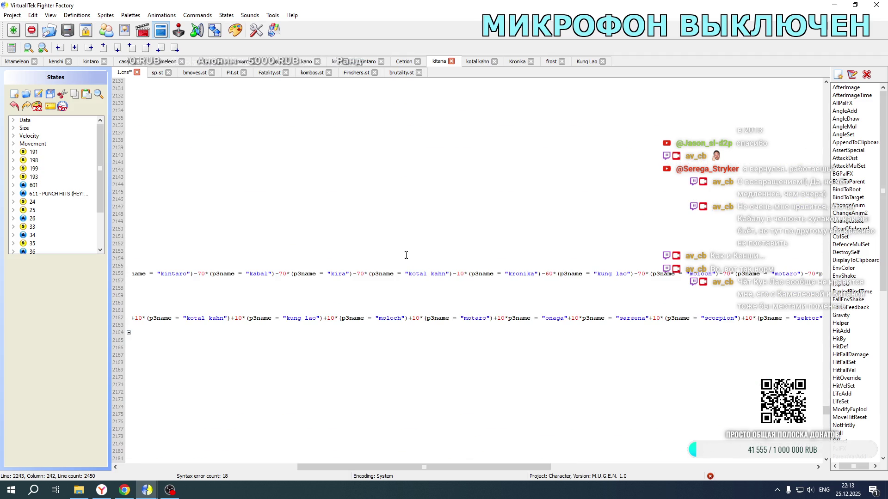
pyautogui.scroll(8, 224, 259)
pyautogui.click(230, 177)
pyautogui.hotkey('ctrl', 'v')
pyautogui.moveTo(231, 177); pyautogui.dragTo(239, 176)
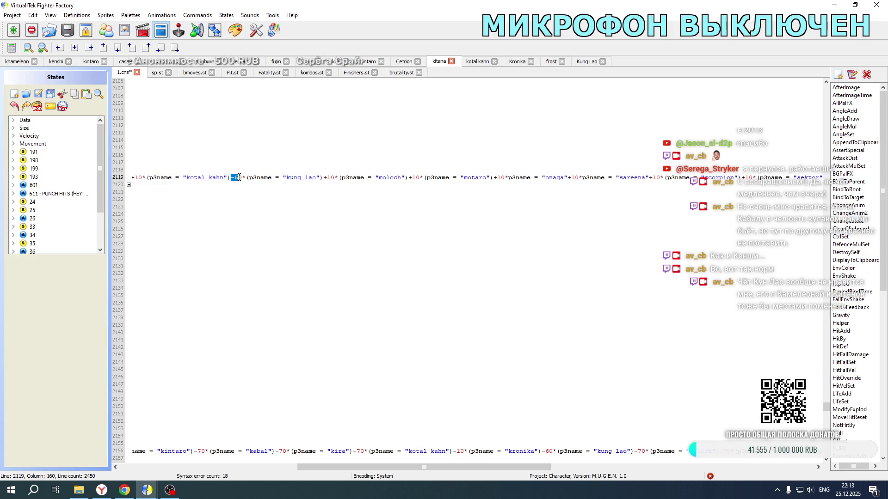
pyautogui.write('+1')
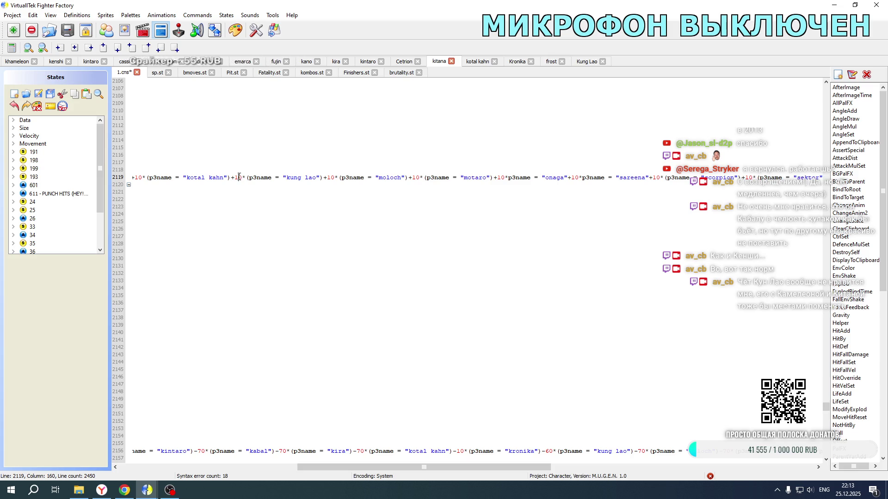
pyautogui.click(17, 61)
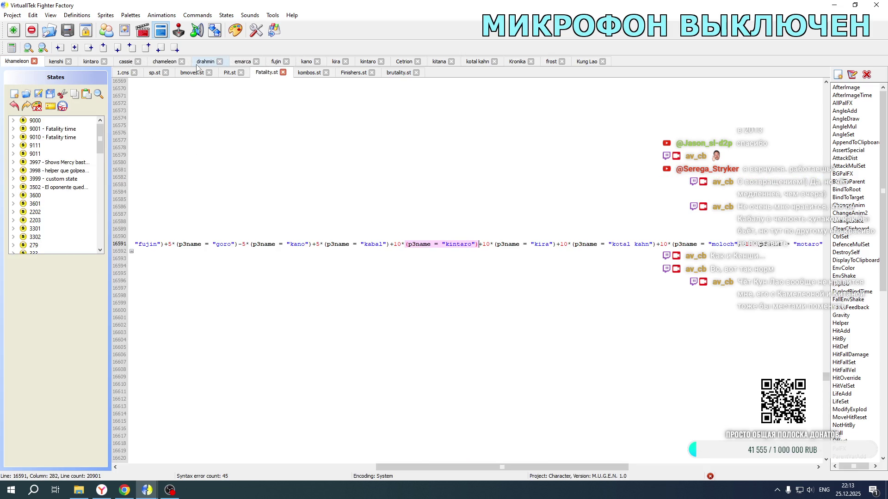
# - In khameleon's 1.cns, paste the -60 kung lao term after kronika on lines 3092 and 3005
pyautogui.click(121, 73)
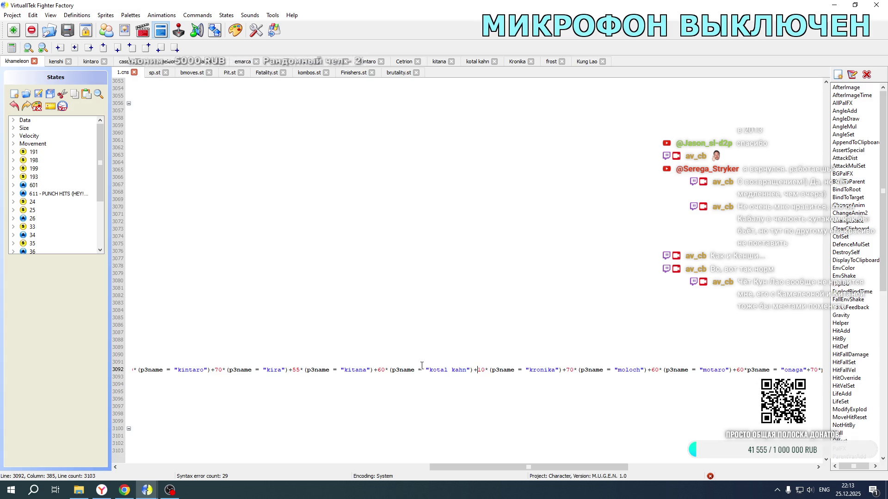
pyautogui.scroll(20, 562, 370)
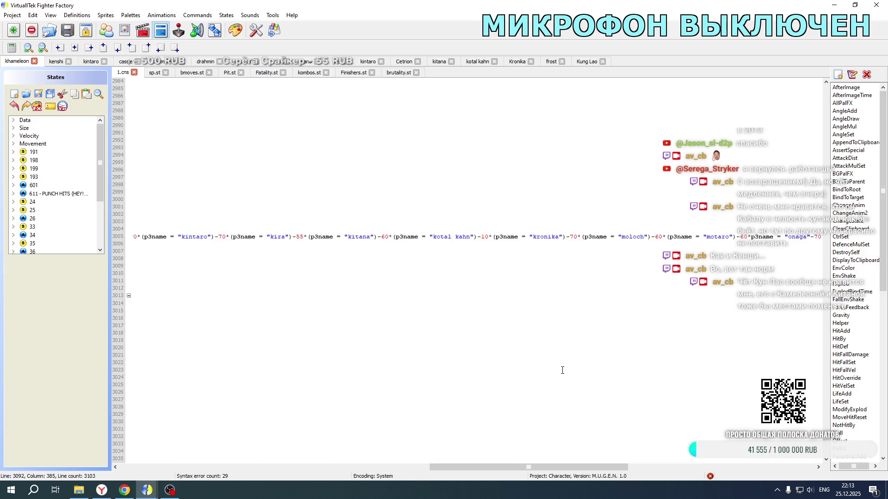
pyautogui.scroll(-20, 562, 371)
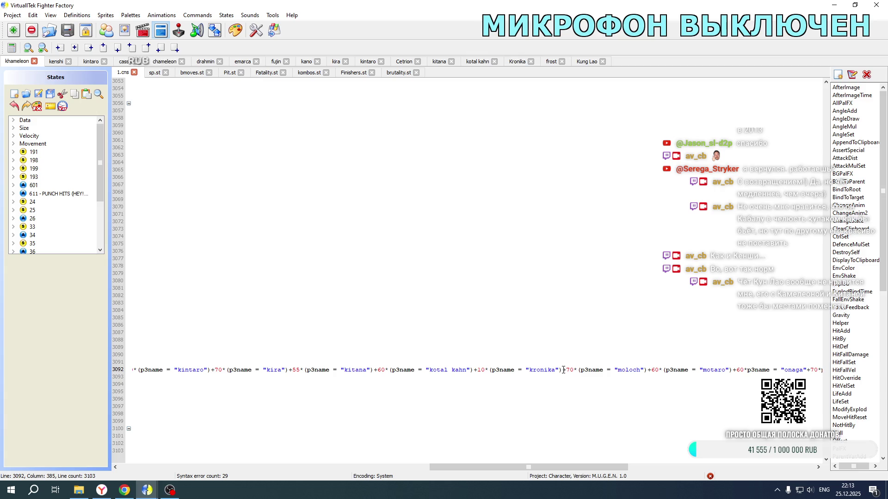
pyautogui.click(563, 371)
pyautogui.hotkey('ctrl', 'v')
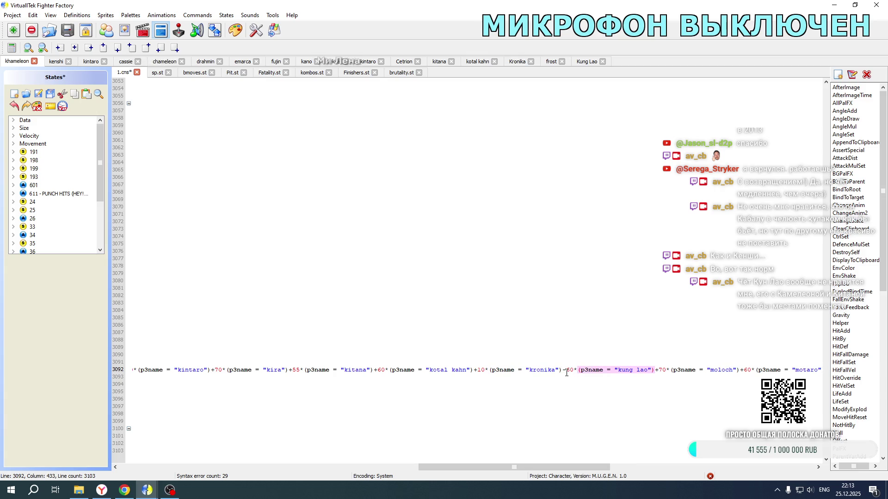
pyautogui.moveTo(562, 370); pyautogui.dragTo(567, 372)
pyautogui.scroll(20, 567, 371)
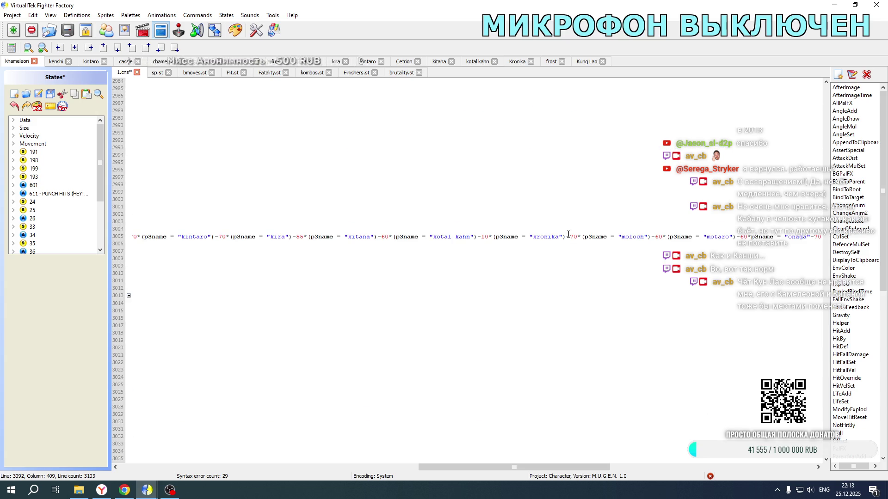
pyautogui.hotkey('ctrl', 'v')
# - Add a +9 kung lao term after kotal kahn on line 2968
pyautogui.moveTo(536, 467); pyautogui.dragTo(346, 464)
pyautogui.scroll(7, 392, 260)
pyautogui.scroll(6, 392, 260)
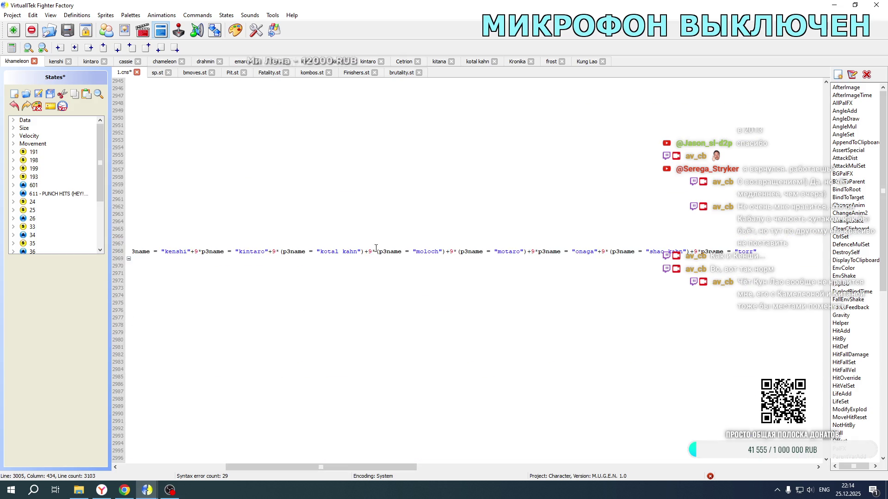
pyautogui.click(363, 251)
pyautogui.hotkey('ctrl', 'v')
pyautogui.moveTo(367, 252); pyautogui.dragTo(374, 252)
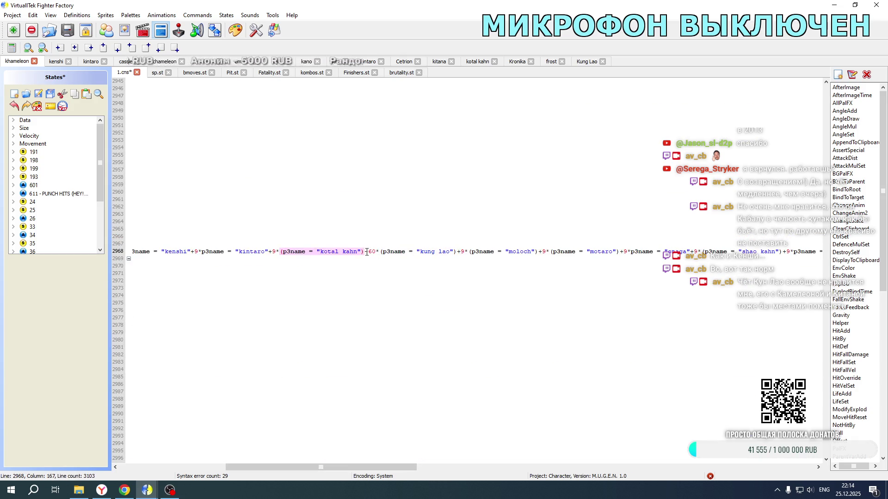
pyautogui.write('+9')
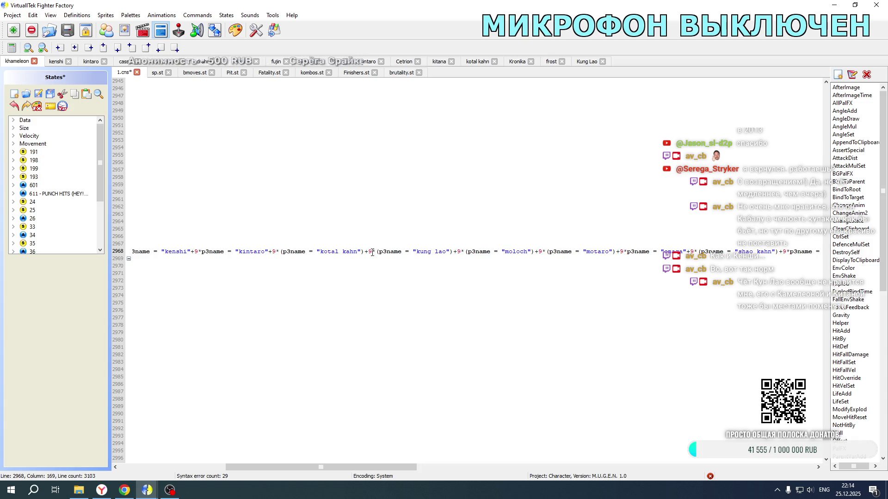
pyautogui.moveTo(365, 252); pyautogui.dragTo(453, 250)
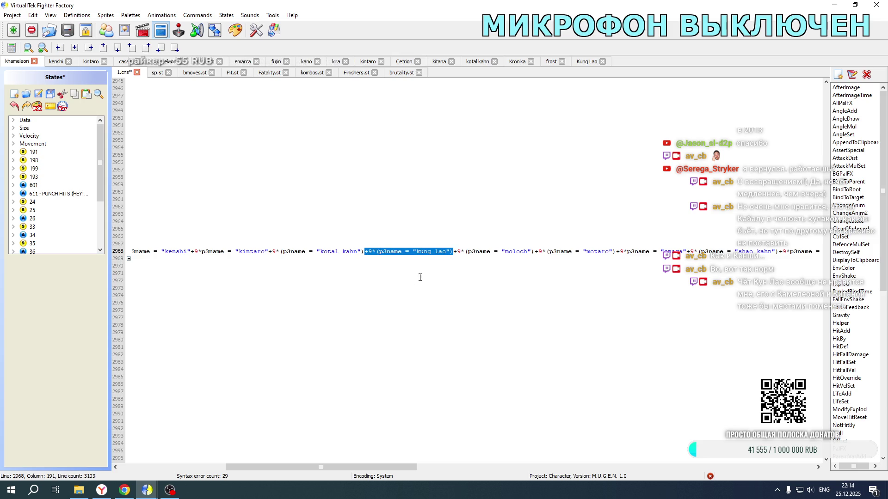
# - Paste the +9 kung lao term onto lines 3055 and 3098
pyautogui.scroll(-11, 370, 294)
pyautogui.moveTo(366, 327); pyautogui.dragTo(464, 327)
pyautogui.scroll(-17, 363, 321)
pyautogui.click(365, 274)
pyautogui.write('+9*(p3name = "kung lao")')
pyautogui.scroll(-8, 402, 302)
pyautogui.click(364, 414)
pyautogui.write('+9*(p3name = "kung lao")')
# - Save khameleon's 1.cns and return to its Fatality.st
pyautogui.click(41, 94)
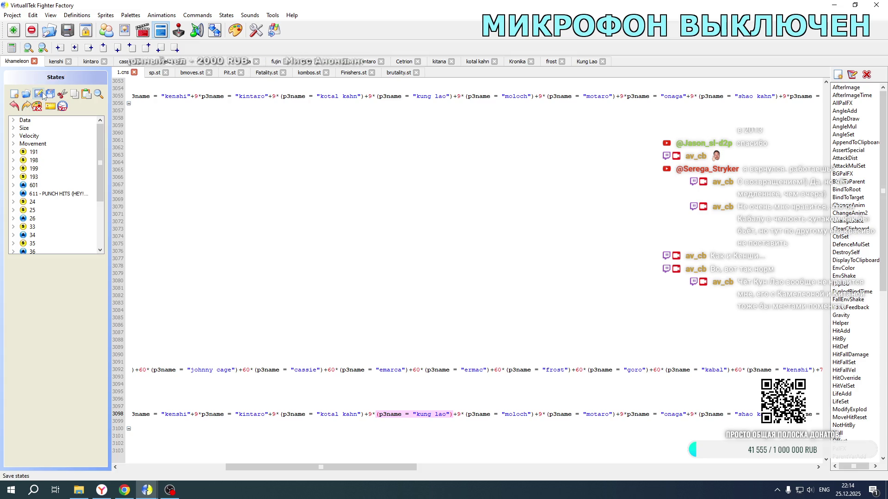
pyautogui.click(266, 73)
pyautogui.click(259, 468)
# - Paste the +9*(p3name = "kung lao") term after kotal kahn on sprpriority lines 15603 and 15559
pyautogui.click(260, 468)
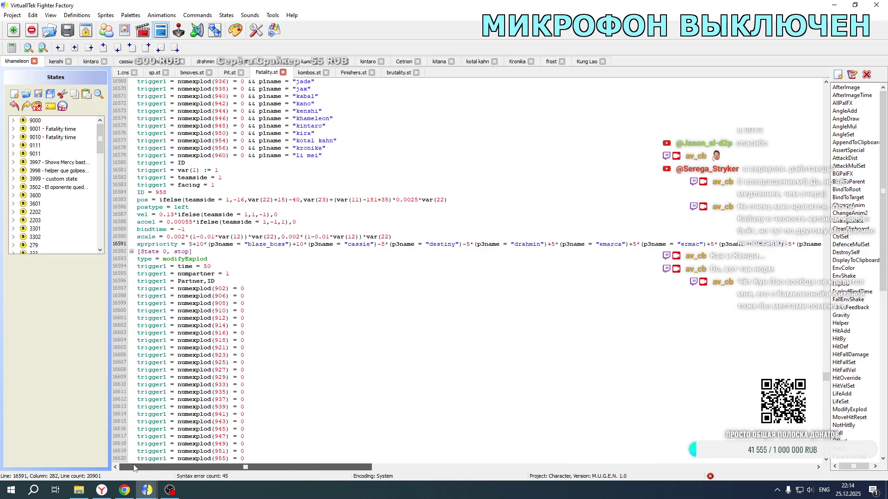
pyautogui.scroll(-8, 308, 266)
pyautogui.scroll(-16, 308, 266)
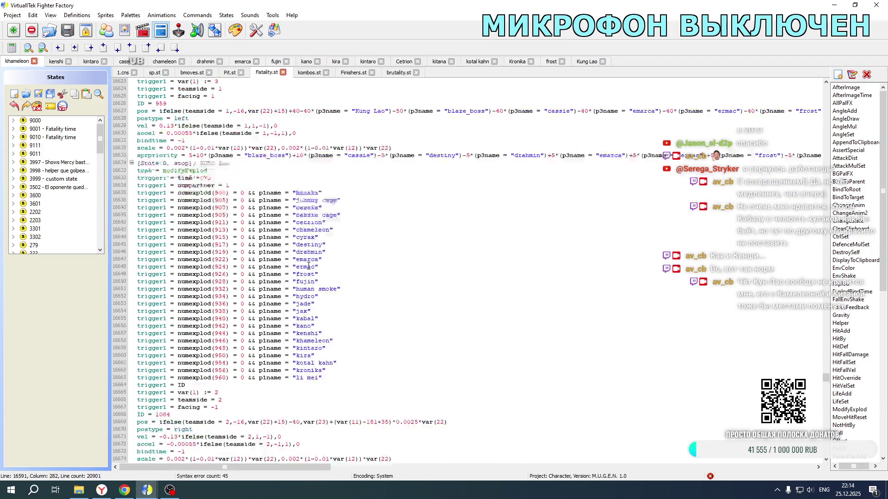
pyautogui.moveTo(826, 378); pyautogui.dragTo(826, 357)
pyautogui.scroll(-20, 421, 299)
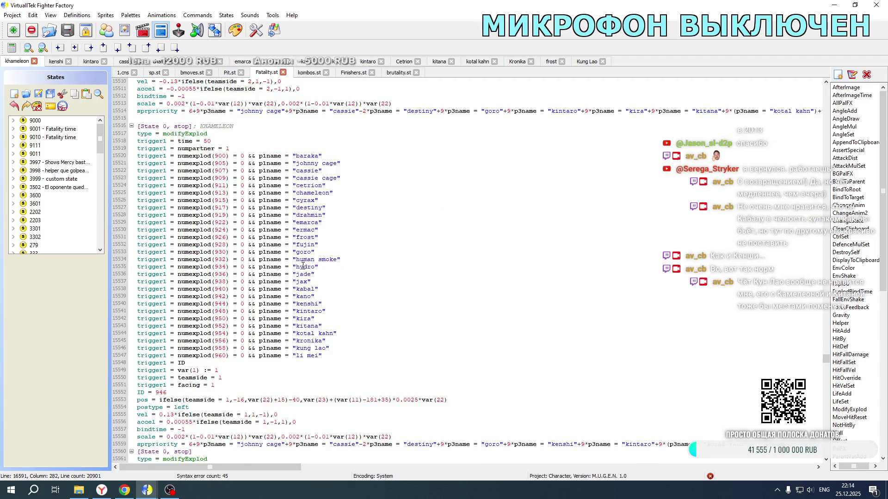
pyautogui.scroll(-4, 303, 266)
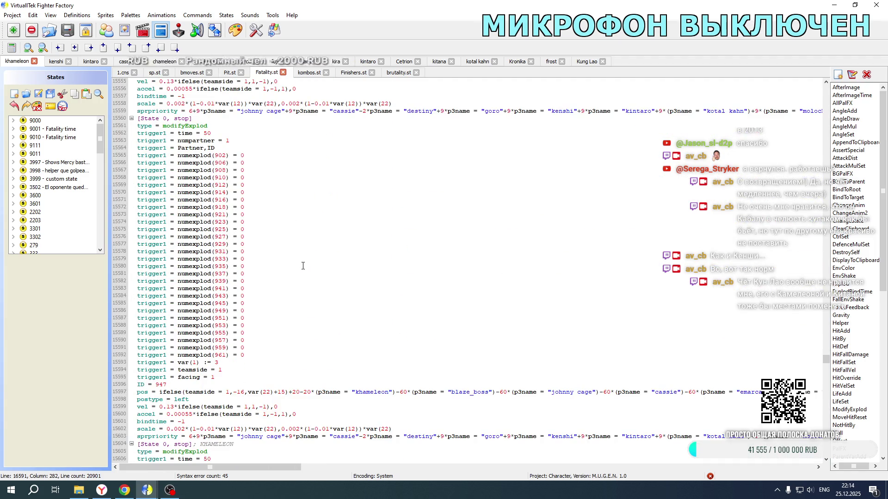
pyautogui.moveTo(249, 467); pyautogui.dragTo(377, 467)
pyautogui.click(285, 437)
pyautogui.write('+9*(p3name = "kung lao")')
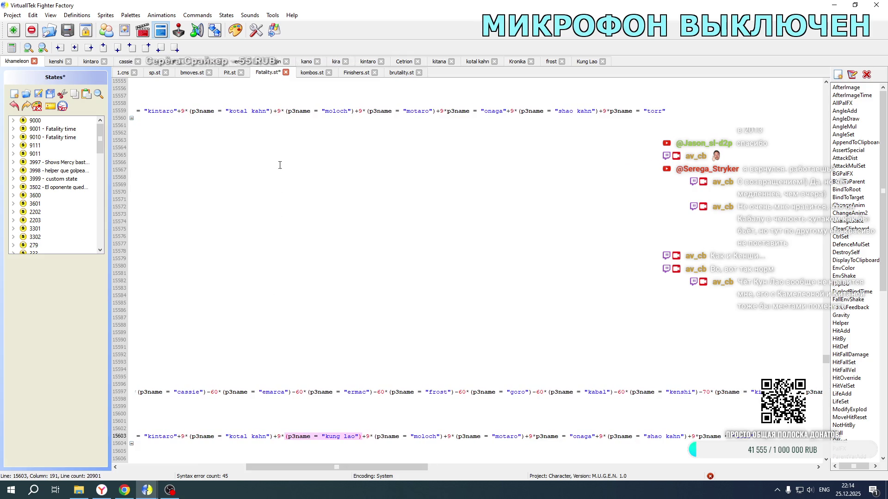
pyautogui.click(275, 111)
pyautogui.write('+9*(p3name = "kung lao")')
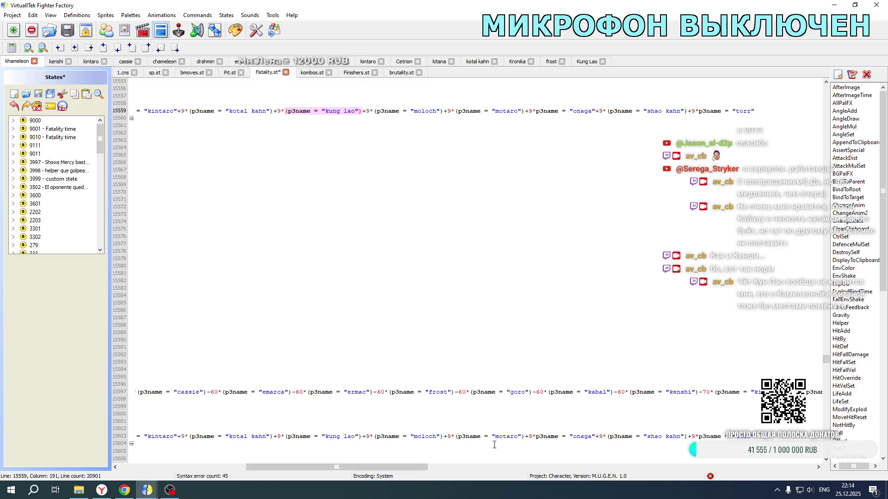
# - Add a -60 Kung Lao offset after kronika in the pos line 15597
pyautogui.moveTo(415, 469); pyautogui.dragTo(577, 467)
pyautogui.click(532, 392)
pyautogui.write('+9*(p3name = "kung lao")')
pyautogui.doubleClick(537, 392)
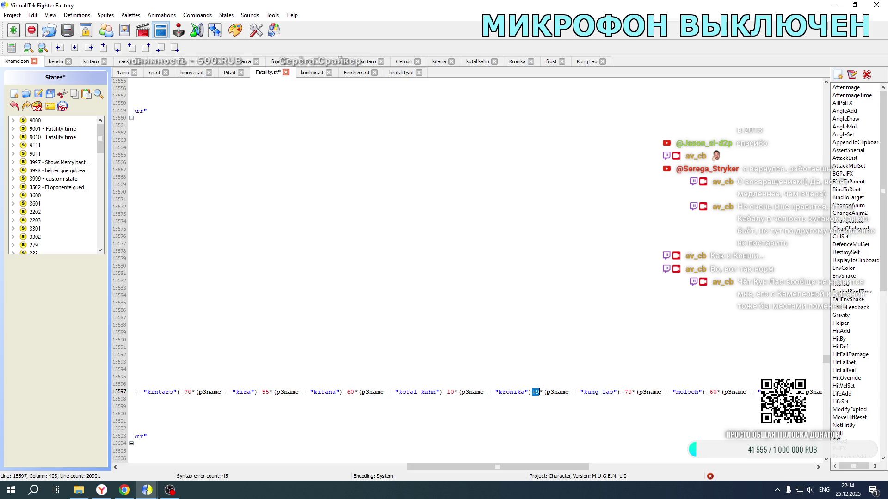
pyautogui.write('-60')
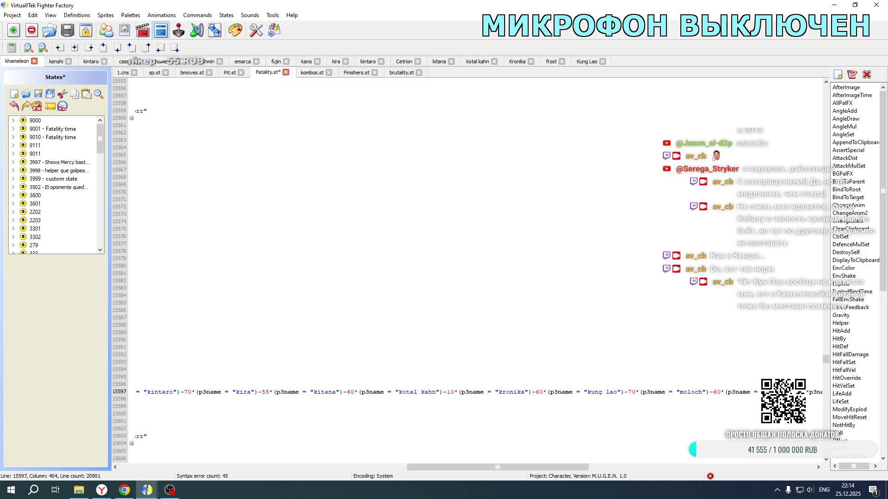
pyautogui.moveTo(532, 466); pyautogui.dragTo(508, 476)
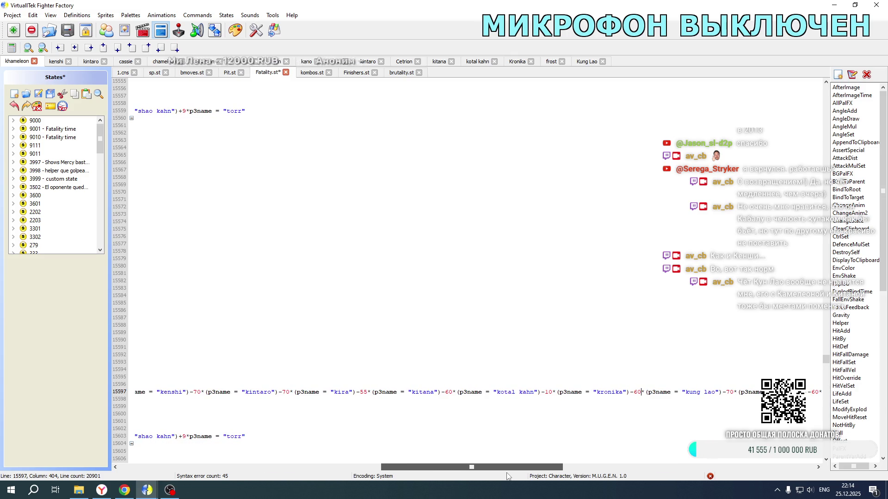
pyautogui.moveTo(508, 476); pyautogui.dragTo(365, 496)
# - Add the +9 Kung Lao priority term to sprpriority lines 15647 and 15691
pyautogui.scroll(-20, 353, 394)
pyautogui.click(296, 295)
pyautogui.write('+9*(p3name = "kung lao")')
pyautogui.scroll(-16, 353, 254)
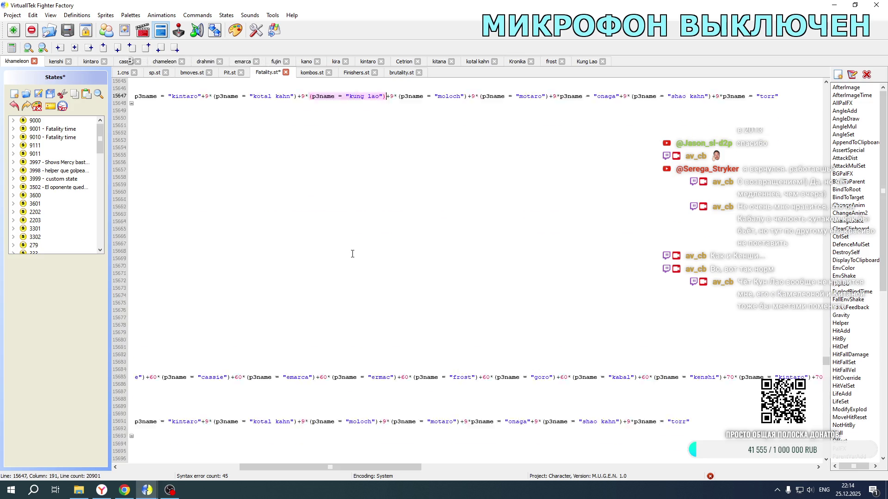
pyautogui.click(298, 269)
pyautogui.write('+9*(p3name = "kung lao")')
# - Insert the Kung Lao term after kronika on pos line 15685 and select its offset
pyautogui.scroll(6, 366, 370)
pyautogui.scroll(2, 355, 414)
pyautogui.moveTo(335, 467); pyautogui.dragTo(216, 467)
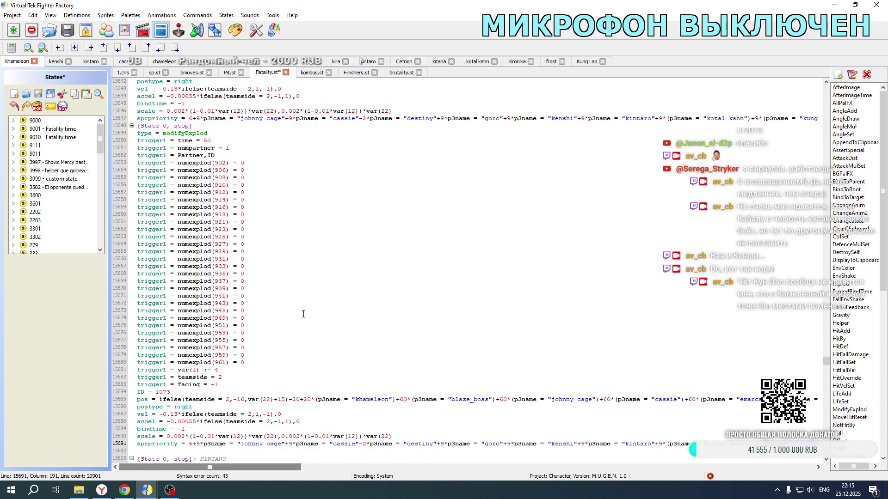
pyautogui.scroll(10, 306, 314)
pyautogui.scroll(-11, 279, 248)
pyautogui.scroll(-1, 288, 348)
pyautogui.moveTo(260, 467); pyautogui.dragTo(583, 461)
pyautogui.click(387, 356)
pyautogui.write('+9*(p3name = "kung lao")')
pyautogui.doubleClick(388, 355)
# - Make line 15685's Kung Lao offset -60 and add Kung Lao priority terms to lines 16124 and 16081
pyautogui.write('-60')
pyautogui.moveTo(470, 467); pyautogui.dragTo(144, 467)
pyautogui.scroll(-8, 276, 345)
pyautogui.scroll(-20, 276, 345)
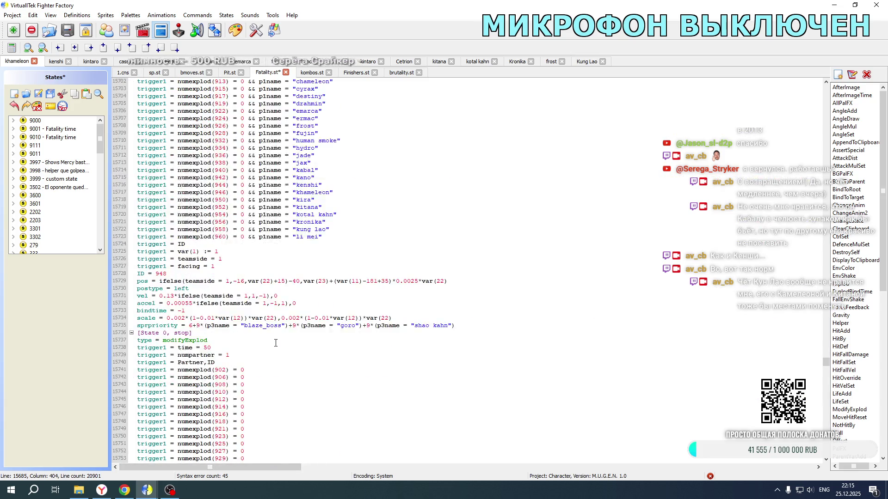
pyautogui.scroll(-20, 274, 327)
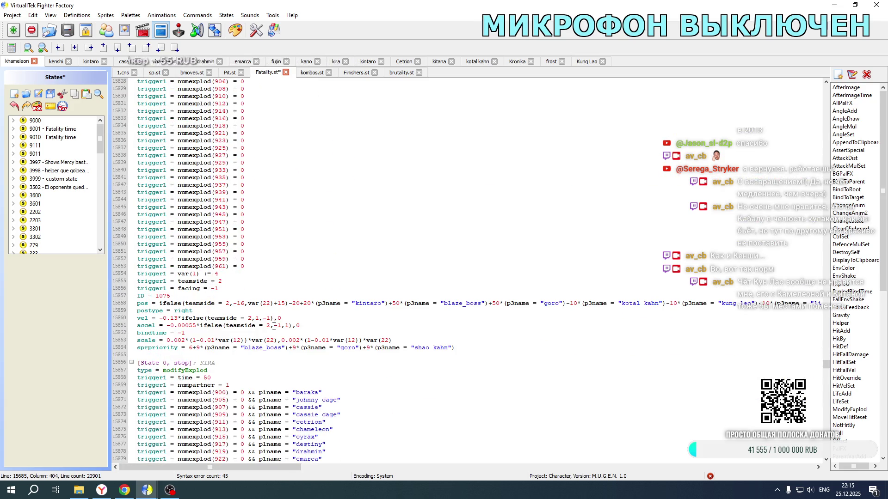
pyautogui.scroll(-20, 274, 322)
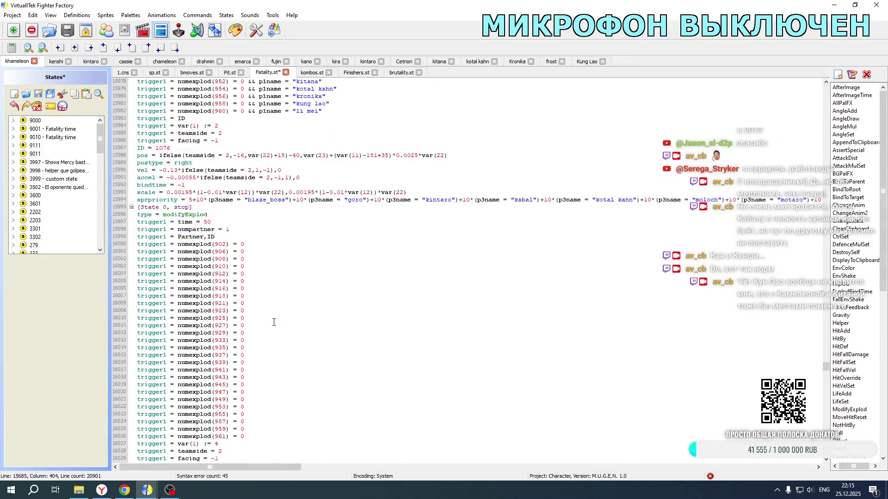
pyautogui.scroll(-6, 274, 322)
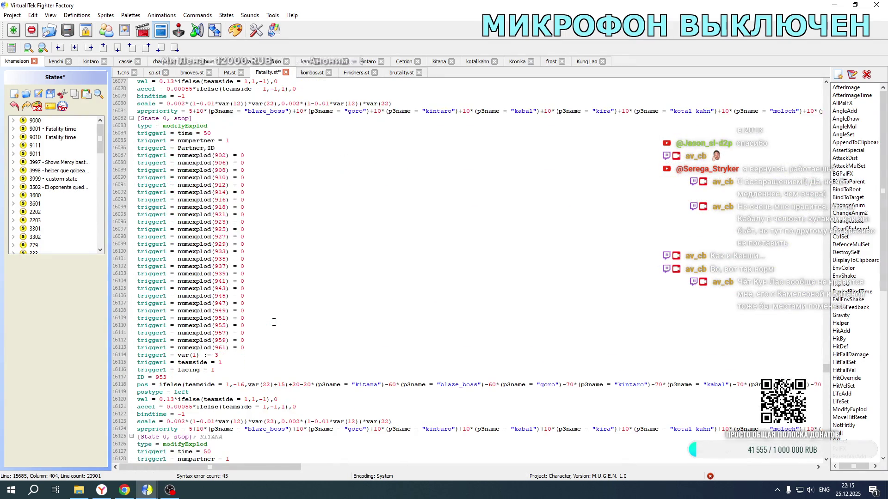
pyautogui.moveTo(199, 467); pyautogui.dragTo(316, 467)
pyautogui.click(279, 429)
pyautogui.write('+9*(p3name = "kung lao")')
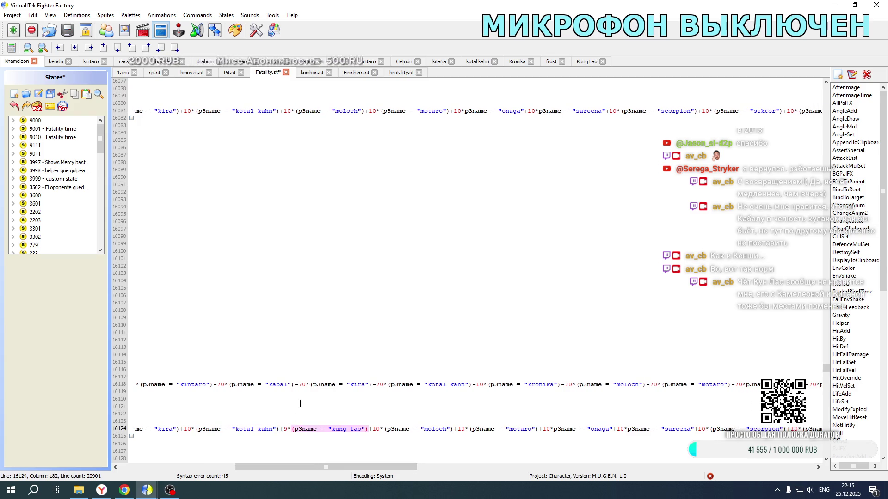
pyautogui.click(279, 111)
pyautogui.write('+9*(p3name = "kung lao")')
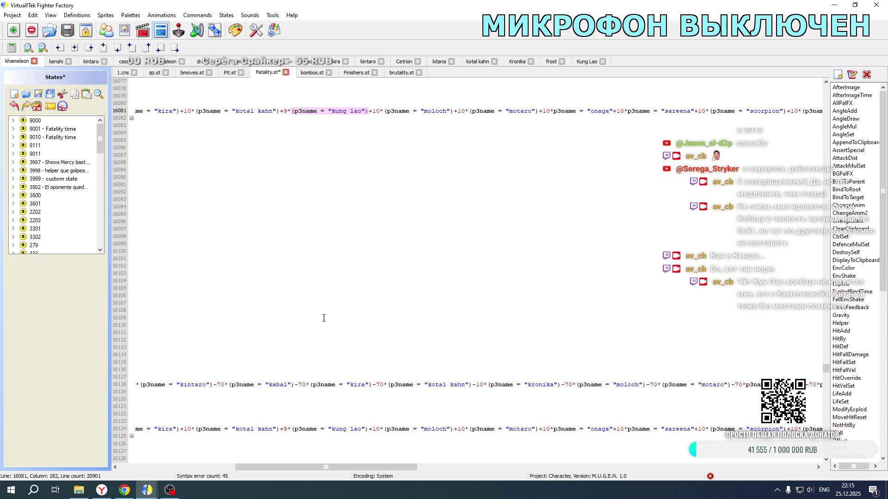
# - Add a -60 Kung Lao offset after kronika on pos line 16118
pyautogui.click(559, 385)
pyautogui.write('+9*(p3name = "kung lao")')
pyautogui.moveTo(561, 385); pyautogui.dragTo(566, 385)
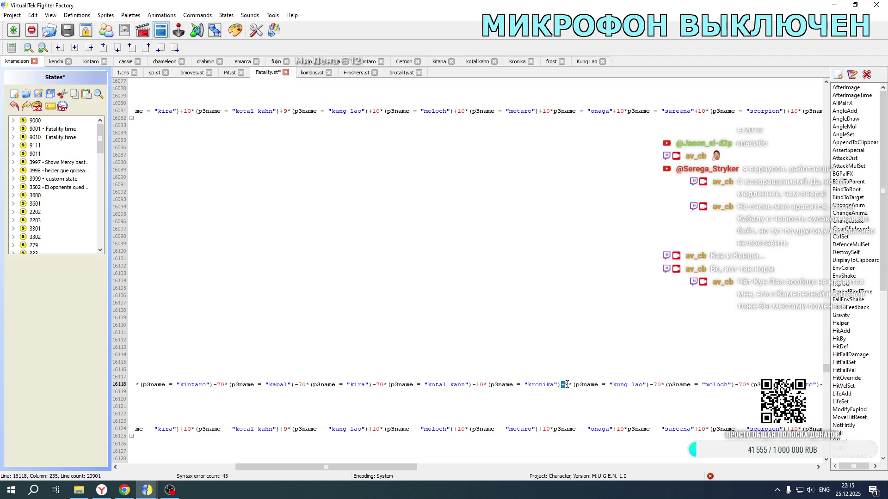
pyautogui.write('-60')
pyautogui.scroll(-20, 575, 323)
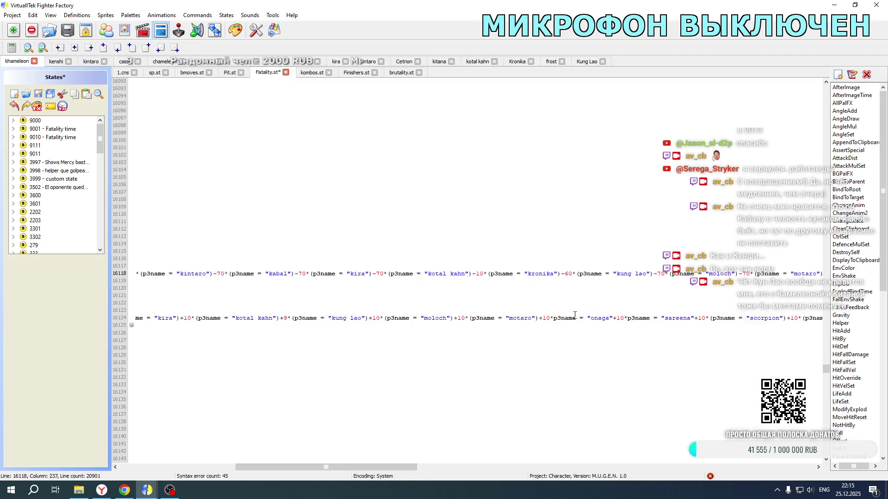
pyautogui.scroll(-5, 575, 316)
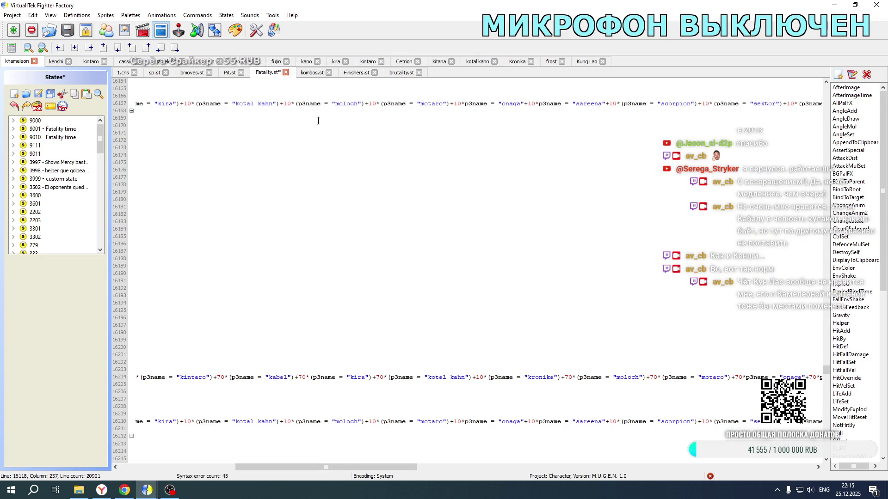
# - Add Kung Lao priority terms to lines 16167 and 16210 with a value of 10
pyautogui.click(280, 102)
pyautogui.write('+9*(p3name = "kung lao")')
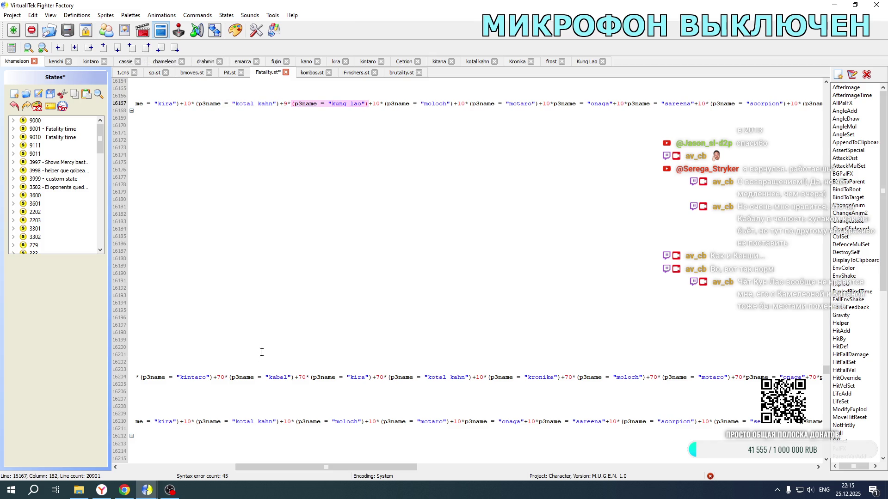
pyautogui.click(281, 422)
pyautogui.write('+9*(p3name = "kung lao")')
pyautogui.moveTo(281, 422); pyautogui.dragTo(285, 423)
pyautogui.write('10')
pyautogui.click(285, 103)
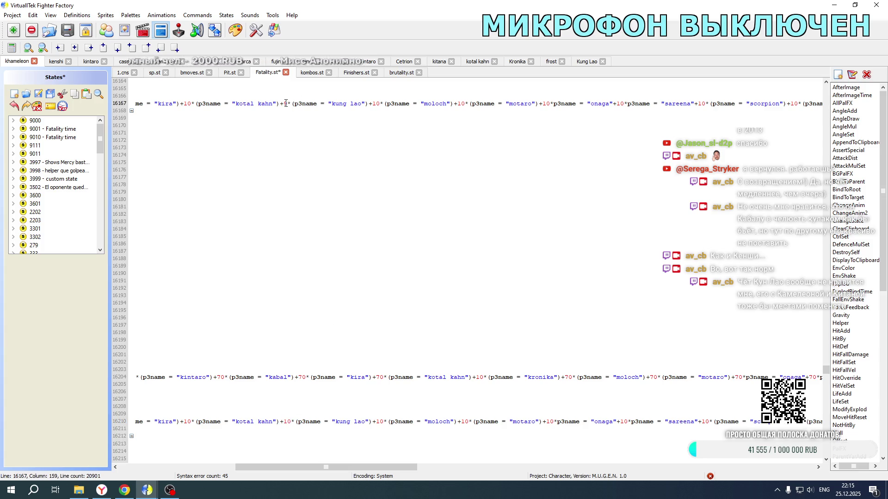
pyautogui.write('10')
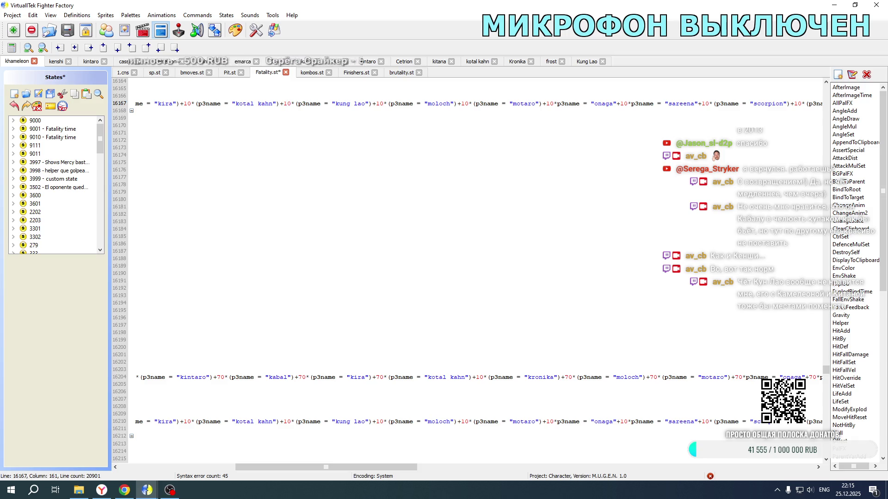
# - Add a -60 Kung Lao offset after kronika on pos line 16204
pyautogui.click(564, 380)
pyautogui.write('+70*(p3name = "kung lao")')
pyautogui.moveTo(561, 378); pyautogui.dragTo(570, 379)
pyautogui.write('-60')
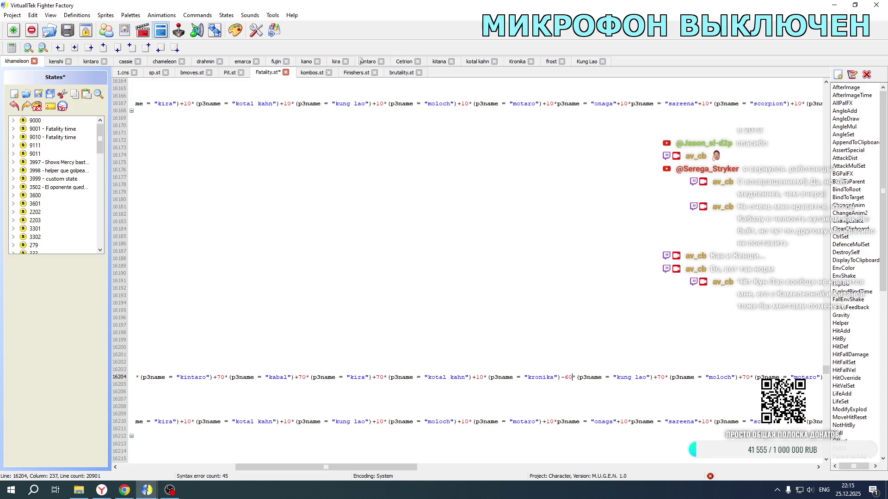
# - Raise Kung Lao's priority to 10 on lines 16124 and 16081 and save Fatality.st
pyautogui.scroll(19, 455, 257)
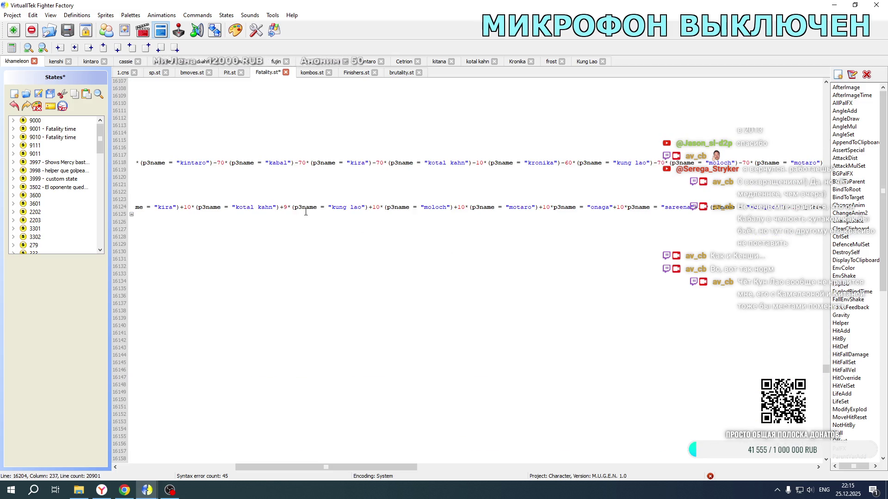
pyautogui.click(285, 206)
pyautogui.write('10')
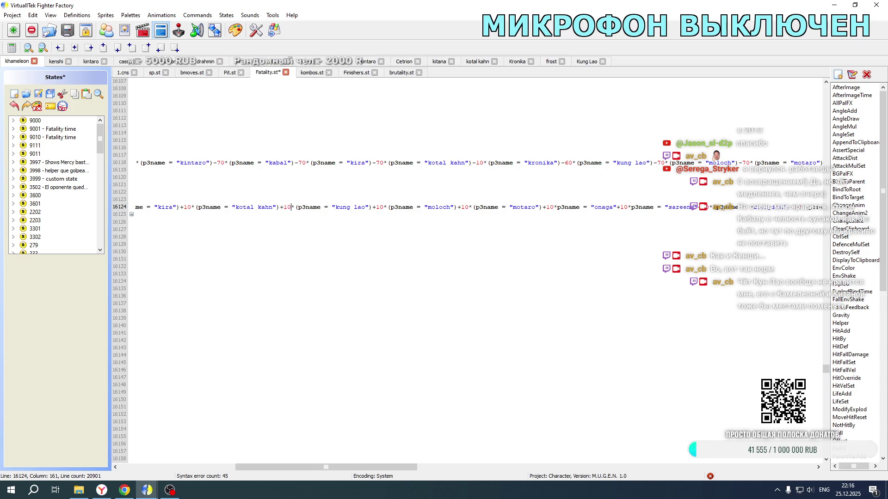
pyautogui.scroll(15, 285, 207)
pyautogui.doubleClick(286, 222)
pyautogui.write('0')
pyautogui.hotkey('ctrl', 's')
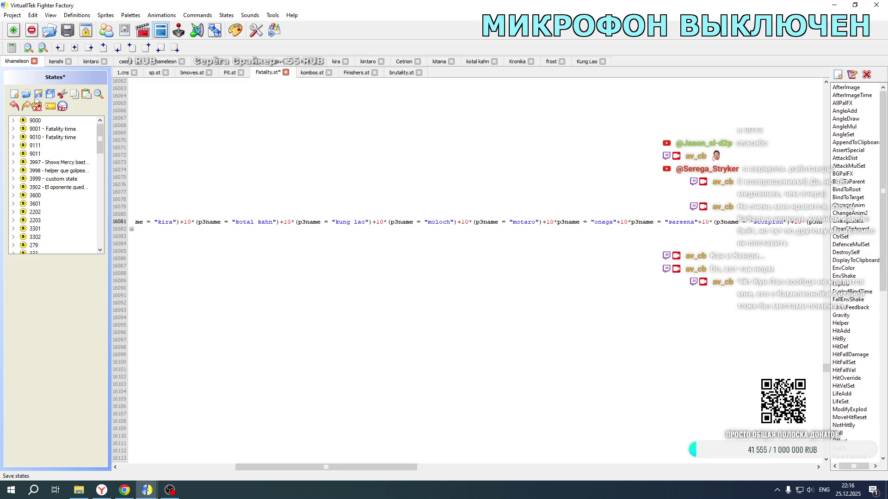
pyautogui.click(78, 490)
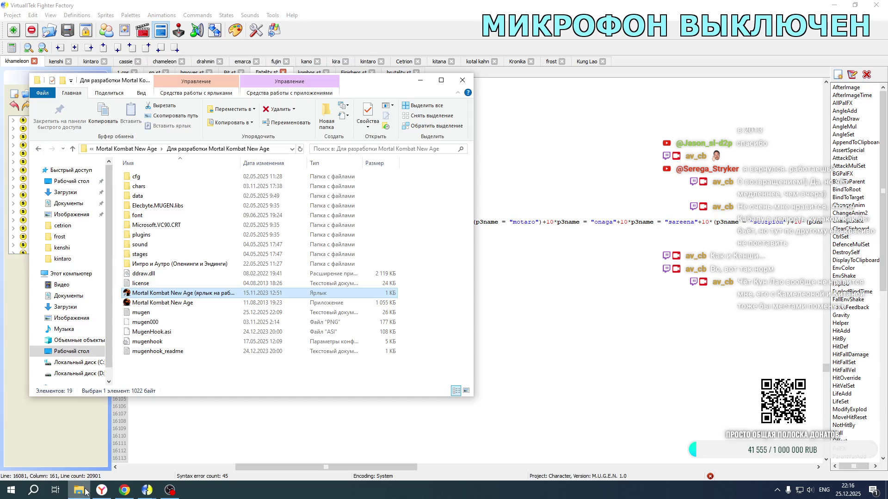
pyautogui.doubleClick(177, 294)
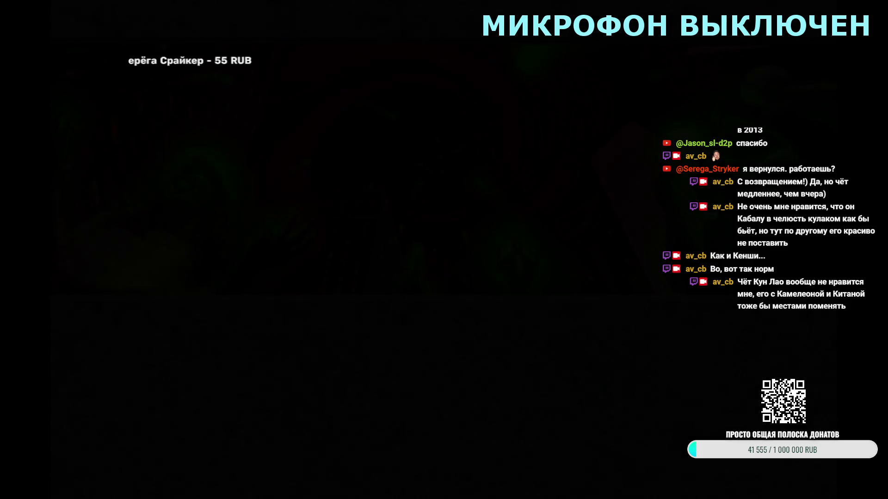
pyautogui.press('Return')
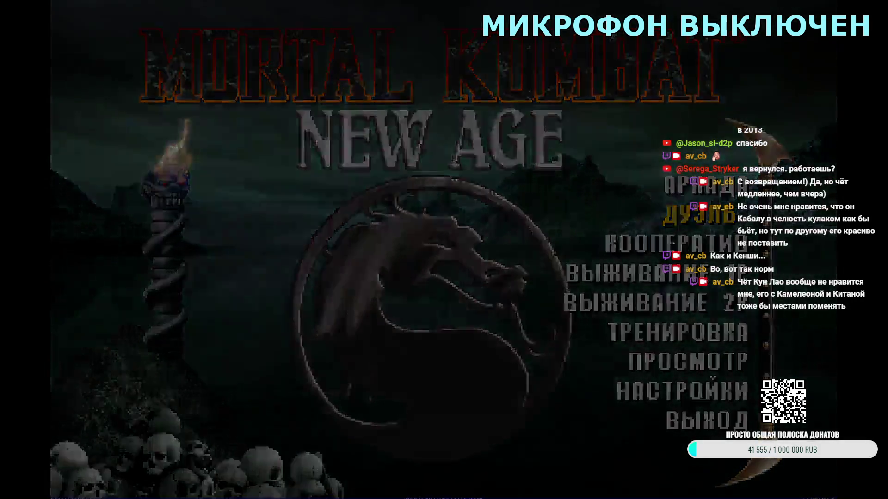
pyautogui.press('Return')
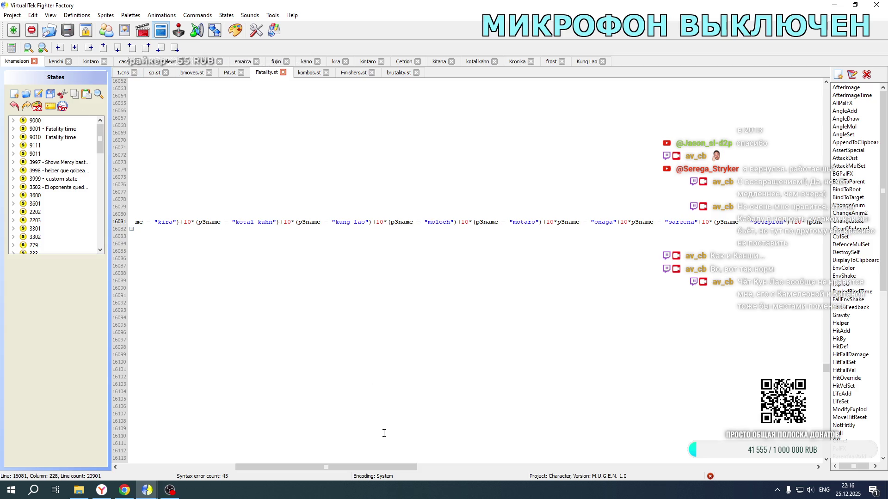
# - Change the Kung Lao offset after kronika on line 15685 from -60 to +60
pyautogui.moveTo(384, 467); pyautogui.dragTo(268, 467)
pyautogui.scroll(20, 299, 257)
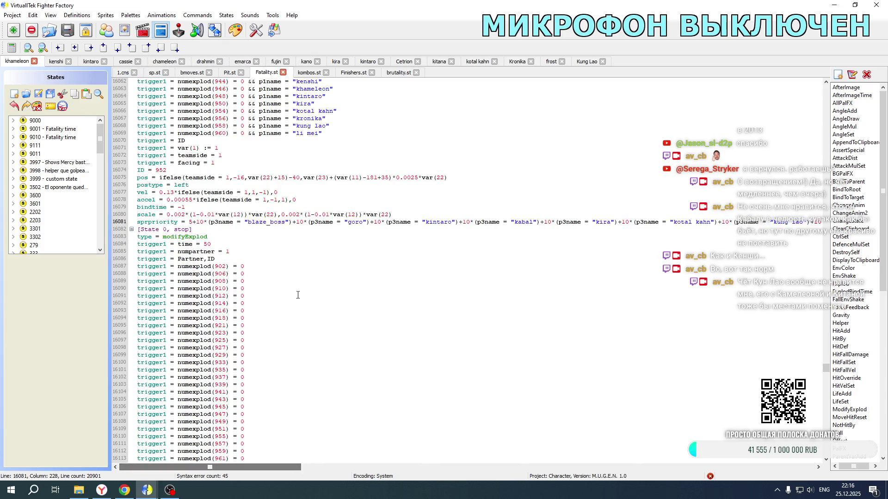
pyautogui.scroll(8, 300, 257)
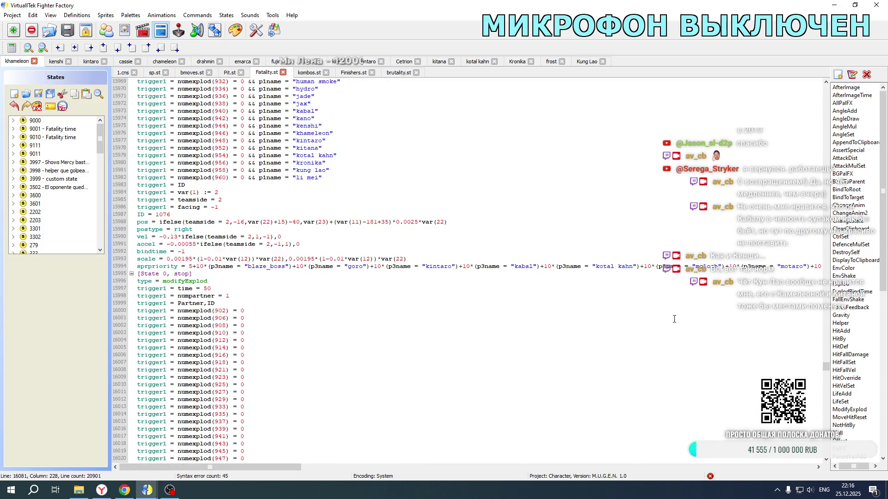
pyautogui.scroll(10, 674, 319)
pyautogui.moveTo(826, 368); pyautogui.dragTo(826, 363)
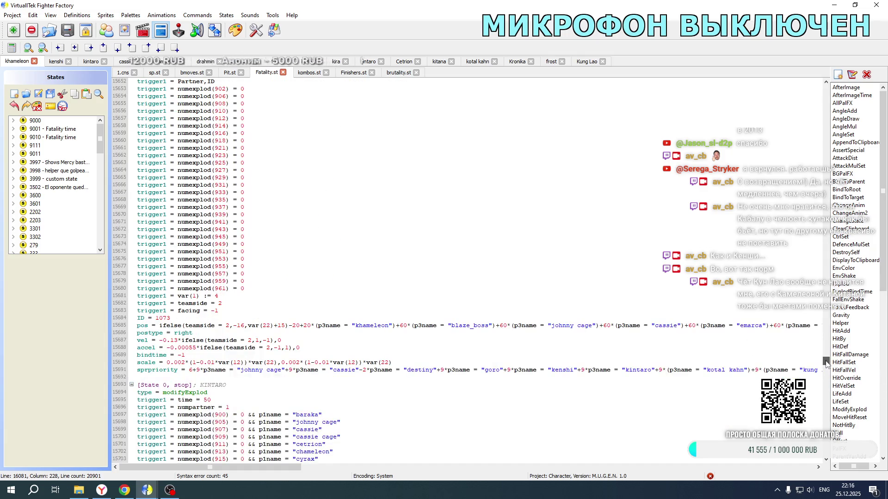
pyautogui.scroll(20, 431, 320)
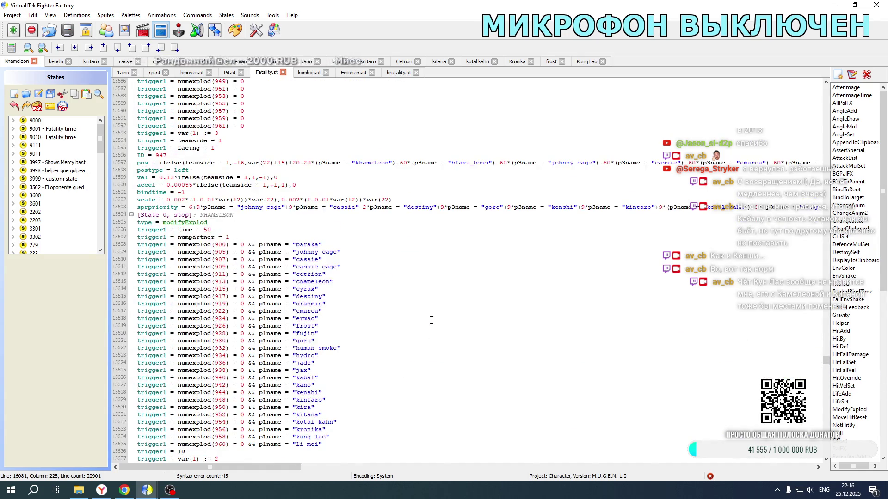
pyautogui.scroll(-20, 430, 319)
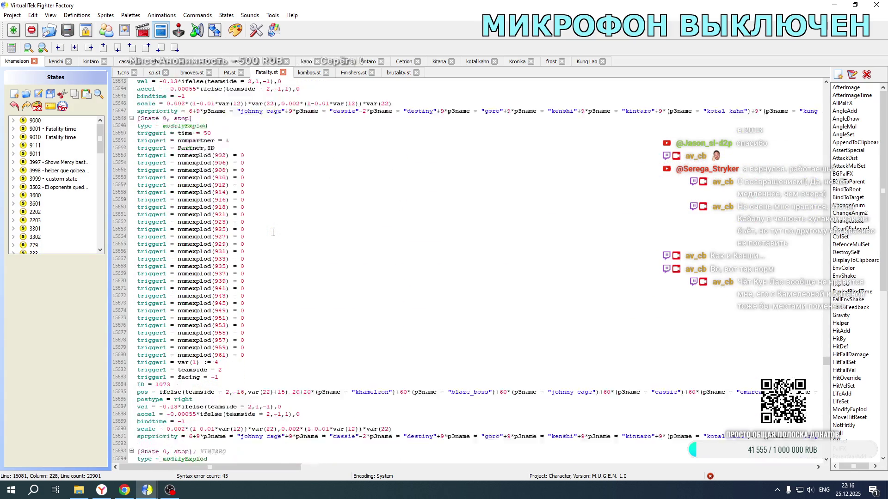
pyautogui.moveTo(256, 468); pyautogui.dragTo(565, 449)
pyautogui.scroll(-15, 491, 343)
pyautogui.scroll(8, 476, 274)
pyautogui.click(452, 350)
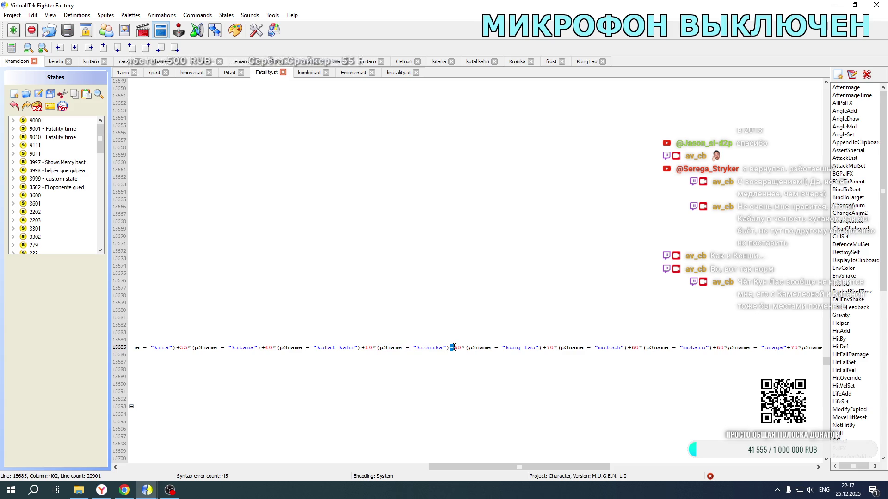
pyautogui.write('+')
# - Save Fatality.st and launch Mortal Kombat New Age from its game folder
pyautogui.click(39, 94)
pyautogui.click(88, 489)
pyautogui.doubleClick(185, 293)
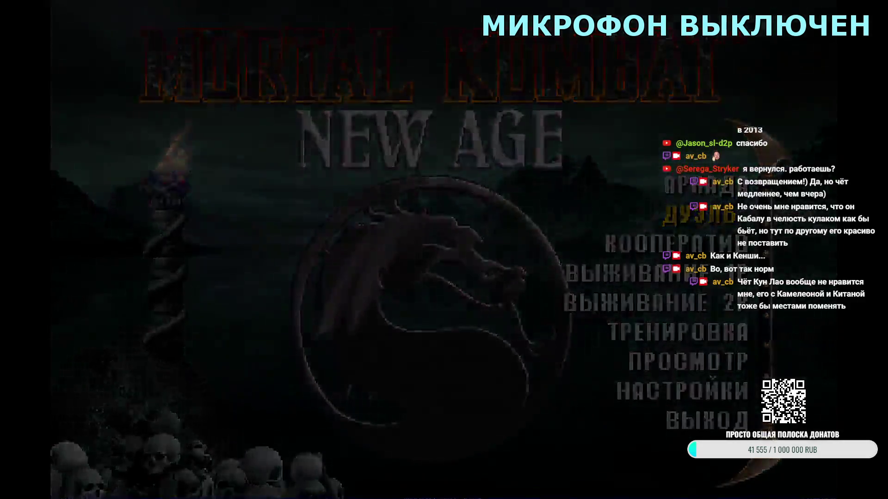
# - Run a Kitana and Kung Lao versus Kung Lao and Khameleon fatality test, then exit the game
pyautogui.press('Return')
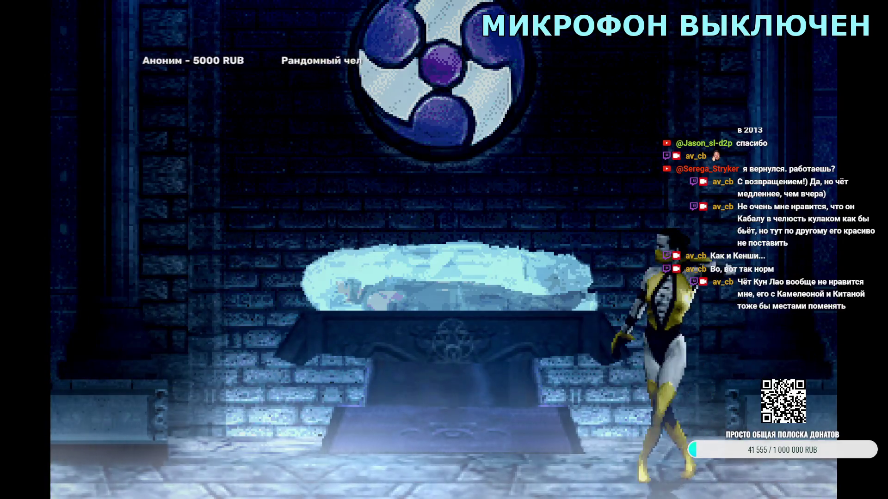
pyautogui.press('Escape')
pyautogui.press('Escape')
pyautogui.press('Return')
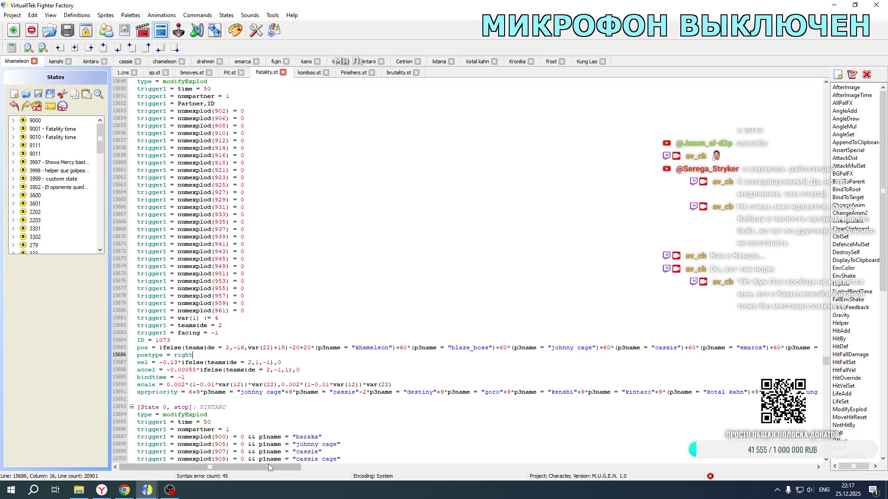
# - Retype line 15685's kronika offset as 60 and change line 15597's Kung Lao offset to -70
pyautogui.moveTo(259, 467); pyautogui.dragTo(565, 451)
pyautogui.doubleClick(467, 347)
pyautogui.write('60')
pyautogui.scroll(20, 495, 268)
pyautogui.click(464, 229)
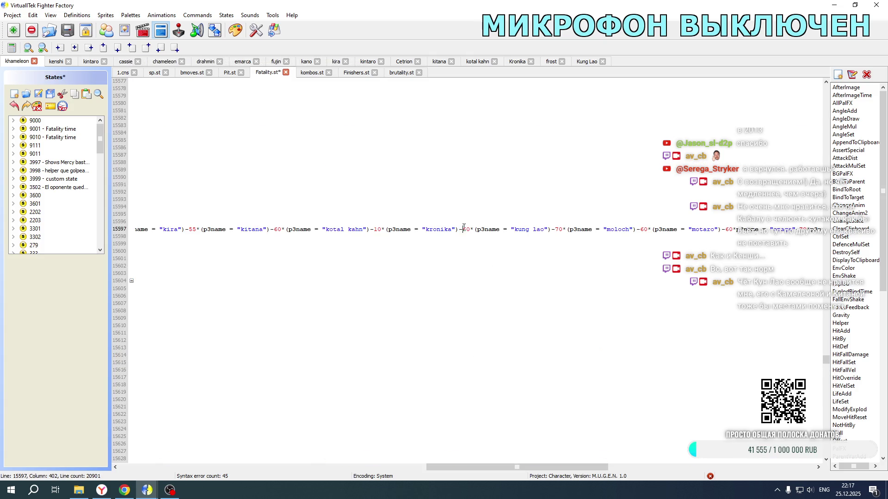
pyautogui.write('7')
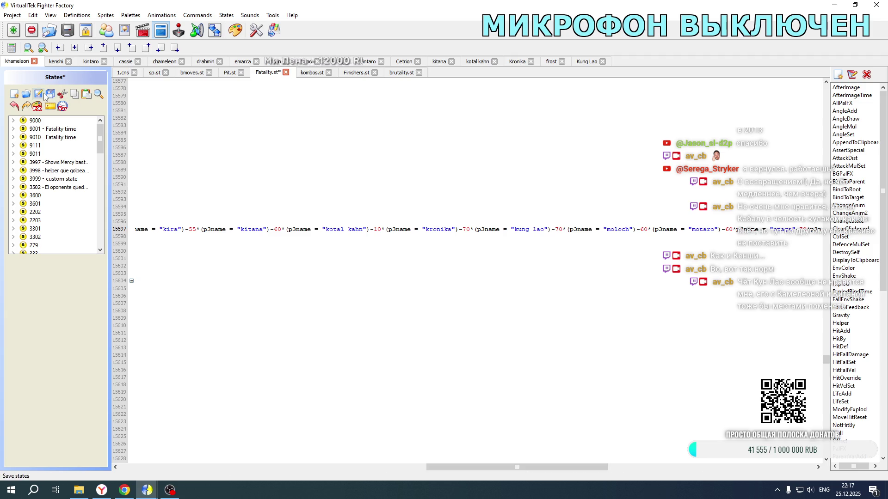
pyautogui.moveTo(456, 467); pyautogui.dragTo(149, 466)
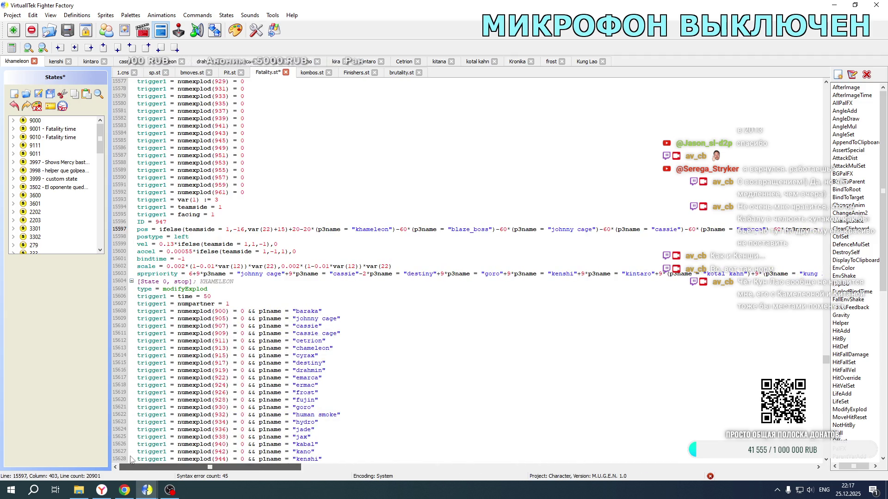
# - Change the Kung Lao pos offset on line 16204 from -60 to -70 and save Fatality.st
pyautogui.scroll(-7, 295, 351)
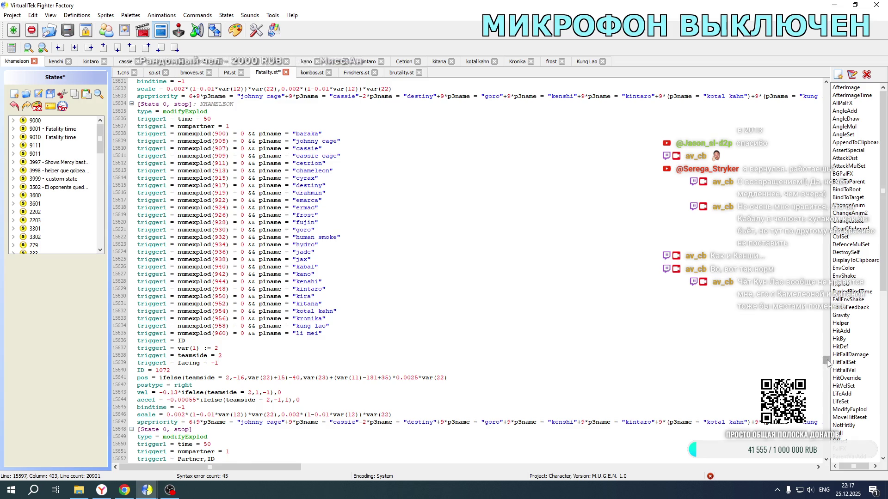
pyautogui.moveTo(826, 361); pyautogui.dragTo(829, 382)
pyautogui.scroll(-9, 440, 300)
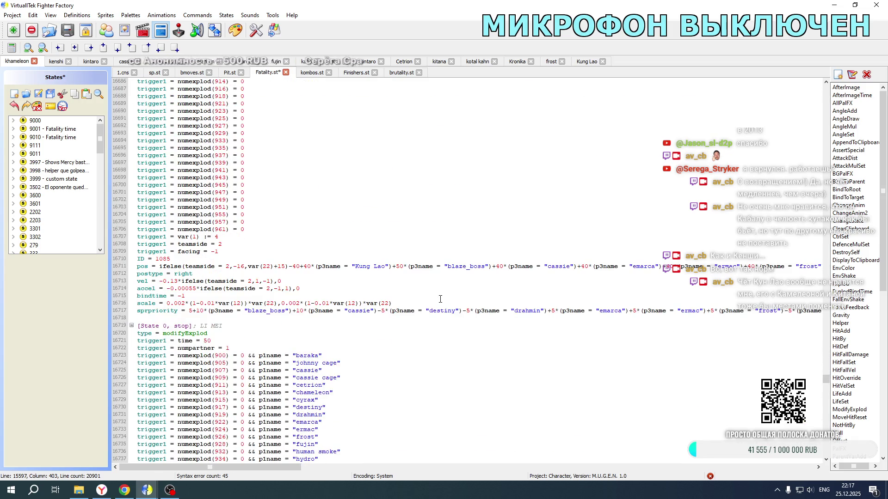
pyautogui.scroll(20, 440, 299)
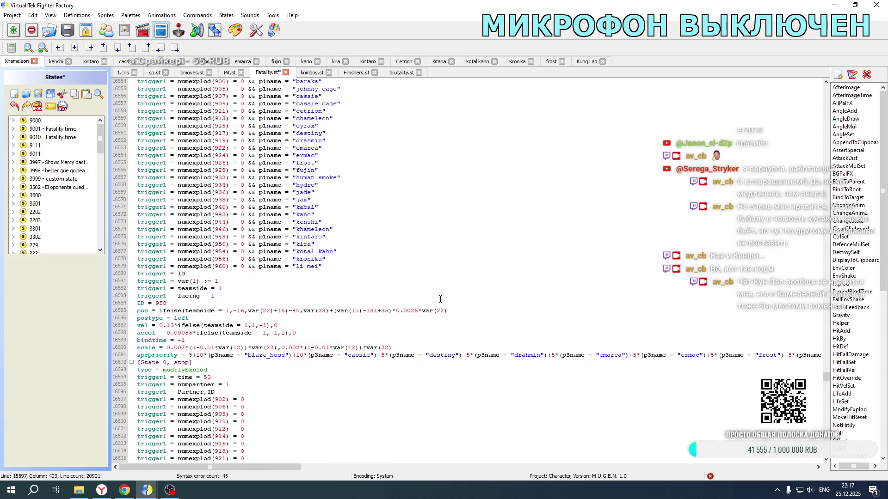
pyautogui.scroll(20, 440, 299)
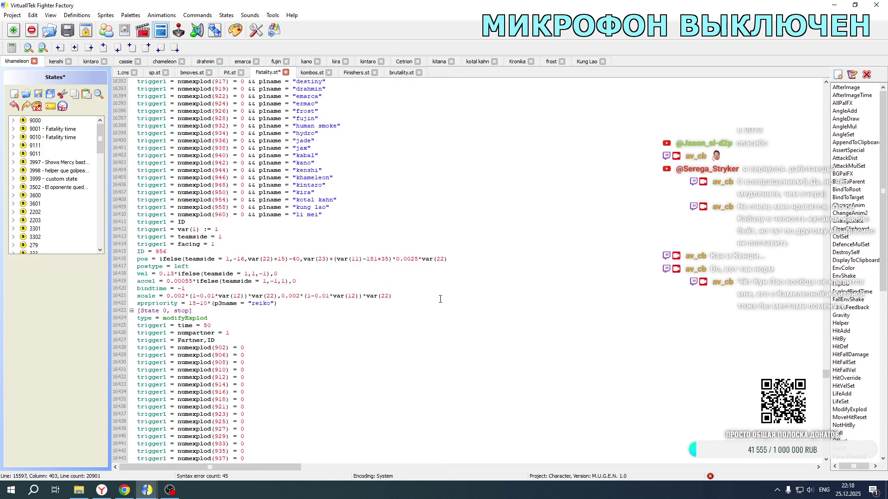
pyautogui.scroll(20, 440, 299)
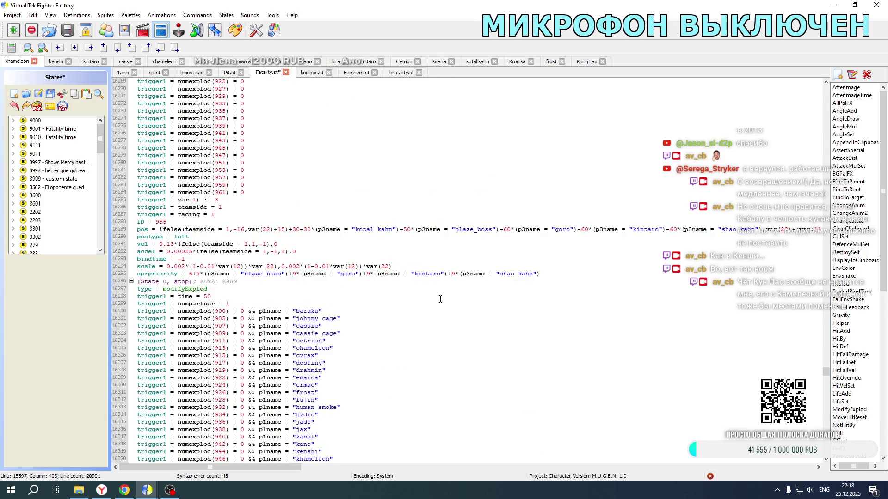
pyautogui.scroll(20, 440, 299)
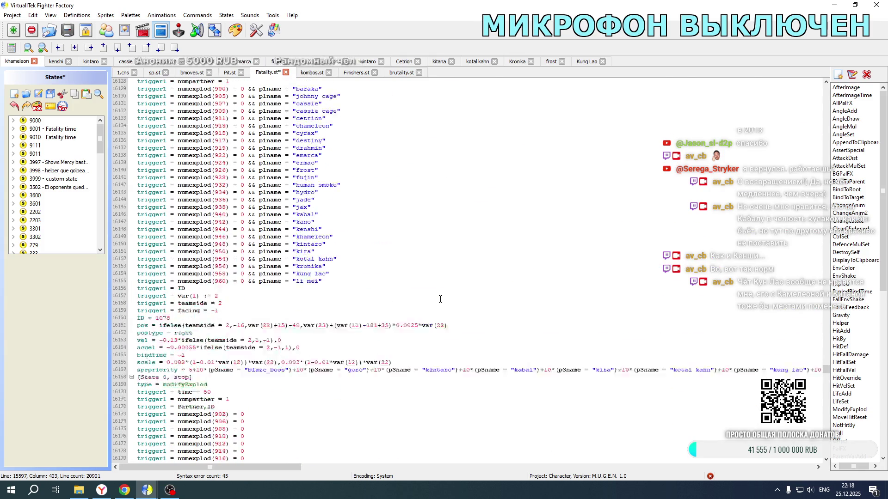
pyautogui.scroll(20, 440, 300)
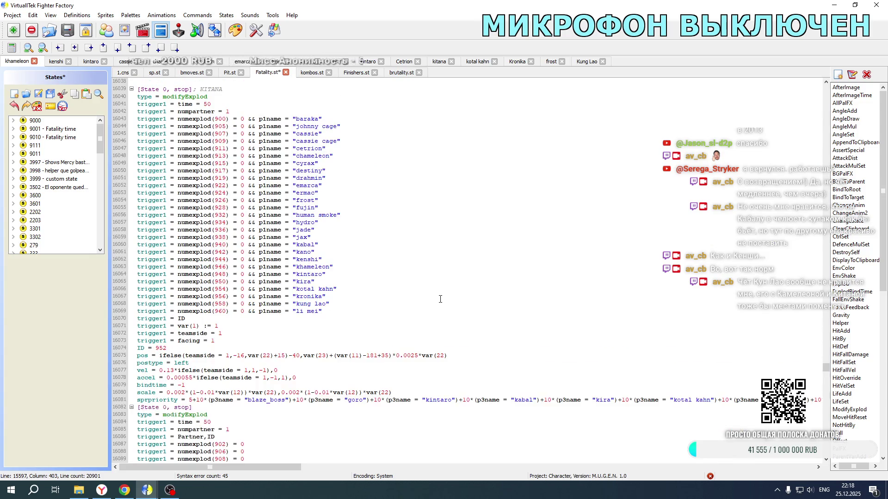
pyautogui.scroll(-11, 310, 210)
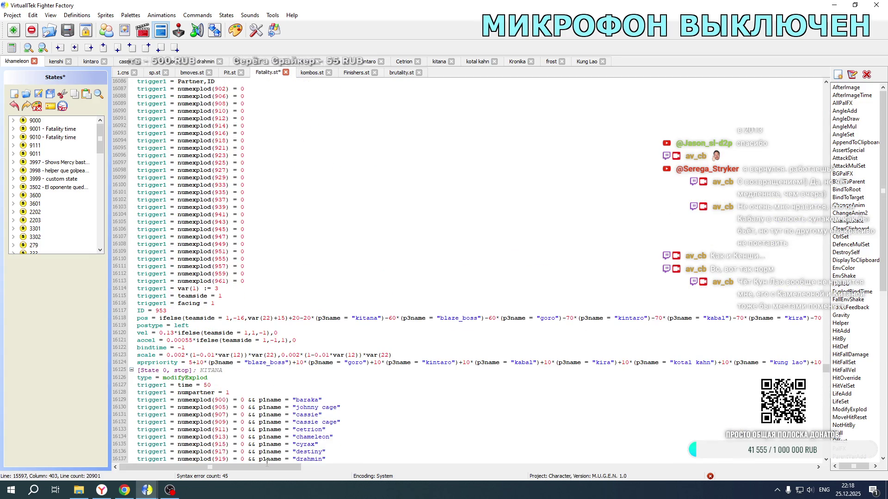
pyautogui.hscroll(10, 267, 467)
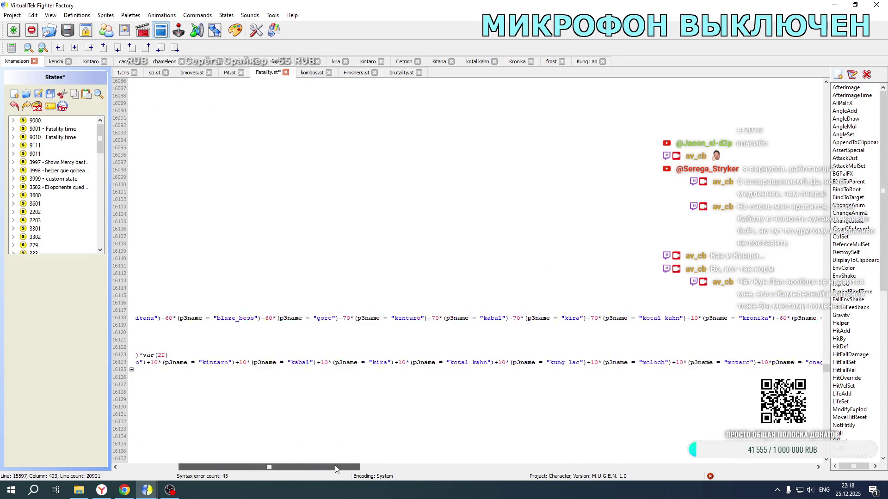
pyautogui.click(247, 318)
pyautogui.scroll(-18, 278, 332)
pyautogui.scroll(-7, 275, 334)
pyautogui.click(247, 399)
pyautogui.press('BackSpace')
pyautogui.write('7')
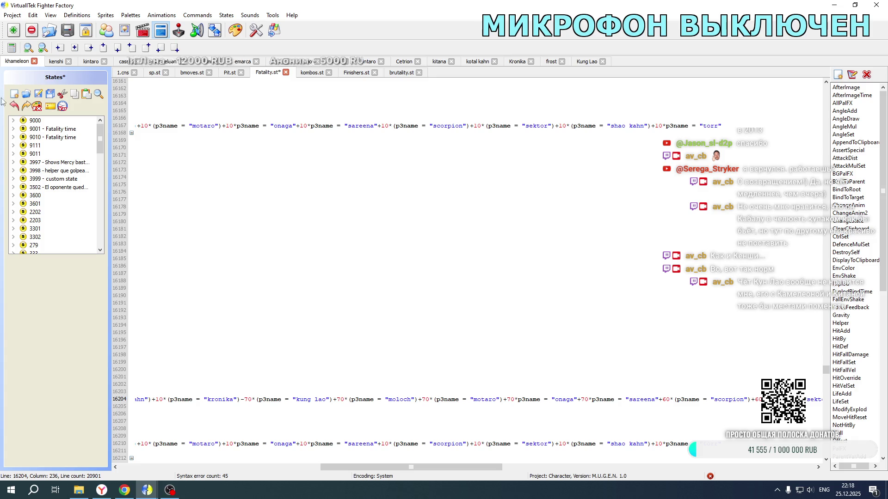
pyautogui.click(38, 94)
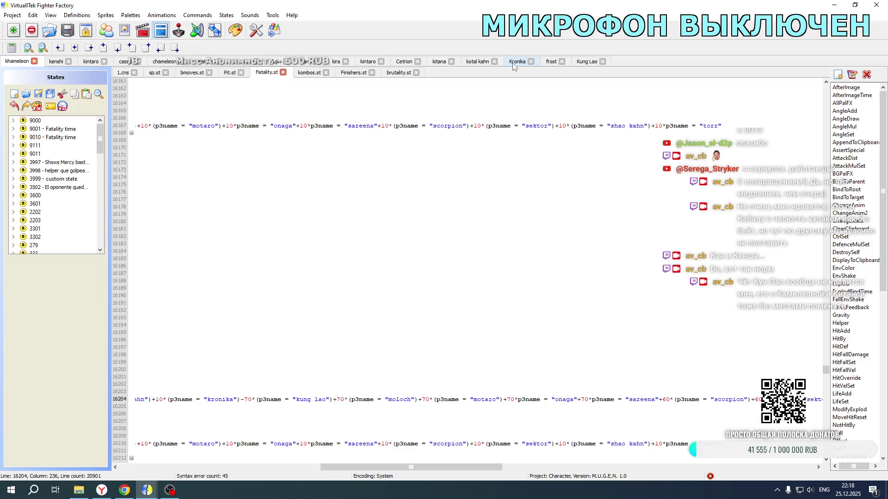
# - In kitana's 1.cns, update the kronika offsets on lines 2156 and 2243 to 70
pyautogui.click(438, 63)
pyautogui.scroll(17, 264, 235)
pyautogui.scroll(-20, 264, 236)
pyautogui.moveTo(246, 467); pyautogui.dragTo(499, 447)
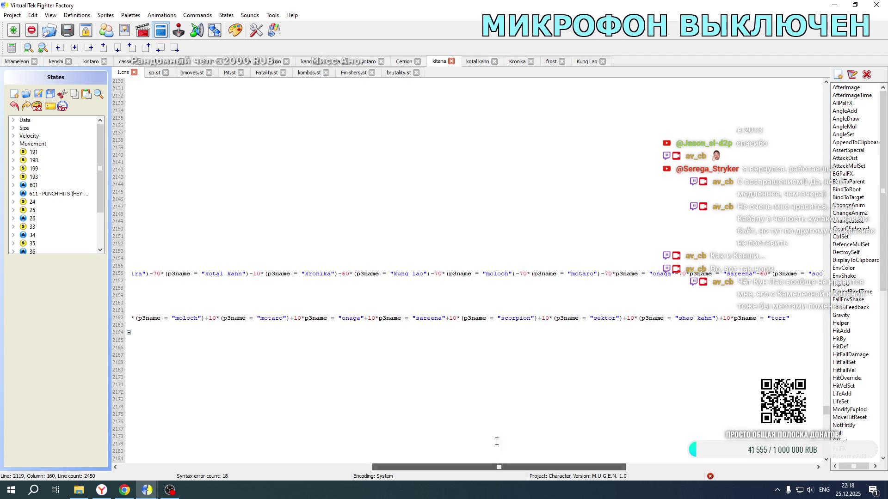
pyautogui.doubleClick(347, 273)
pyautogui.write('70')
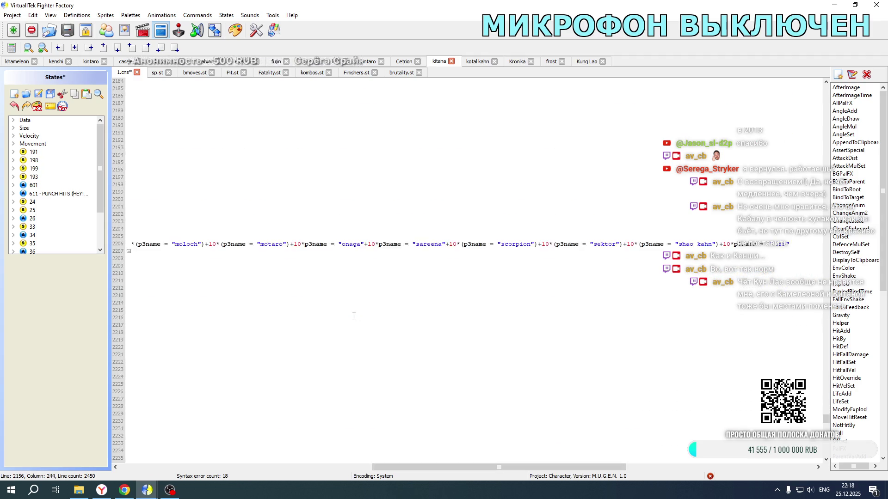
pyautogui.click(342, 385)
pyautogui.press('BackSpace')
pyautogui.write('7')
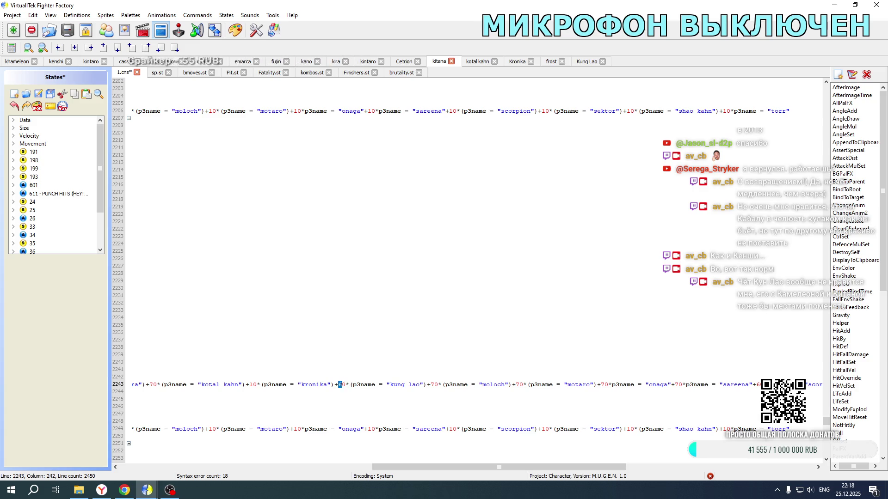
# - In khameleon's 1.cns, set line 3005's Kung Lao offset to -70 and save
pyautogui.click(17, 61)
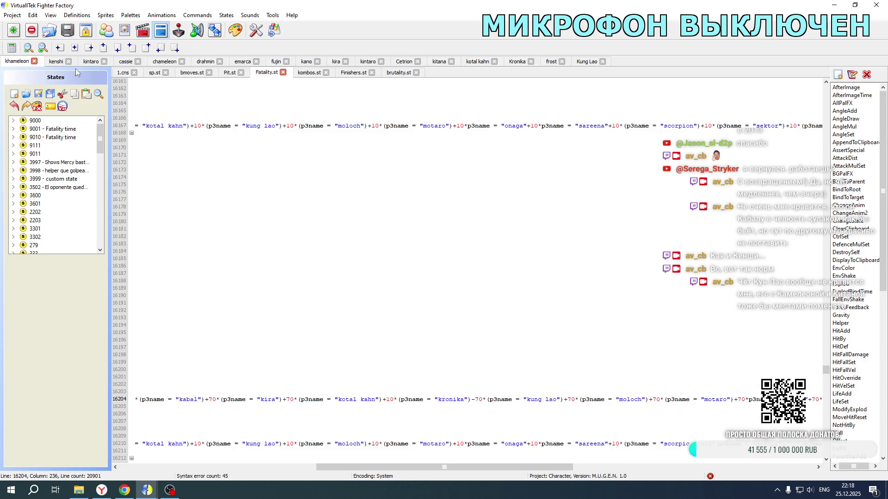
pyautogui.click(116, 73)
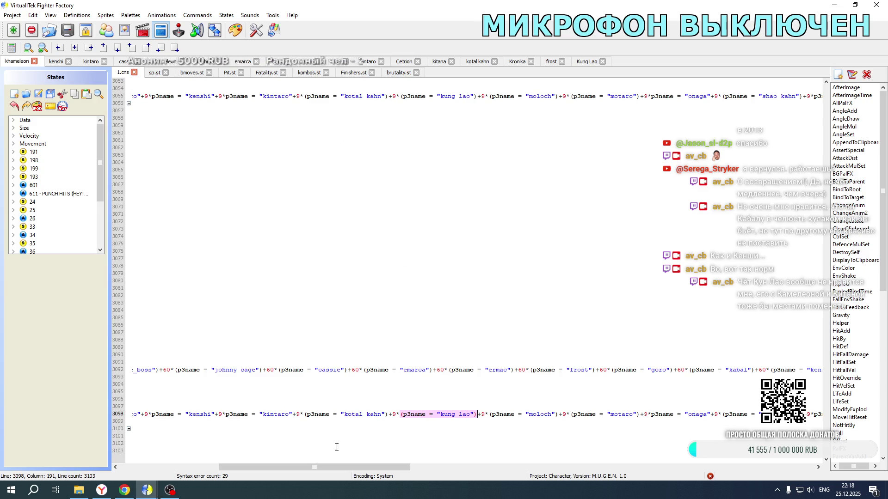
pyautogui.moveTo(323, 464); pyautogui.dragTo(550, 464)
pyautogui.click(465, 370)
pyautogui.hotkey('ctrl', 'v')
pyautogui.scroll(20, 491, 256)
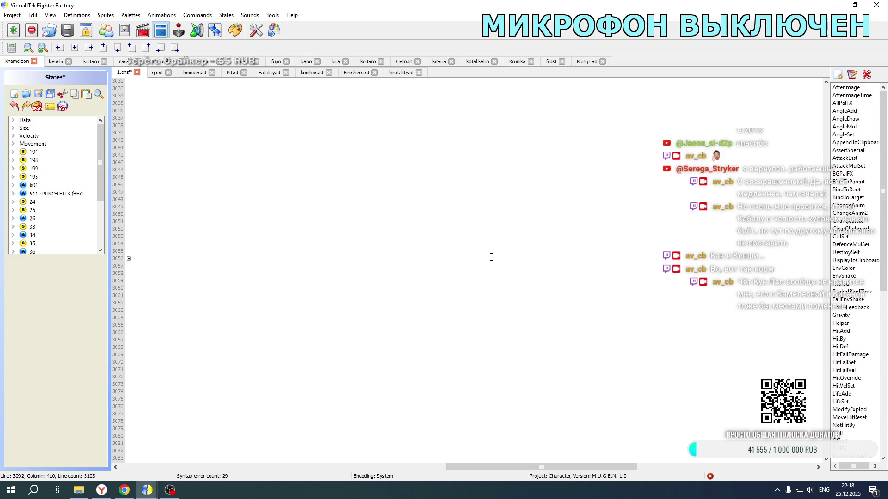
pyautogui.click(470, 171)
pyautogui.press('Delete')
pyautogui.write('7')
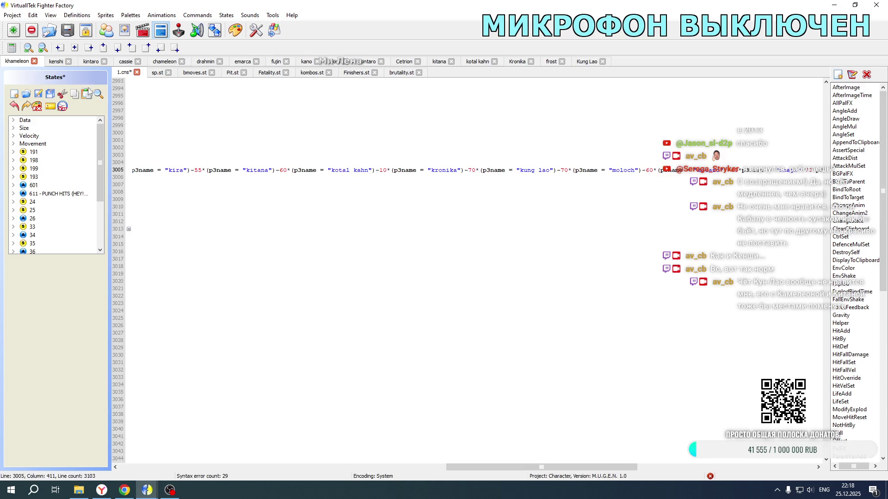
pyautogui.hotkey('ctrl', 's')
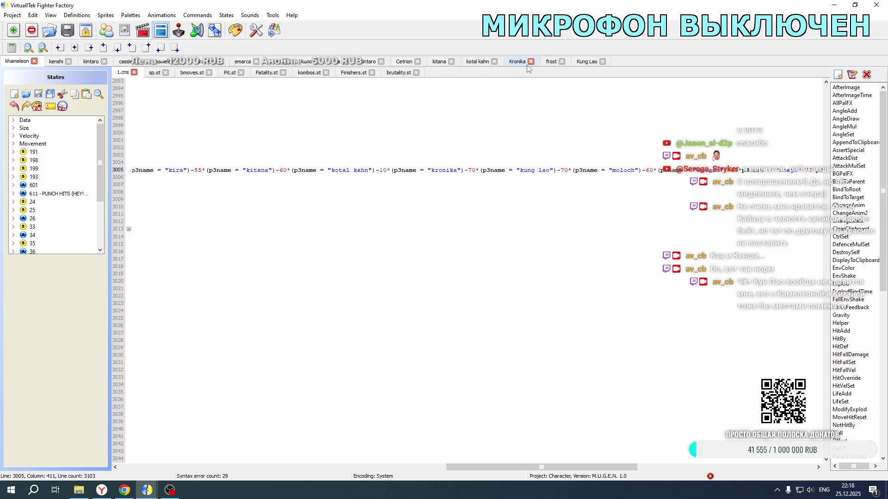
pyautogui.click(580, 63)
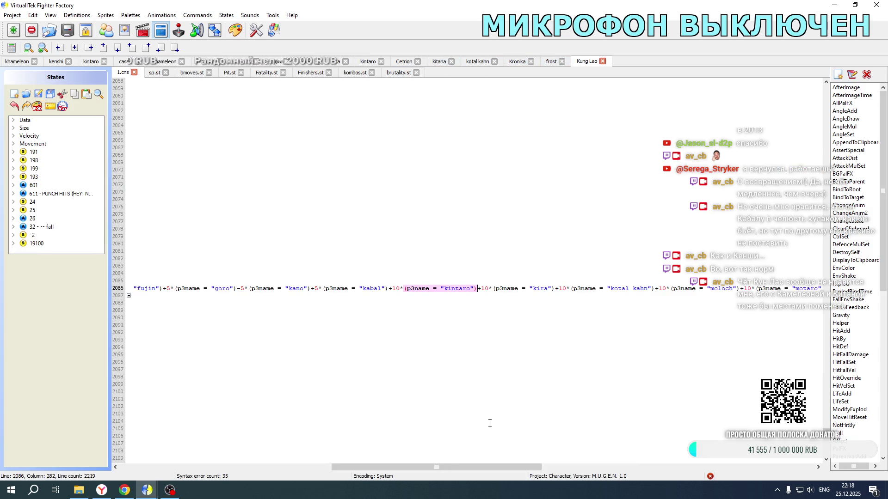
# - Change the base offset on line 2122 of 1.cns from +40-40 to +50-50
pyautogui.moveTo(460, 463)
pyautogui.mouseDown()
pyautogui.moveTo(410, 473)
pyautogui.moveTo(282, 472)
pyautogui.moveTo(735, 471)
pyautogui.moveTo(601, 465)
pyautogui.moveTo(358, 428)
pyautogui.moveTo(202, 421)
pyautogui.mouseUp()
pyautogui.scroll(-13, 202, 422)
pyautogui.moveTo(269, 468)
pyautogui.mouseDown()
pyautogui.moveTo(694, 465)
pyautogui.moveTo(781, 439)
pyautogui.moveTo(601, 430)
pyautogui.moveTo(707, 428)
pyautogui.moveTo(532, 409)
pyautogui.moveTo(373, 406)
pyautogui.mouseUp()
pyautogui.click(321, 267)
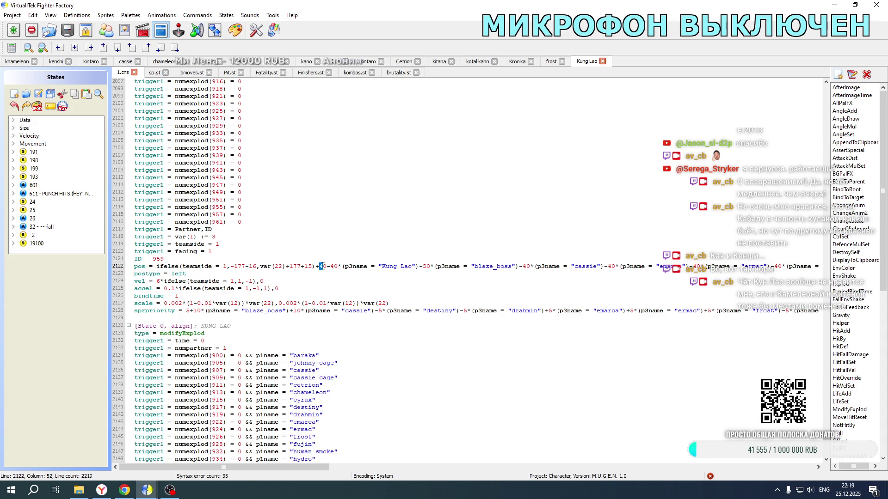
pyautogui.write('5')
pyautogui.press('Right')
pyautogui.press('Right')
pyautogui.press('Delete')
pyautogui.write('5')
# - Change the next partner offsets on the pos line to -60 and -50
pyautogui.click(425, 268)
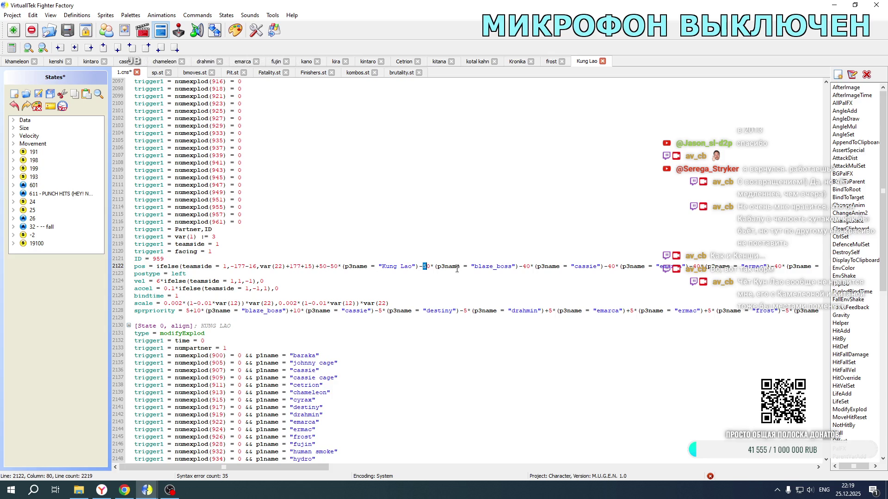
pyautogui.click(522, 266)
pyautogui.write('3')
pyautogui.press('Delete')
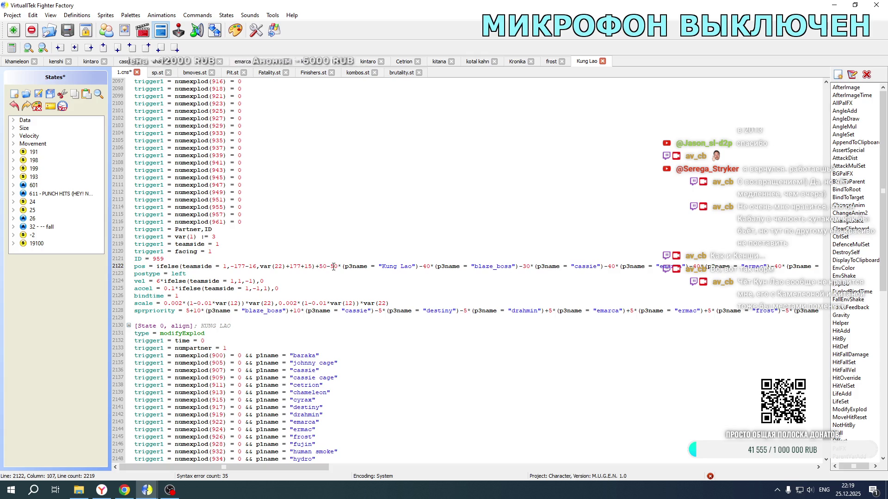
pyautogui.click(609, 267)
pyautogui.write('3')
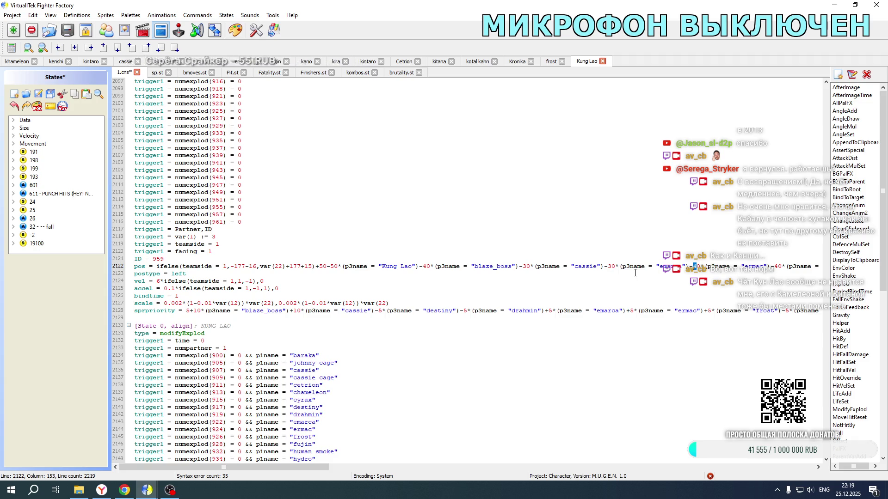
# - Undo the offset edits, then redo them to restore +50-50, -60 and -50
pyautogui.hotkey('ctrl', 'z')
pyautogui.hotkey('ctrl', 'z')
pyautogui.hotkey('ctrl', 'z')
pyautogui.hotkey('ctrl', 'z')
pyautogui.hotkey('ctrl', 'z')
pyautogui.hotkey('ctrl', 'y')
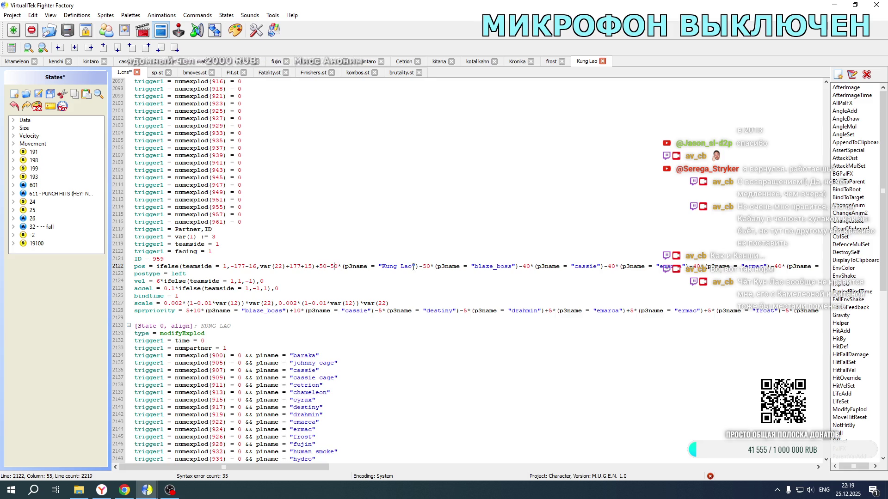
pyautogui.hotkey('ctrl', 'y')
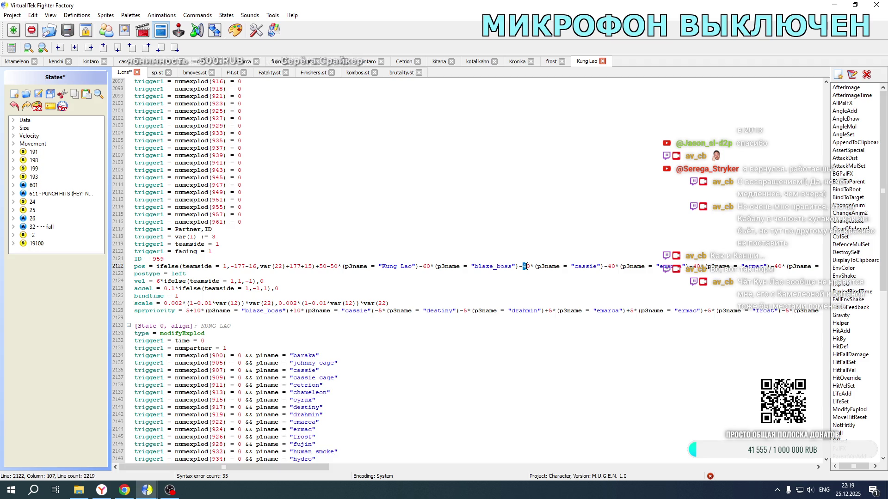
pyautogui.hotkey('ctrl', 'y')
pyautogui.hotkey('ctrl', 'y')
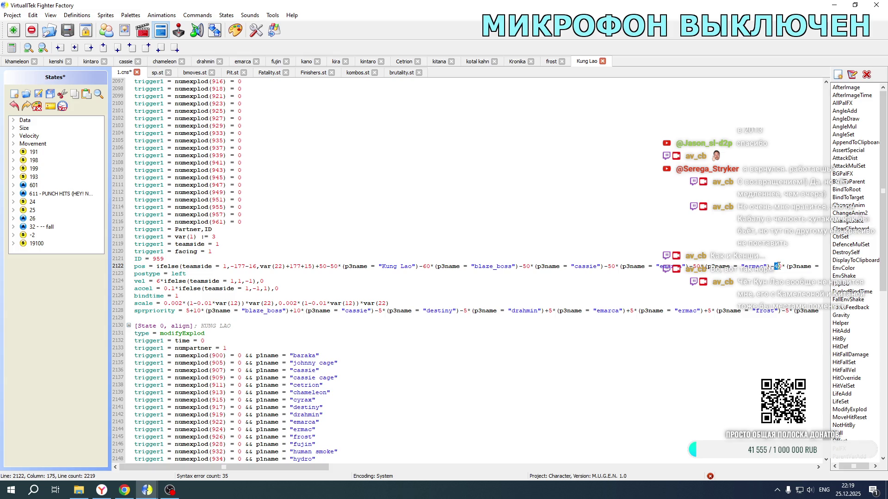
# - Change the frost area partner offset's digit to 6
pyautogui.moveTo(307, 467); pyautogui.dragTo(483, 467)
pyautogui.click(281, 267)
pyautogui.press('BackSpace')
pyautogui.write('6')
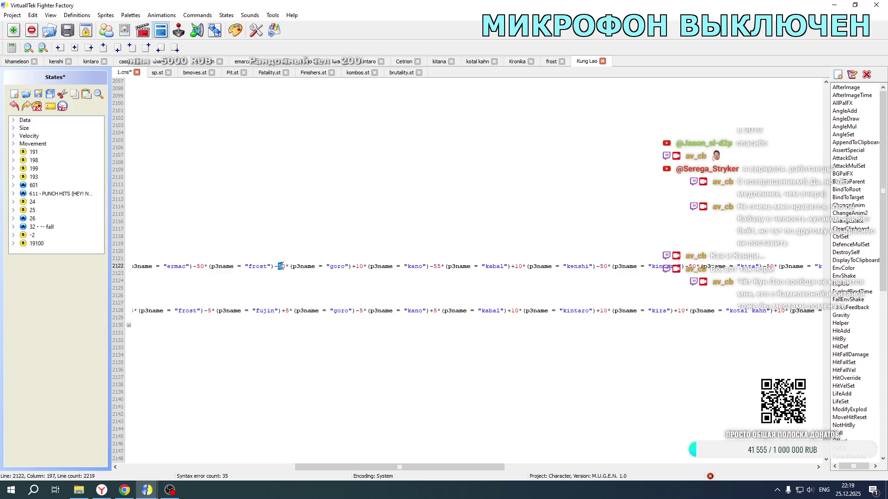
# - Delete the kano term from the pos line and change the next offset's first digit to 6
pyautogui.moveTo(354, 267)
pyautogui.mouseDown()
pyautogui.moveTo(290, 267)
pyautogui.moveTo(430, 266)
pyautogui.mouseUp()
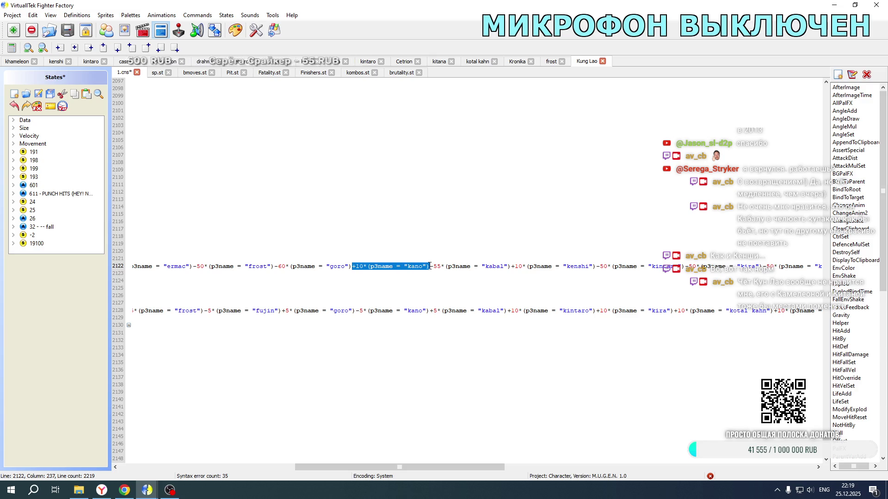
pyautogui.press('Delete')
pyautogui.moveTo(355, 267); pyautogui.dragTo(359, 266)
pyautogui.write('6')
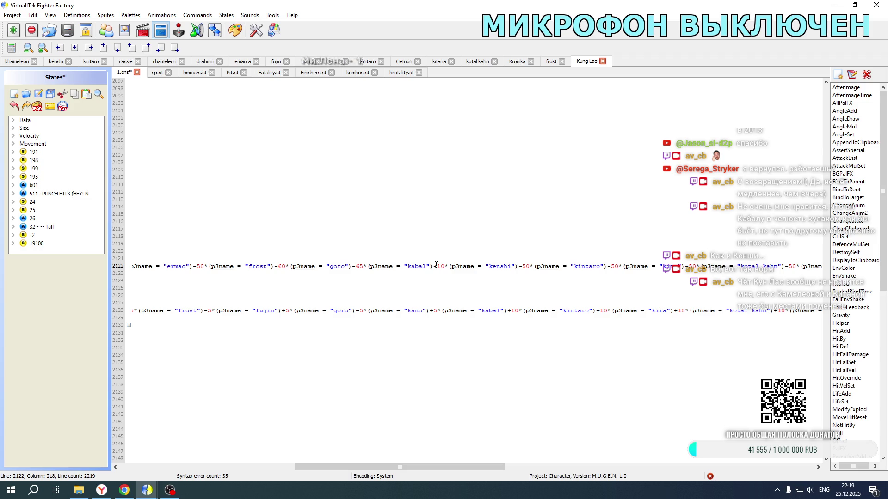
# - Delete the kenshi term and change a following -50 offset to -60
pyautogui.moveTo(436, 266); pyautogui.dragTo(520, 264)
pyautogui.press('Delete')
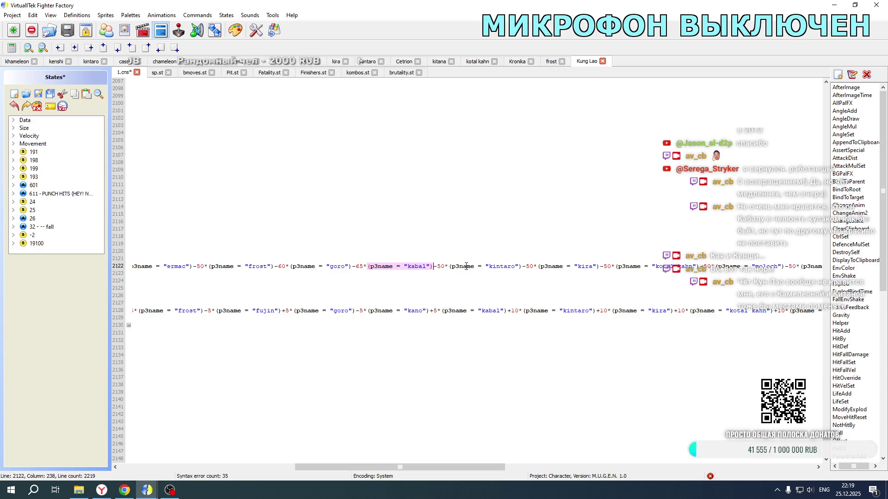
pyautogui.moveTo(438, 267); pyautogui.dragTo(441, 266)
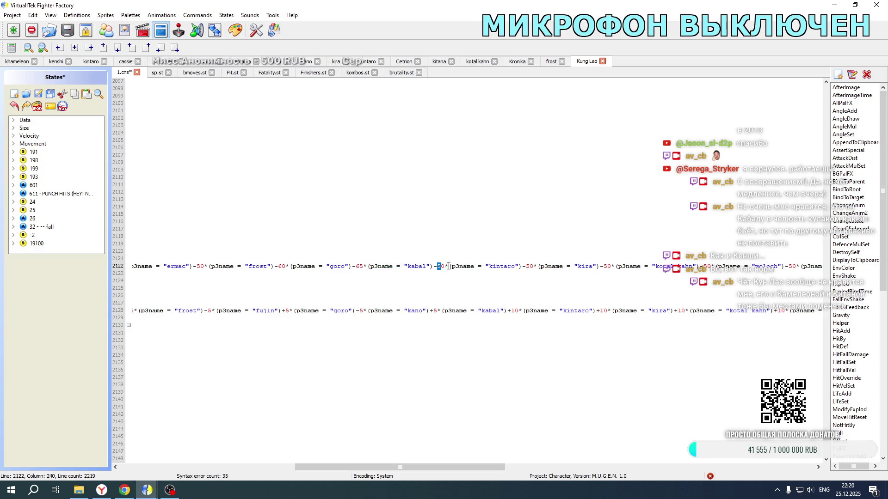
pyautogui.write('6')
pyautogui.click(527, 269)
pyautogui.moveTo(603, 267); pyautogui.dragTo(607, 267)
pyautogui.write('6')
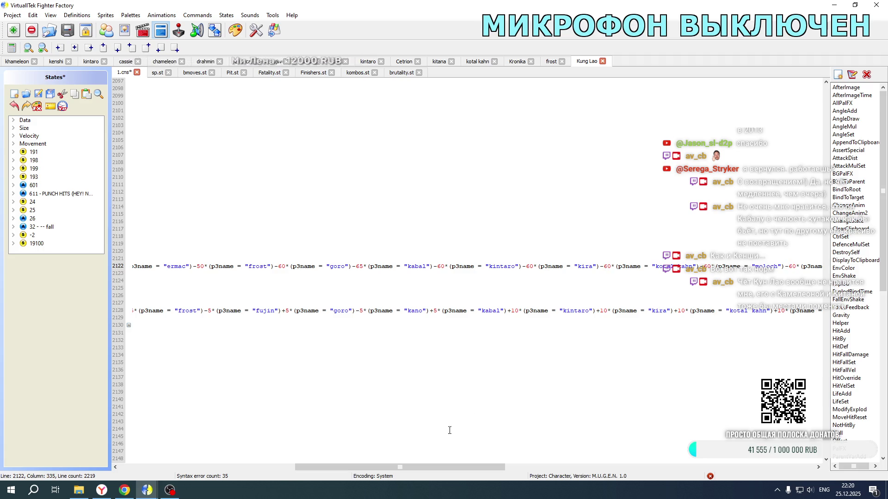
# - Change a later partner offset on the pos line to -70
pyautogui.moveTo(419, 465); pyautogui.dragTo(583, 466)
pyautogui.moveTo(337, 267); pyautogui.dragTo(341, 267)
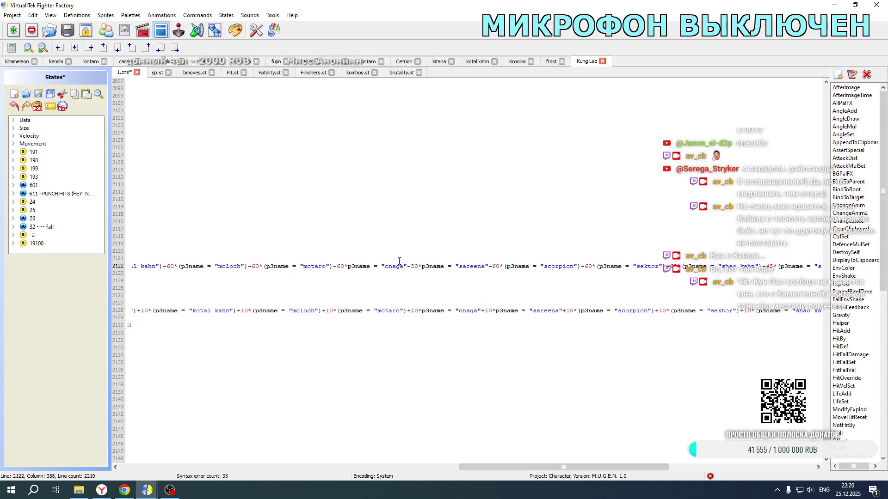
pyautogui.moveTo(411, 268); pyautogui.dragTo(415, 267)
pyautogui.write('7')
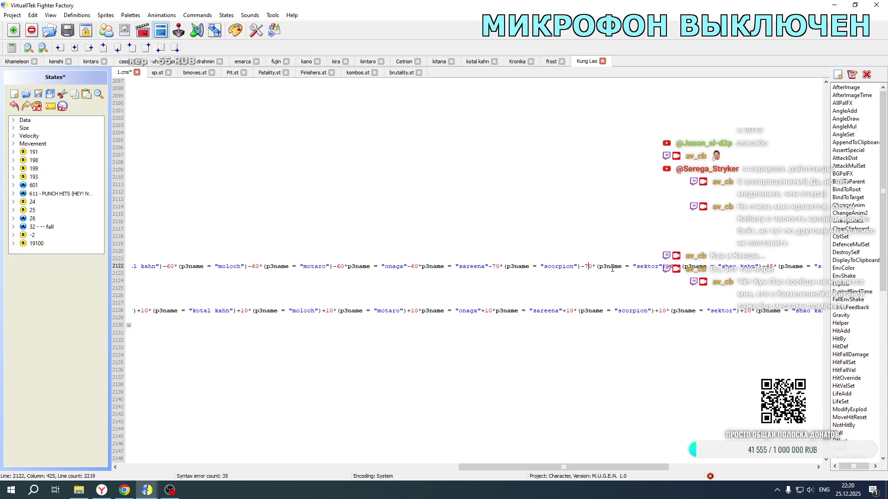
pyautogui.moveTo(670, 267); pyautogui.dragTo(674, 267)
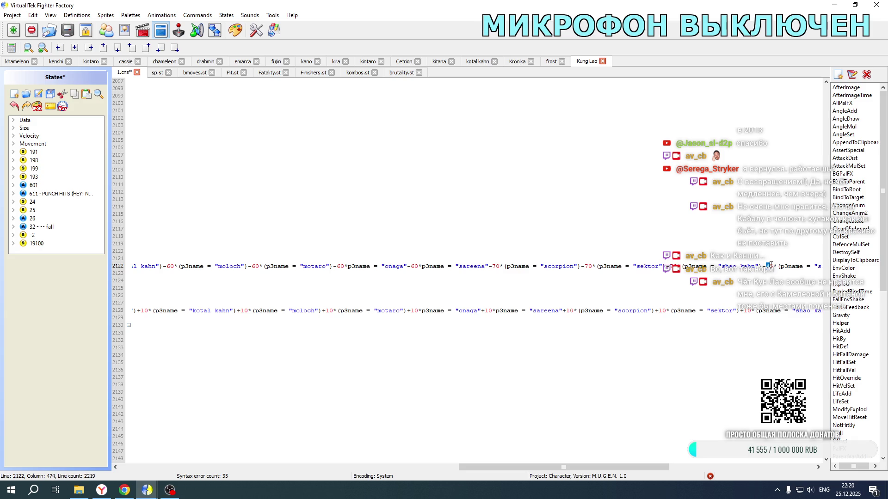
# - Delete the smoke term and select the whole pos expression on line 2122
pyautogui.moveTo(532, 466); pyautogui.dragTo(675, 467)
pyautogui.moveTo(377, 267); pyautogui.dragTo(451, 263)
pyautogui.press('Delete')
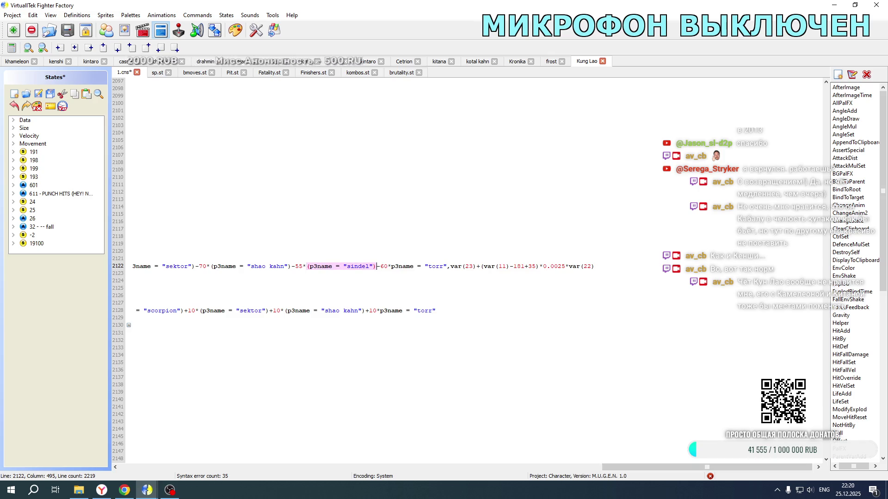
pyautogui.click(384, 267)
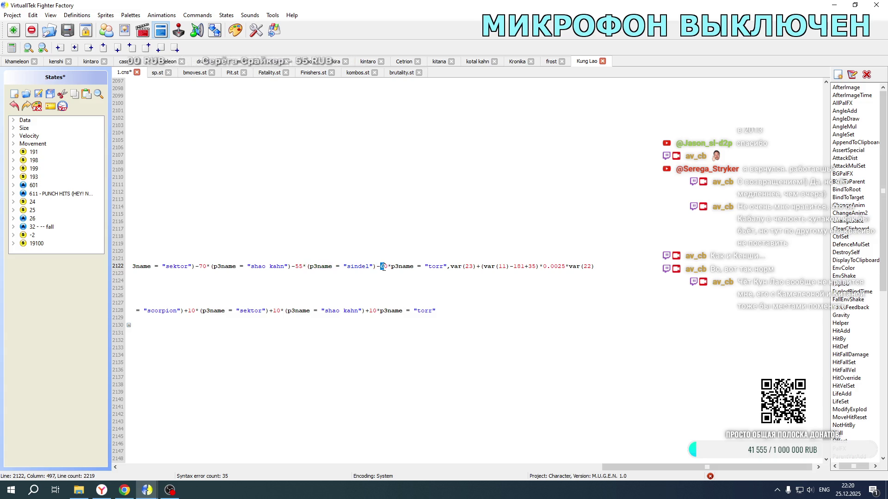
pyautogui.write('7')
pyautogui.moveTo(449, 268)
pyautogui.mouseDown()
pyautogui.moveTo(134, 267)
pyautogui.moveTo(316, 261)
pyautogui.mouseUp()
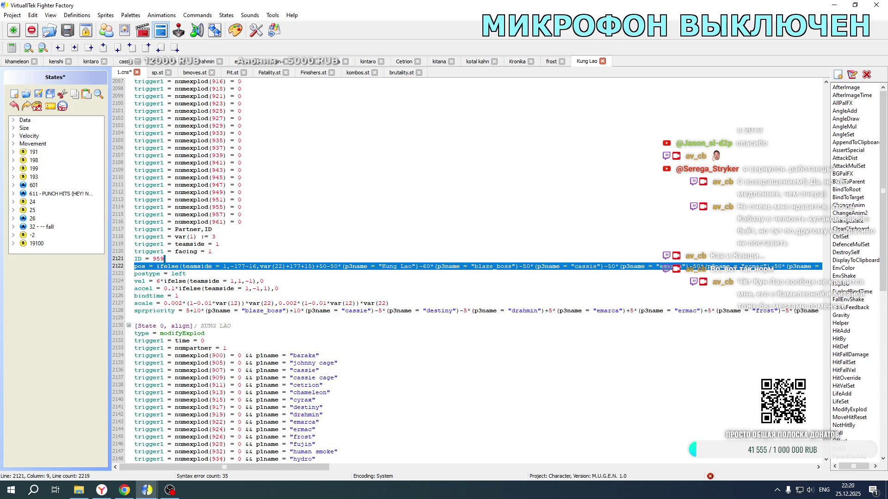
# - Switch to khameleon's project and bring its 1.cns State 0 align blocks into view
pyautogui.click(17, 61)
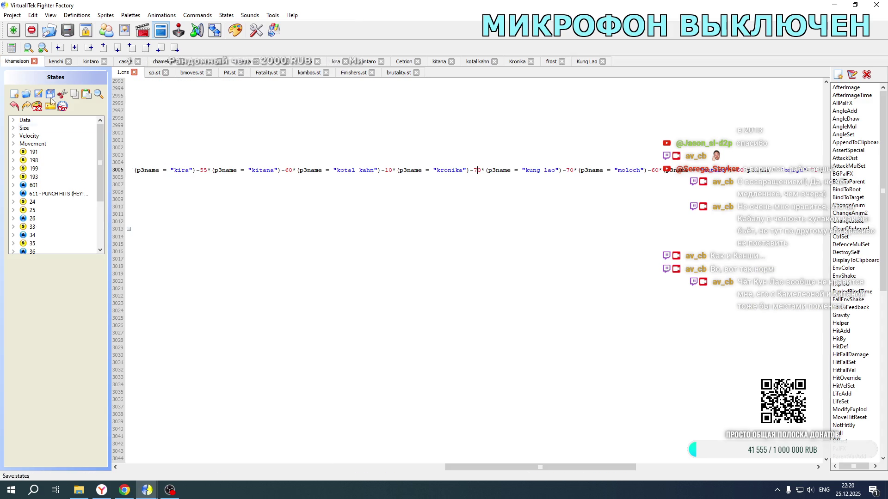
pyautogui.moveTo(464, 466); pyautogui.dragTo(123, 461)
pyautogui.scroll(-6, 258, 300)
pyautogui.scroll(-14, 259, 300)
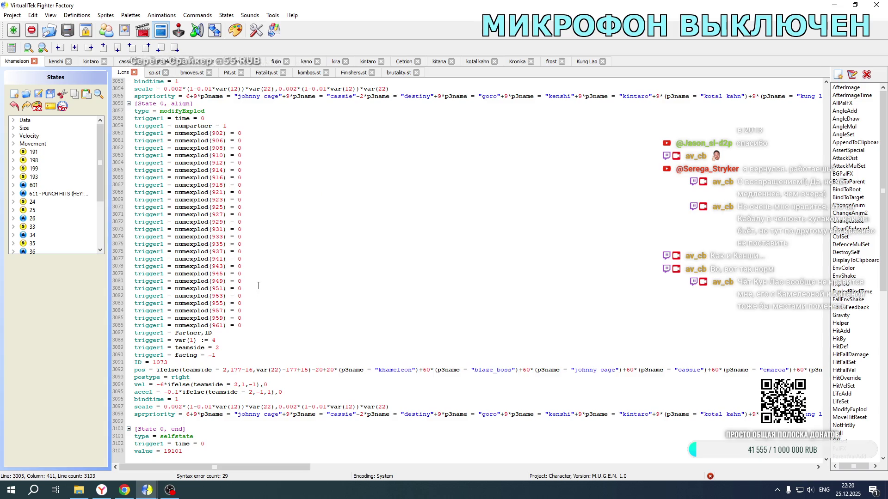
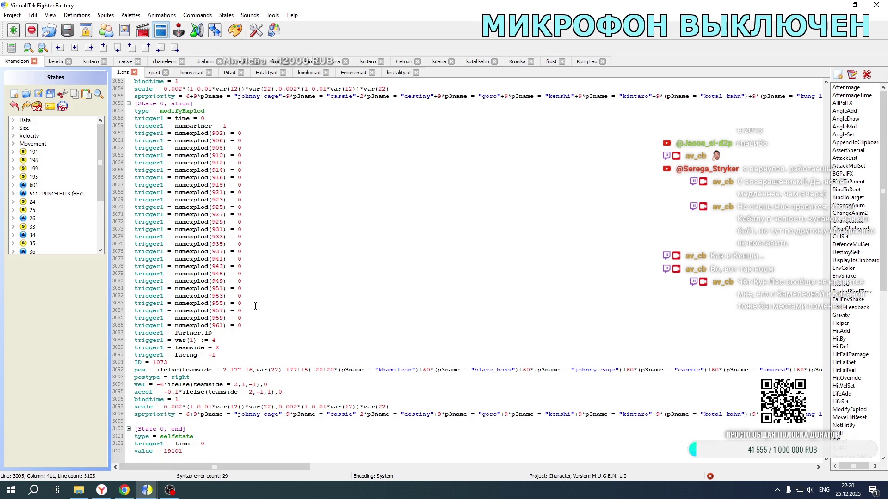
# - In khameleon's Fatality.st, select the per-opponent pos expression of the ID 959 explod on line 16627
pyautogui.scroll(9, 256, 306)
pyautogui.click(264, 76)
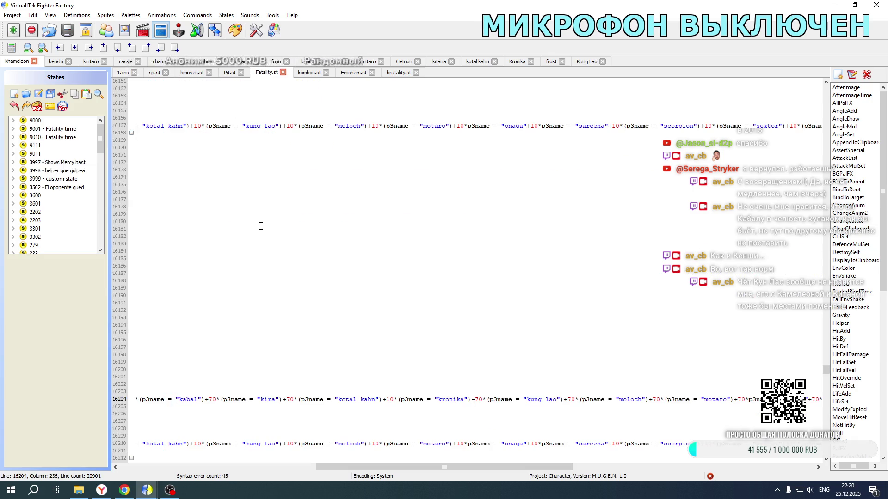
pyautogui.moveTo(498, 465); pyautogui.dragTo(193, 451)
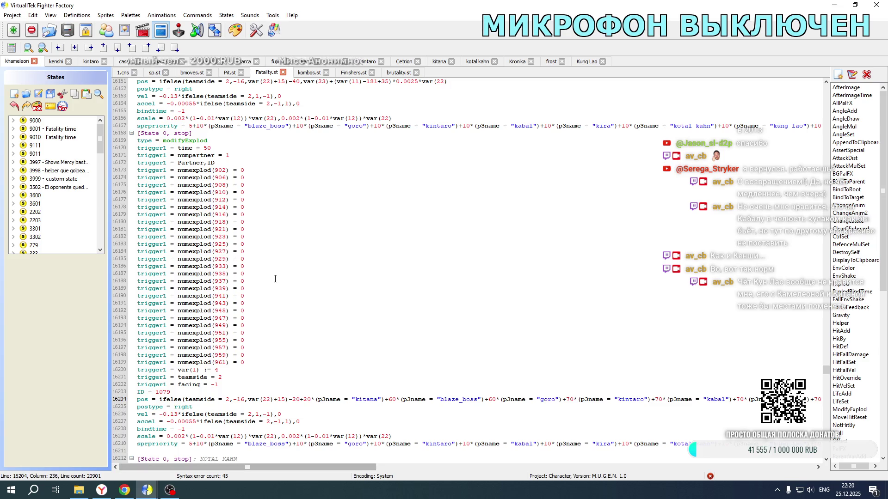
pyautogui.scroll(-9, 256, 227)
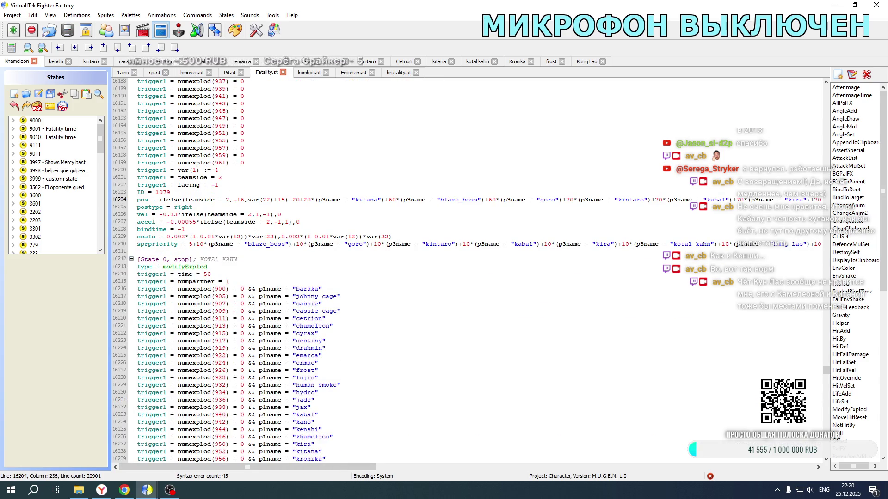
pyautogui.scroll(-20, 255, 227)
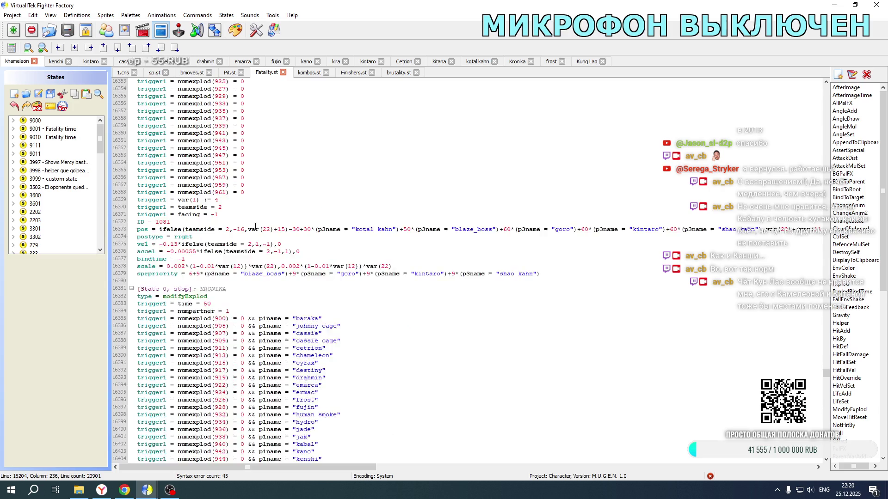
pyautogui.scroll(-20, 256, 227)
pyautogui.scroll(-20, 251, 223)
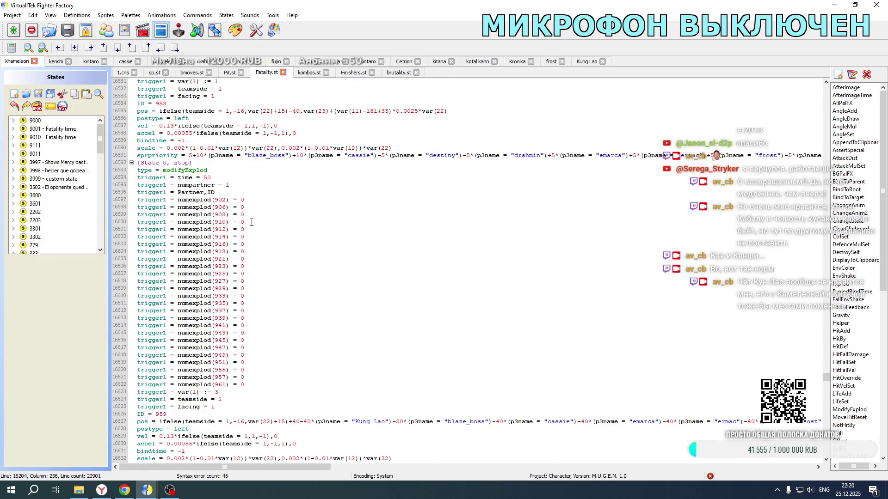
pyautogui.scroll(-7, 252, 223)
pyautogui.moveTo(292, 263)
pyautogui.mouseDown()
pyautogui.moveTo(139, 262)
pyautogui.moveTo(835, 262)
pyautogui.moveTo(673, 262)
pyautogui.mouseUp()
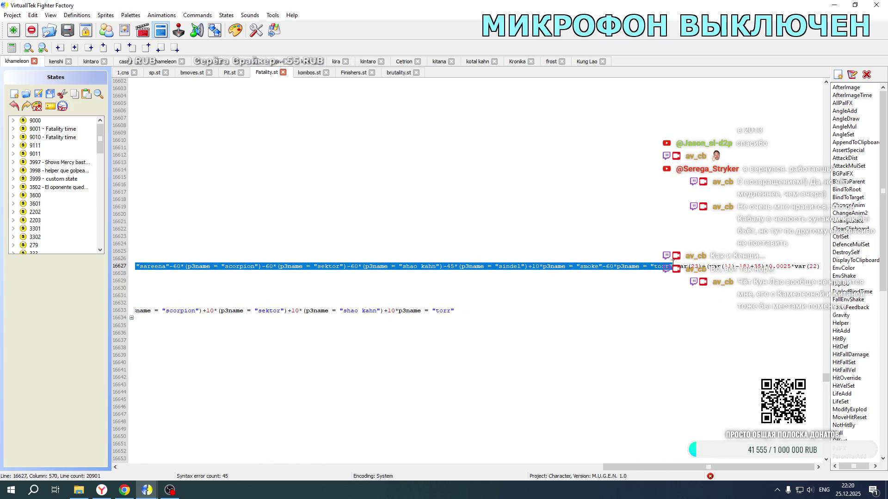
# - Paste the copied pos code over the line 16627 offsets twice, undoing each paste
pyautogui.hotkey('ctrl', 'v')
pyautogui.moveTo(617, 466)
pyautogui.mouseDown()
pyautogui.moveTo(270, 467)
pyautogui.moveTo(139, 483)
pyautogui.mouseUp()
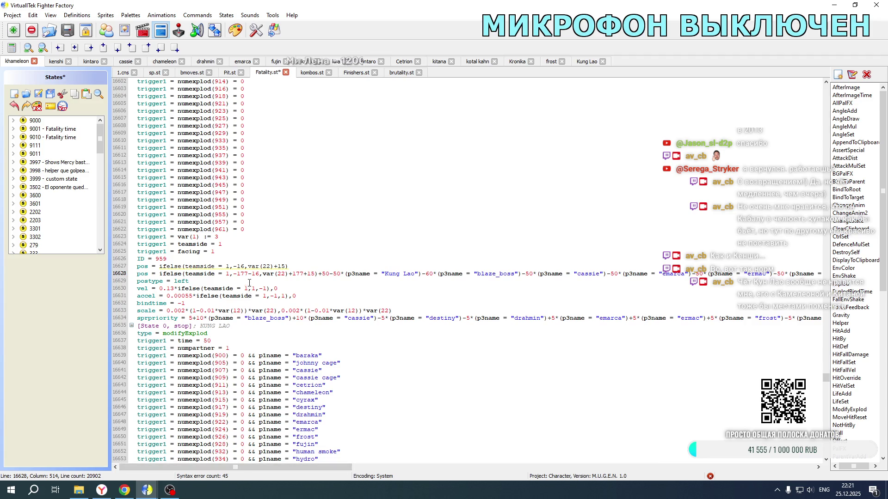
pyautogui.hotkey('ctrl', 'z')
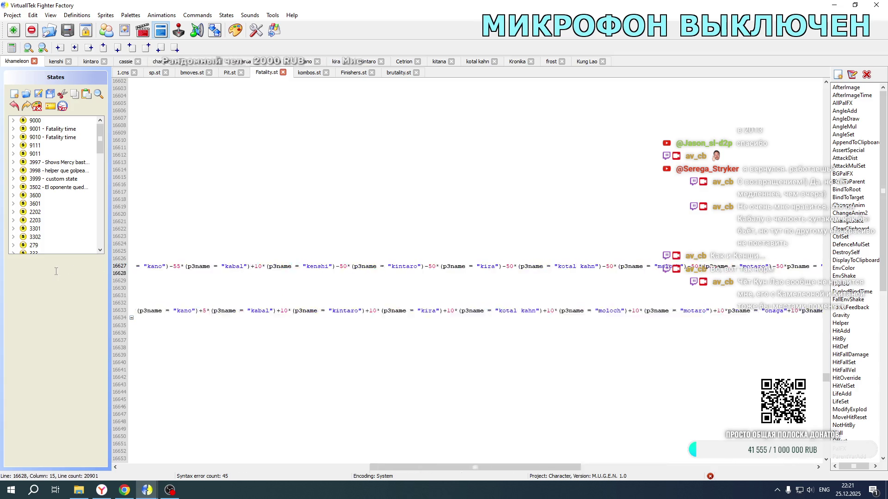
pyautogui.moveTo(137, 274); pyautogui.dragTo(283, 273)
pyautogui.moveTo(821, 266); pyautogui.dragTo(290, 266)
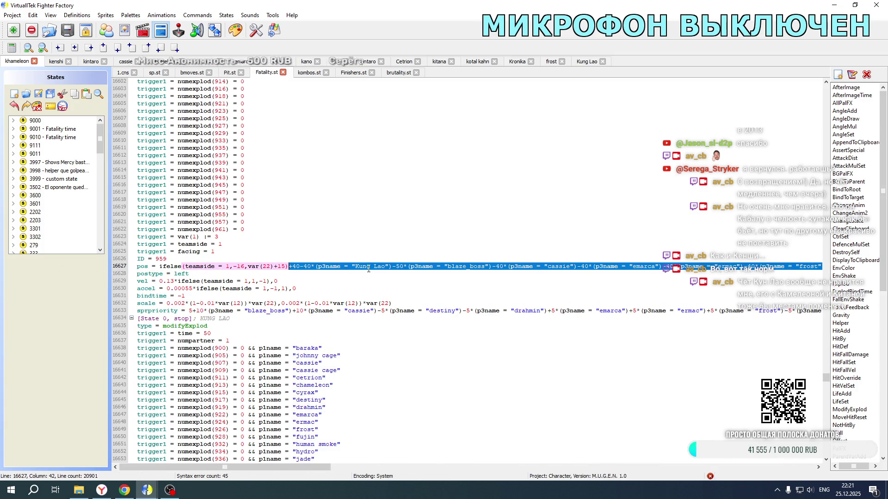
pyautogui.hotkey('ctrl', 'v')
pyautogui.moveTo(595, 467); pyautogui.dragTo(94, 456)
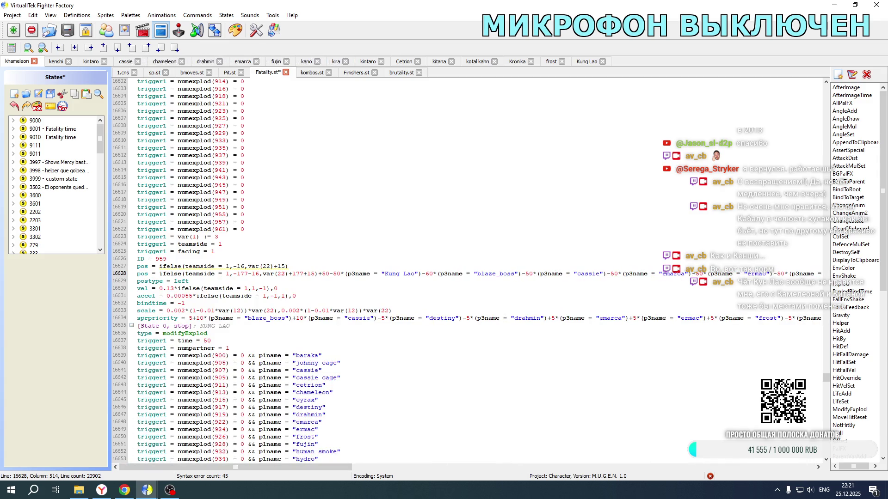
pyautogui.hotkey('ctrl', 'z')
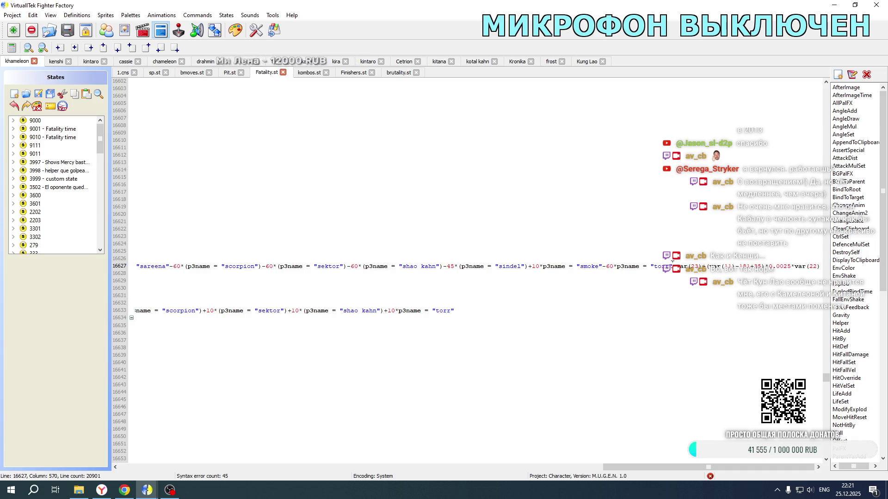
# - Copy Kung Lao's line 2122 offsets and paste them over line 16627's offsets after +15)
pyautogui.click(583, 63)
pyautogui.moveTo(323, 266)
pyautogui.mouseDown()
pyautogui.moveTo(887, 259)
pyautogui.moveTo(886, 249)
pyautogui.moveTo(555, 252)
pyautogui.moveTo(440, 267)
pyautogui.mouseUp()
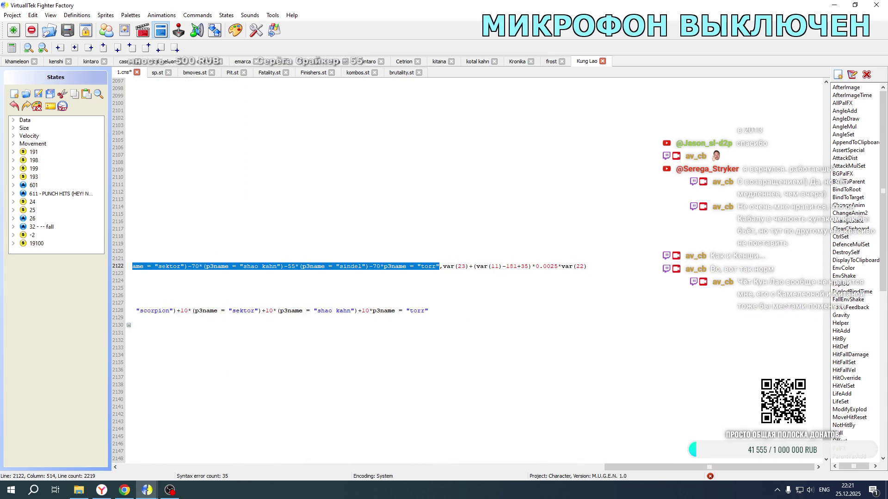
pyautogui.moveTo(620, 467); pyautogui.dragTo(133, 467)
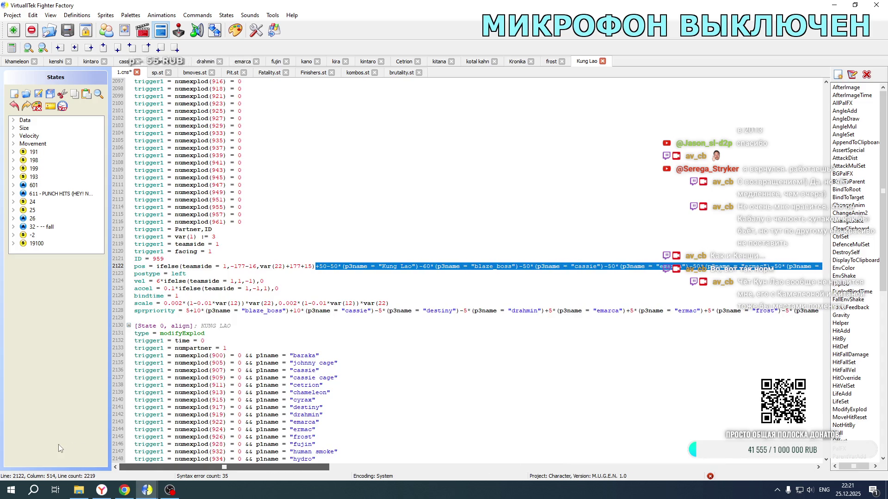
pyautogui.click(17, 61)
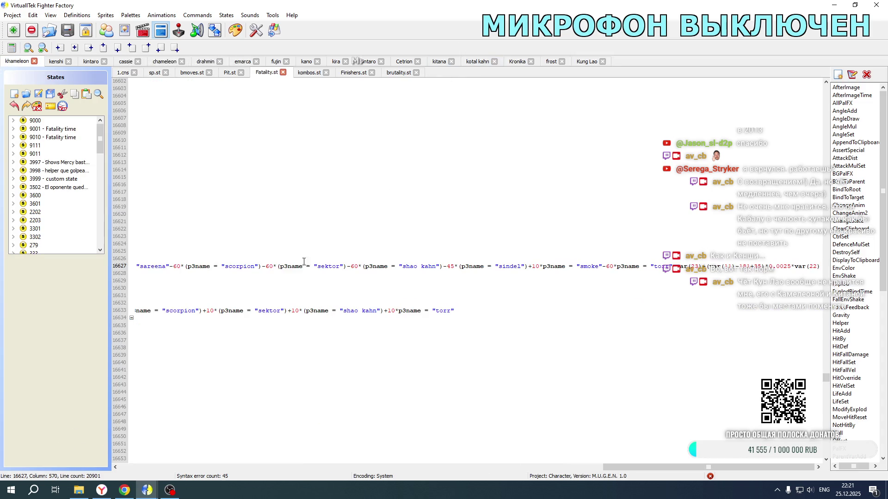
pyautogui.keyDown('shift'); pyautogui.click(538, 266); pyautogui.keyUp('shift')
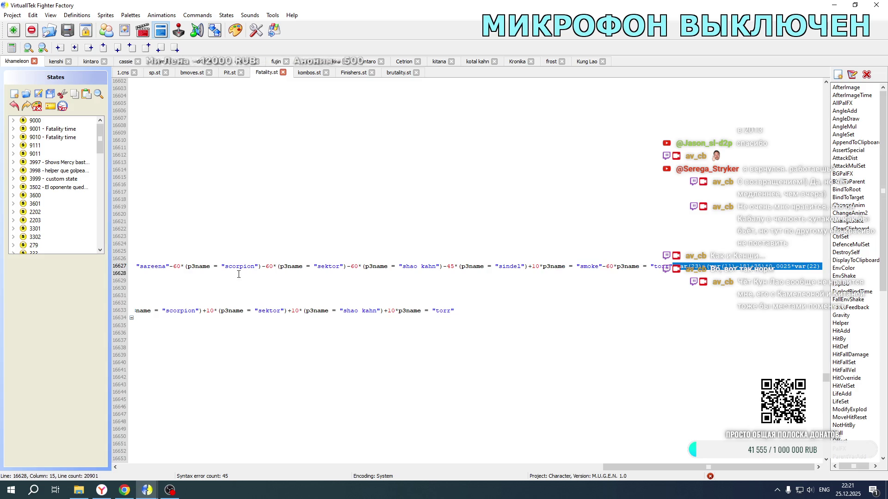
pyautogui.hotkey('ctrl', 'v')
pyautogui.moveTo(138, 274)
pyautogui.mouseDown()
pyautogui.moveTo(298, 266)
pyautogui.moveTo(288, 266)
pyautogui.mouseUp()
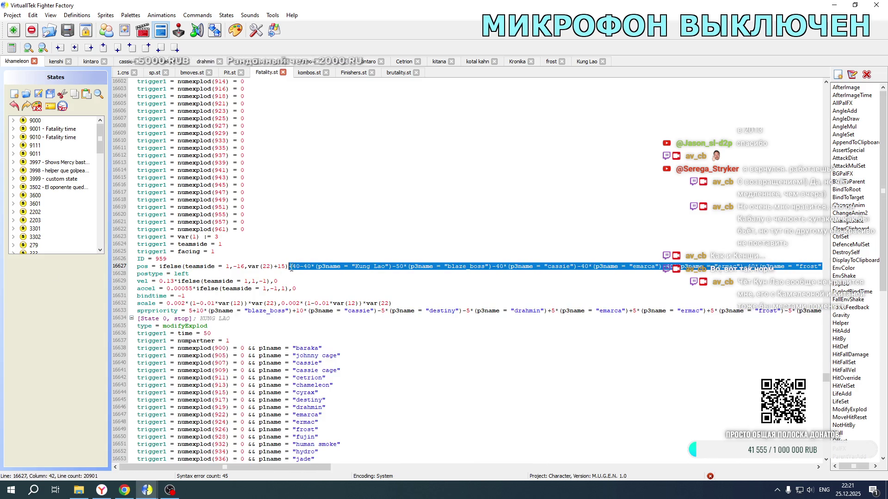
pyautogui.hotkey('ctrl', 'v')
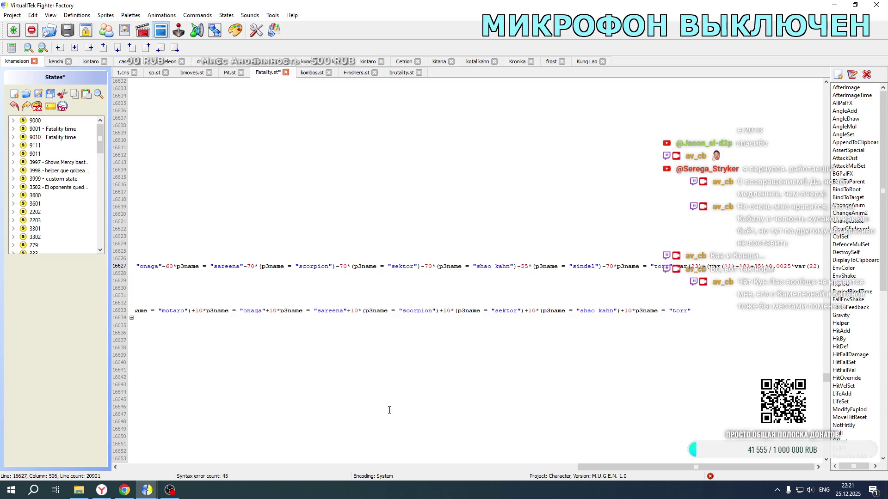
pyautogui.moveTo(595, 466); pyautogui.dragTo(123, 458)
# - Start editing line 16711's opponent offsets, changing -40 to -50 and adjusting the next digits
pyautogui.scroll(-15, 311, 272)
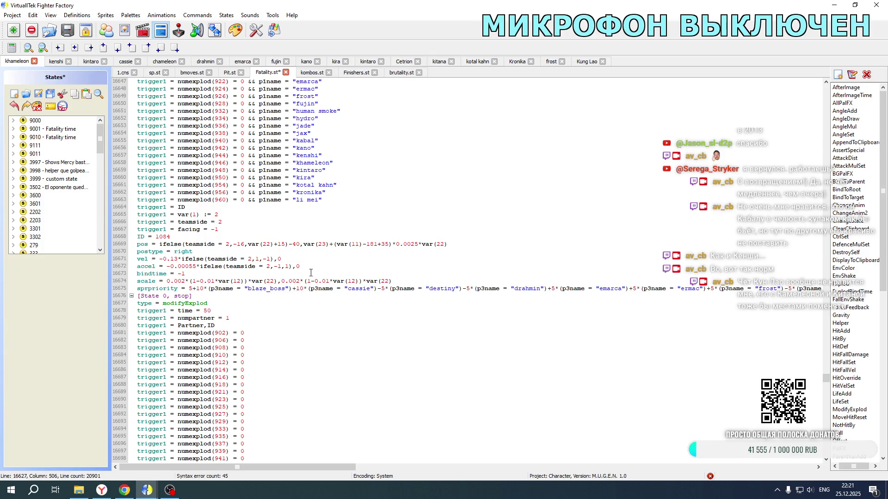
pyautogui.scroll(-13, 298, 255)
pyautogui.moveTo(293, 266); pyautogui.dragTo(308, 266)
pyautogui.write('5)-5')
pyautogui.moveTo(395, 266); pyautogui.dragTo(399, 266)
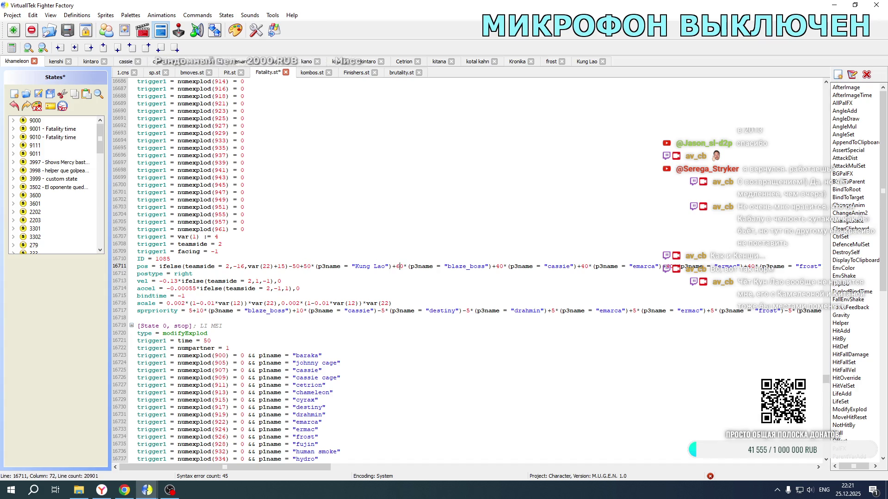
pyautogui.moveTo(496, 266); pyautogui.dragTo(499, 266)
pyautogui.write('5')
pyautogui.moveTo(580, 267); pyautogui.dragTo(583, 267)
pyautogui.write('6')
pyautogui.moveTo(666, 267); pyautogui.dragTo(670, 266)
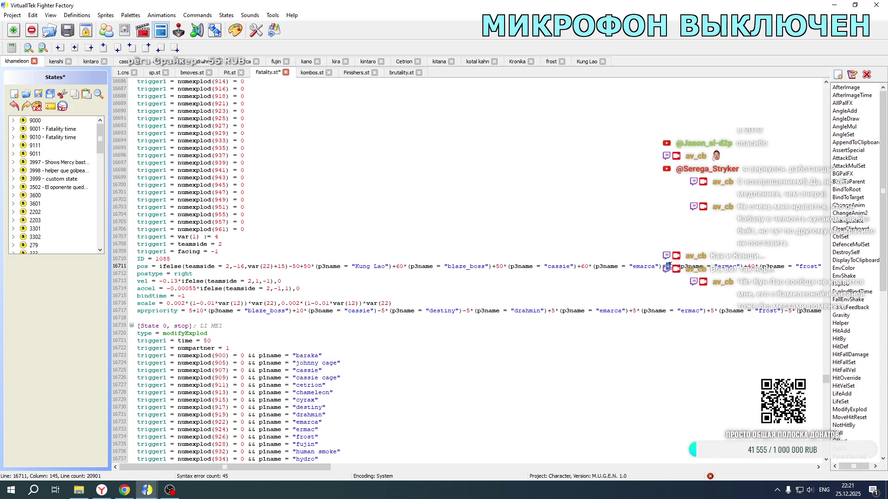
pyautogui.hotkey('ctrl', 'z')
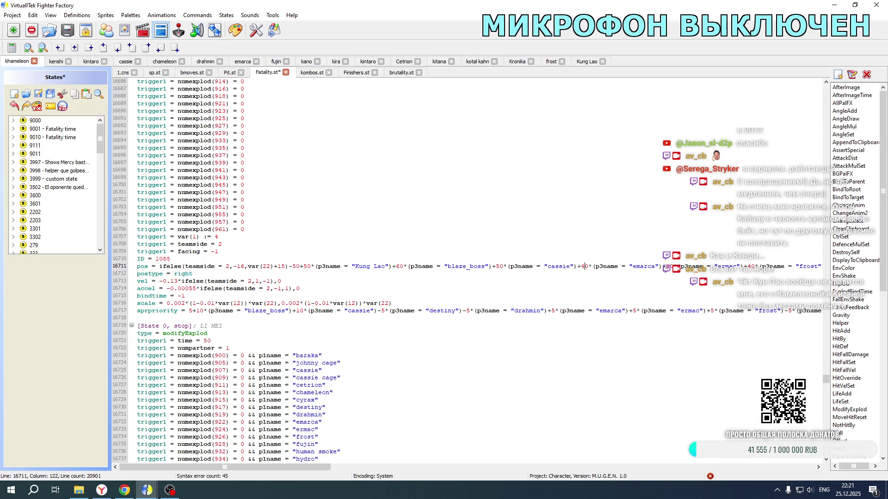
# - Set the offsets before emarca and ermac to 50, then undo and redo those edits
pyautogui.moveTo(583, 266); pyautogui.dragTo(584, 267)
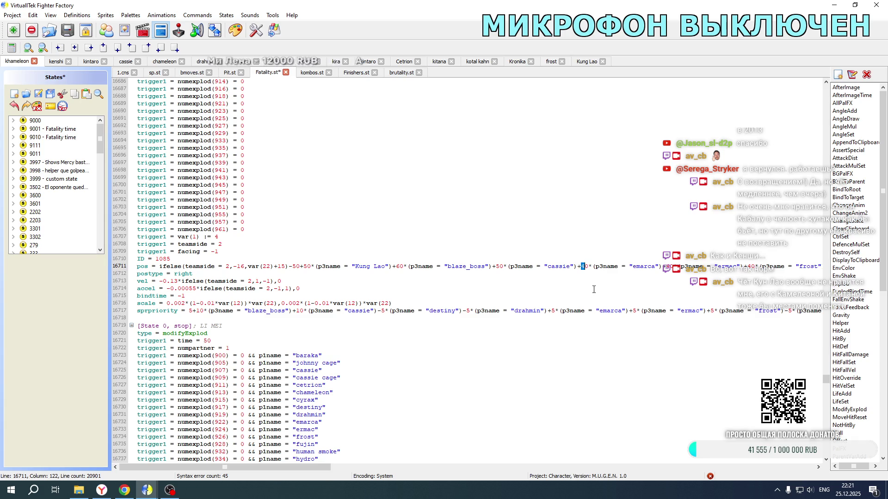
pyautogui.write('5')
pyautogui.moveTo(667, 266); pyautogui.dragTo(671, 267)
pyautogui.write('5')
pyautogui.moveTo(747, 266); pyautogui.dragTo(752, 265)
pyautogui.moveTo(288, 466); pyautogui.dragTo(342, 466)
pyautogui.hotkey('ctrl', 'z')
pyautogui.hotkey('ctrl', 'z')
pyautogui.hotkey('ctrl', 'z')
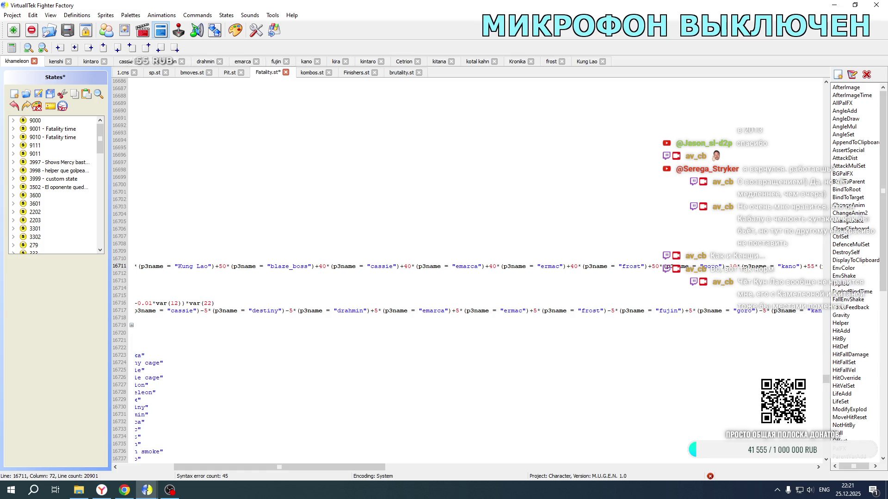
pyautogui.hotkey('ctrl', 'y')
pyautogui.hotkey('ctrl', 'y')
pyautogui.hotkey('ctrl', 'y')
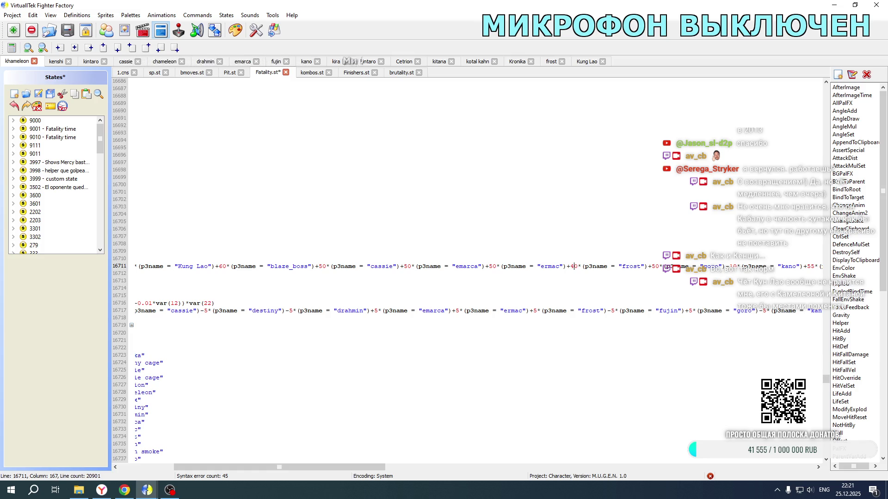
# - Set the frost and goro offsets to 60 and delete the kano and kenshi terms
pyautogui.click(653, 267)
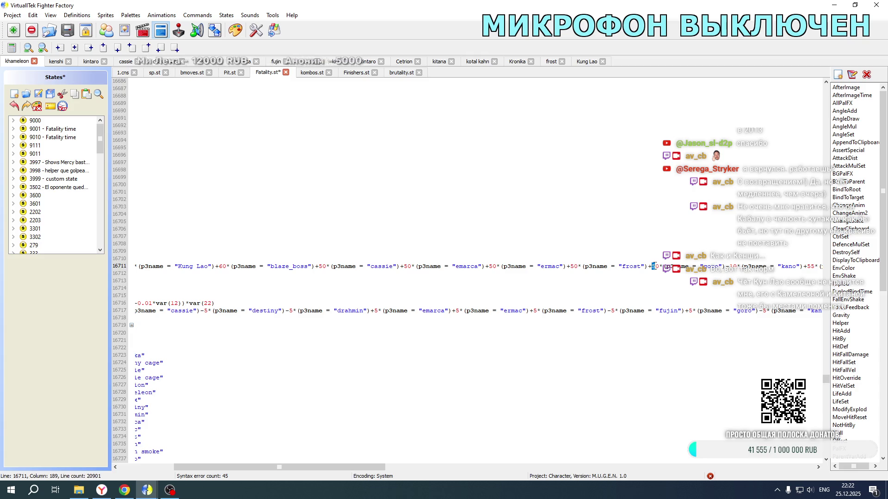
pyautogui.write('6')
pyautogui.moveTo(727, 266); pyautogui.dragTo(803, 266)
pyautogui.press('Delete')
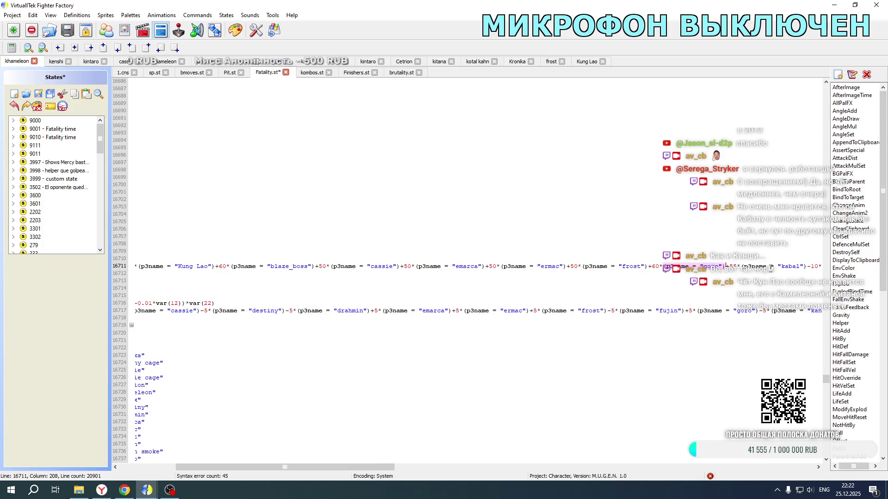
pyautogui.moveTo(729, 266); pyautogui.dragTo(734, 266)
pyautogui.write('6')
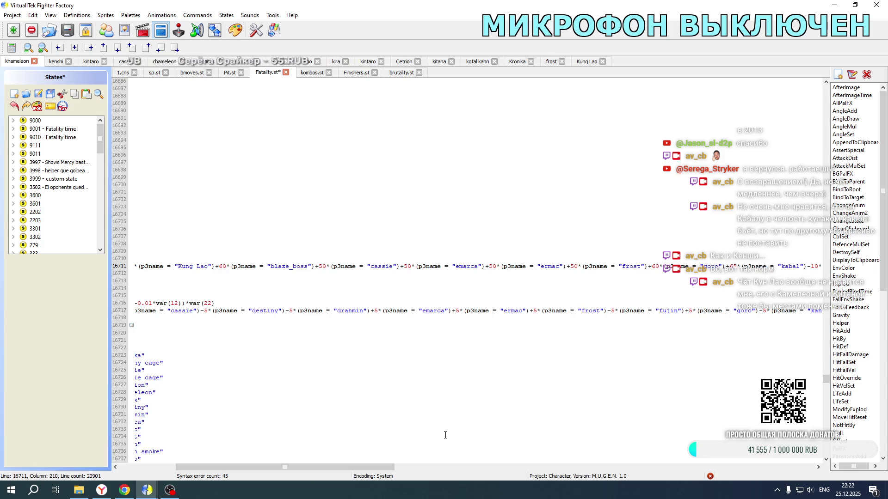
pyautogui.moveTo(364, 467); pyautogui.dragTo(537, 448)
pyautogui.moveTo(272, 270); pyautogui.dragTo(356, 266)
pyautogui.press('Delete')
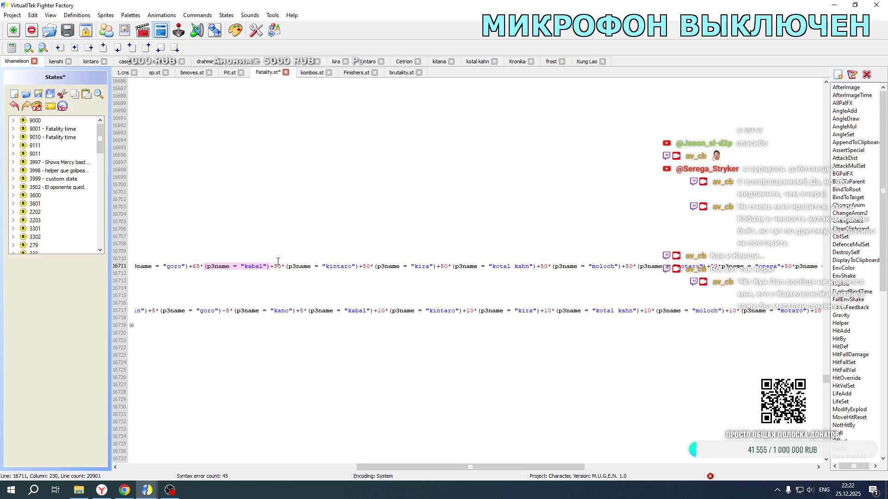
# - Change the kintaro, kira, kotal kahn and omega offsets from 50 to 60
pyautogui.click(275, 267)
pyautogui.press('Delete')
pyautogui.write('6')
pyautogui.click(366, 266)
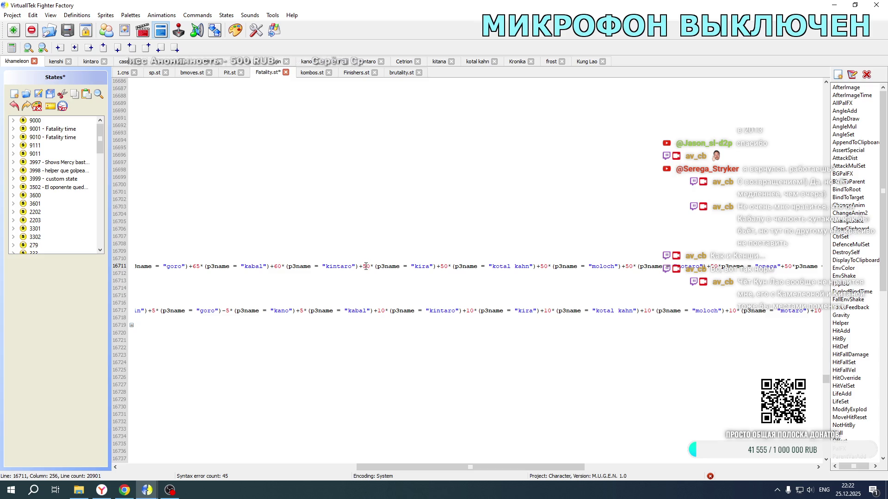
pyautogui.write('6')
pyautogui.write('6')
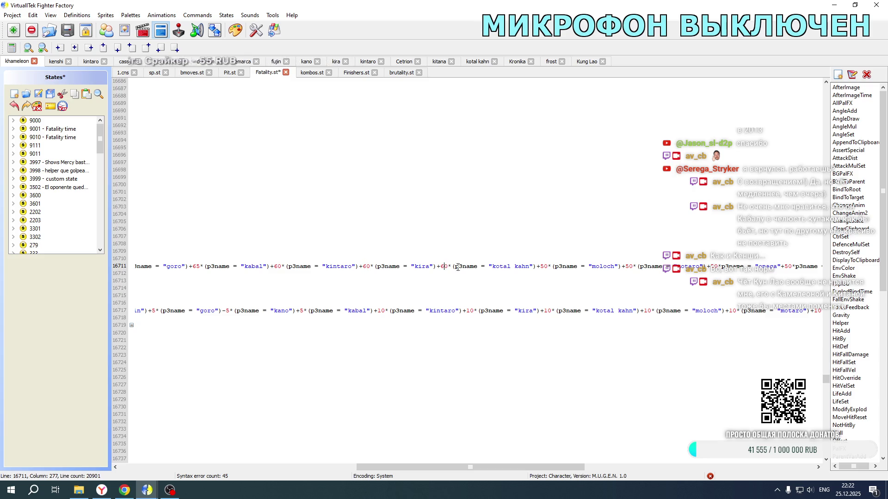
pyautogui.moveTo(546, 266); pyautogui.dragTo(542, 267)
pyautogui.write('6')
pyautogui.write('6')
pyautogui.click(712, 266)
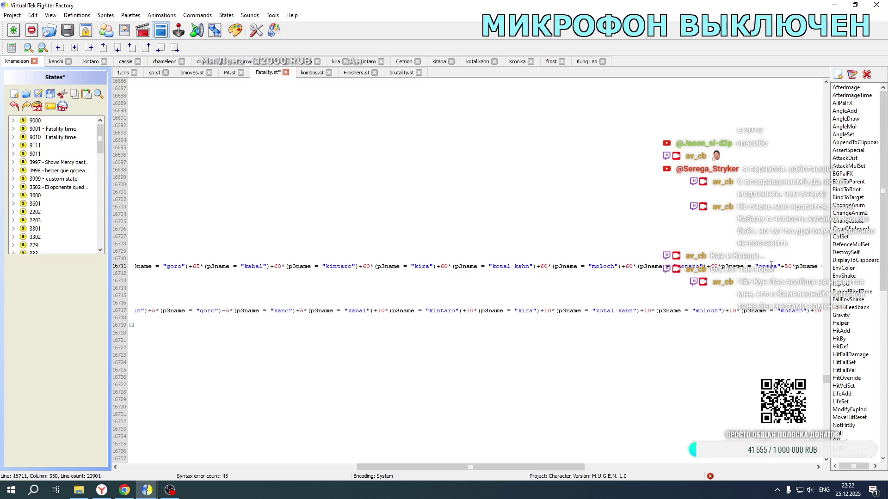
pyautogui.moveTo(788, 267); pyautogui.dragTo(783, 267)
pyautogui.write('6')
pyautogui.moveTo(419, 468)
pyautogui.mouseDown()
pyautogui.moveTo(610, 465)
pyautogui.moveTo(618, 457)
pyautogui.mouseUp()
# - Raise the sareena, scorpion and sektor offsets to 70, leaving shao kahn at 55
pyautogui.click(263, 266)
pyautogui.press('BackSpace')
pyautogui.write('7')
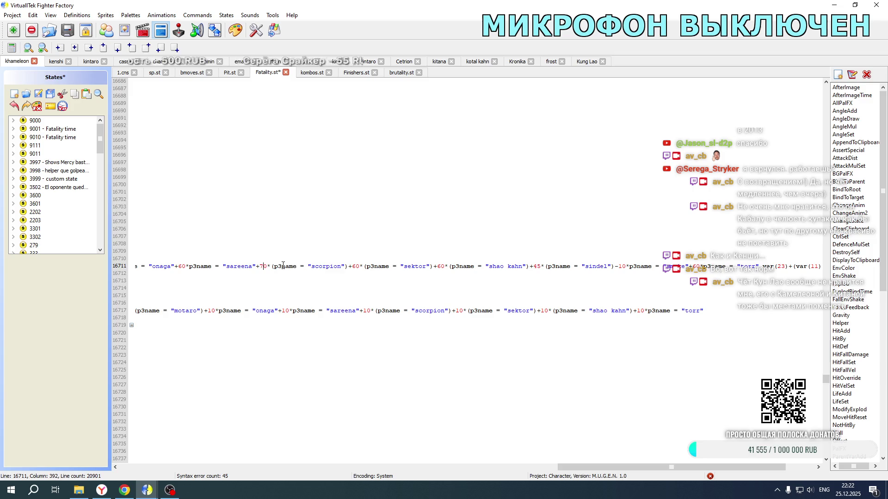
pyautogui.click(356, 266)
pyautogui.press('BackSpace')
pyautogui.write('7')
pyautogui.click(443, 266)
pyautogui.press('BackSpace')
pyautogui.write('7')
pyautogui.click(535, 266)
pyautogui.press('BackSpace')
pyautogui.write('6')
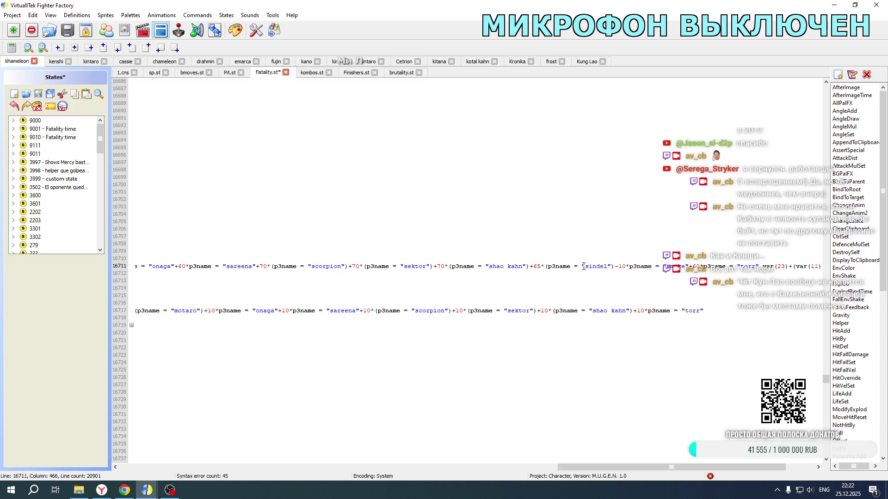
pyautogui.press('BackSpace')
pyautogui.write('5')
# - Delete the smoke term after sindel and select the next offset digits
pyautogui.moveTo(619, 266); pyautogui.dragTo(689, 267)
pyautogui.press('Delete')
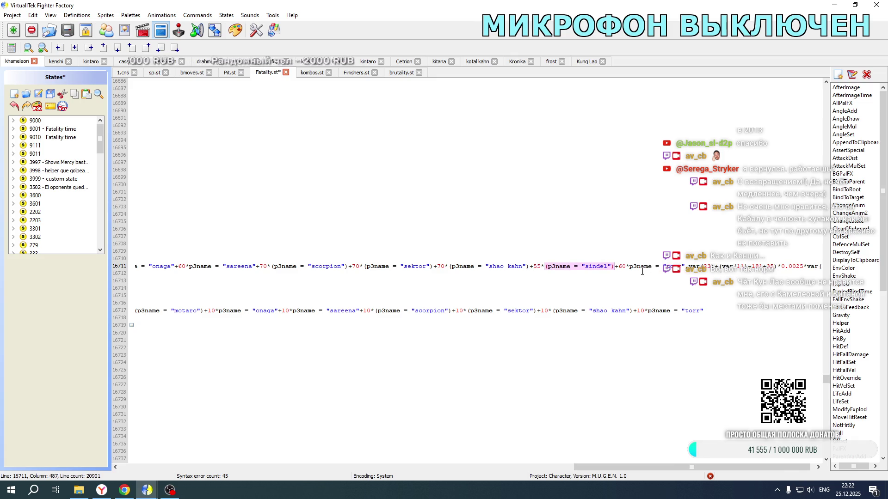
pyautogui.moveTo(619, 266); pyautogui.dragTo(622, 267)
# - Set sindel's offset to 70, then save Fatality.st and Kung Lao's 1.cns
pyautogui.write('70')
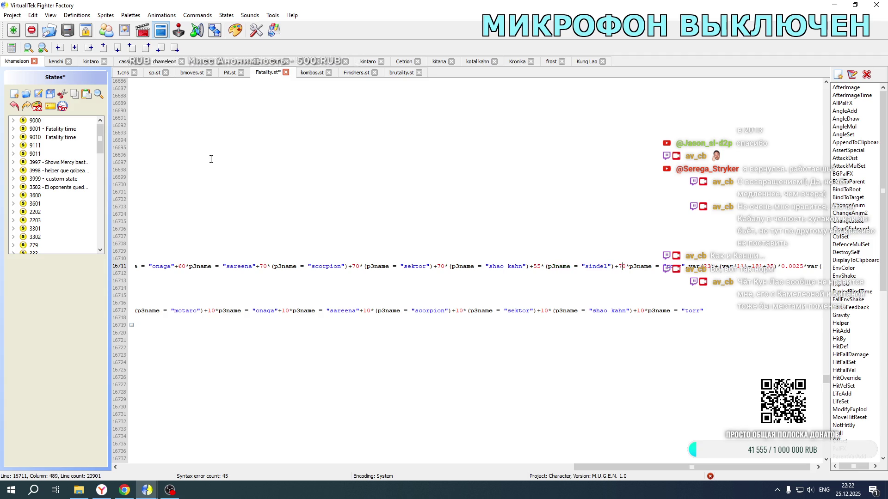
pyautogui.click(38, 94)
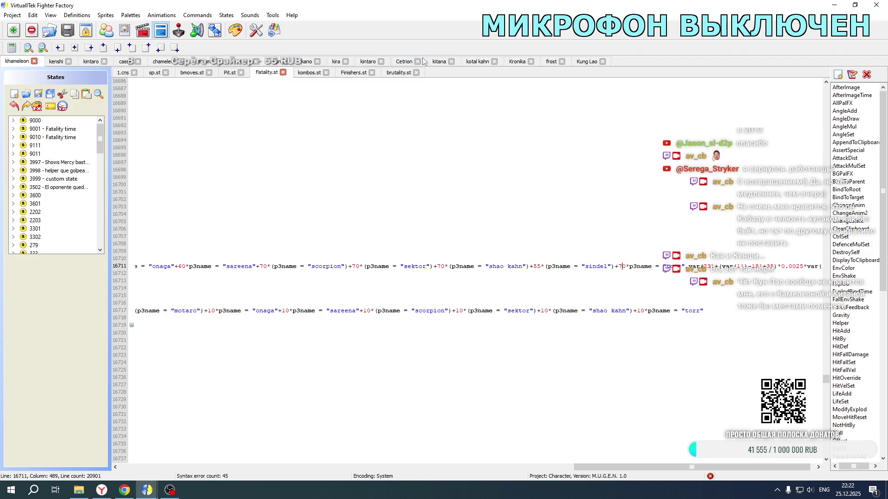
pyautogui.click(587, 62)
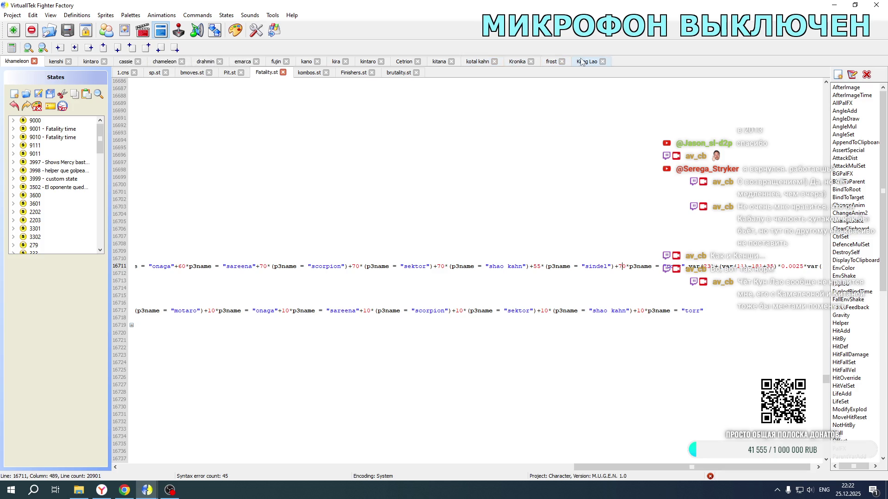
pyautogui.click(40, 92)
# - Check the kenshi and kitana files, return to khameleon, and launch Mortal Kombat New Age
pyautogui.click(54, 62)
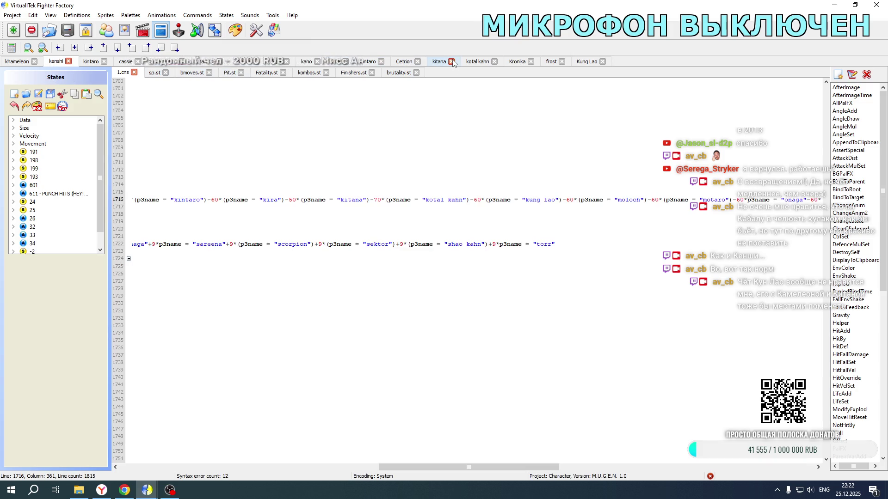
pyautogui.click(437, 62)
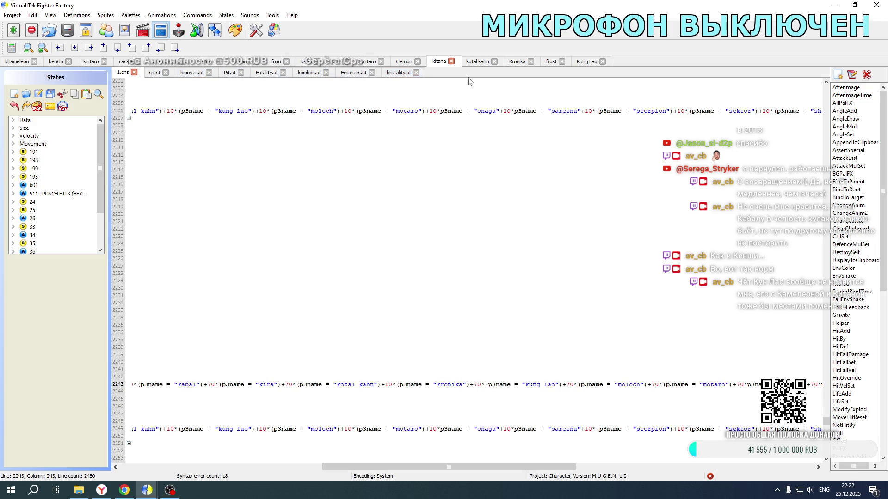
pyautogui.click(28, 63)
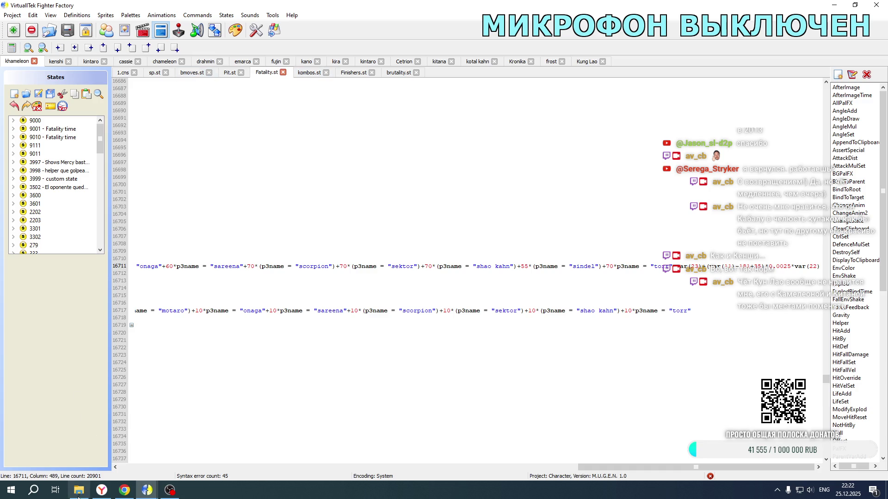
pyautogui.click(80, 492)
pyautogui.doubleClick(185, 303)
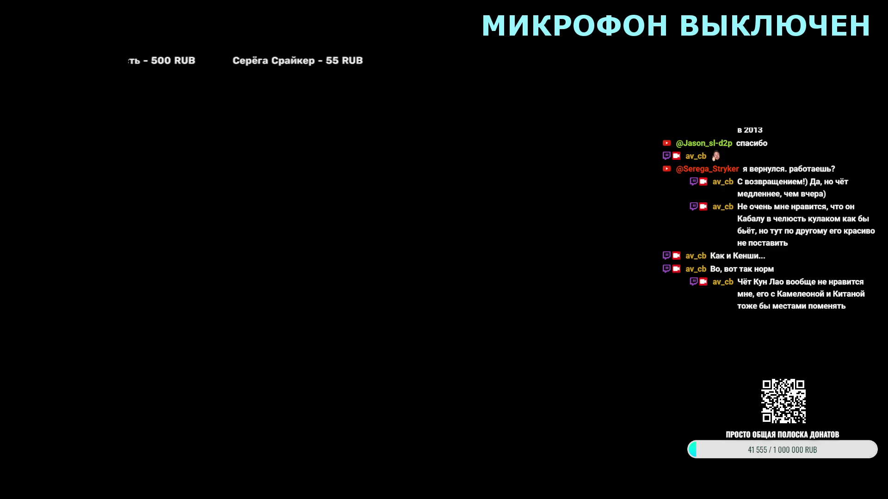
# - Skip the title screen and choose a fighter on character select for the test match
pyautogui.press('Return')
pyautogui.press('Right')
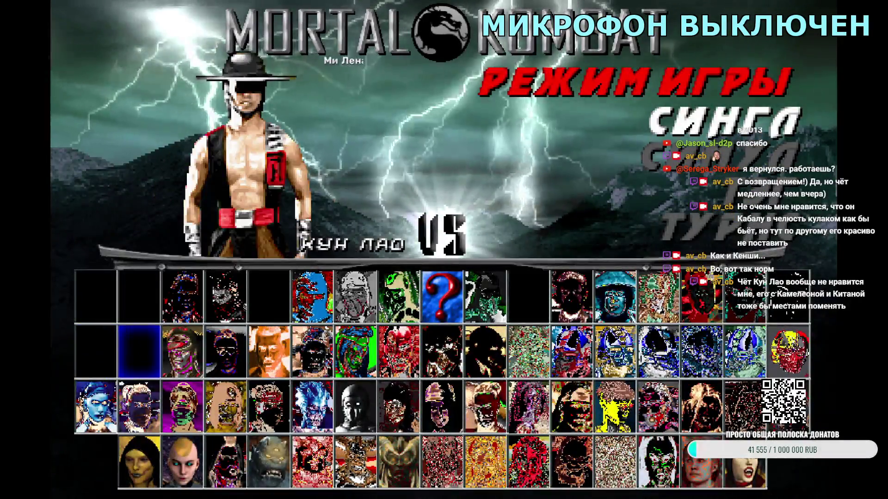
pyautogui.press('Down')
pyautogui.press('Left')
pyautogui.press('Return')
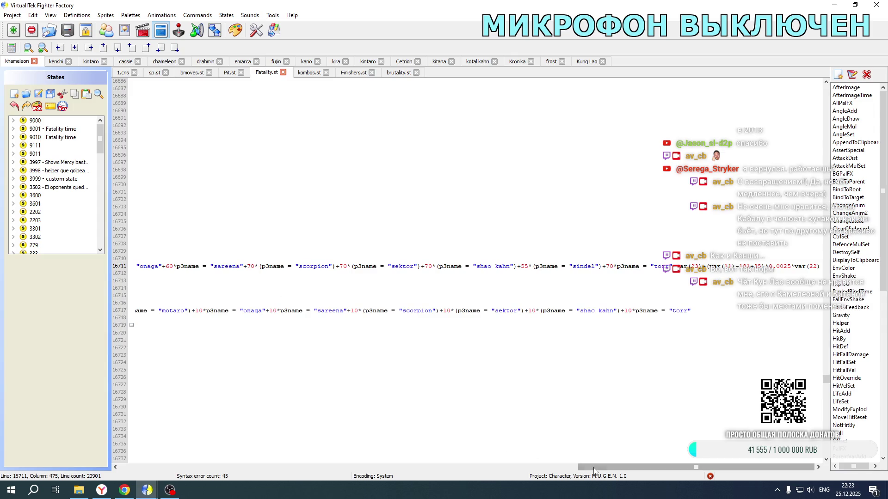
# - Copy Fatality.st line 16711's offsets onto Kung Lao's 1.cns line 2208 and relaunch the game
pyautogui.hscroll(-10, 432, 412)
pyautogui.hscroll(-3, 145, 451)
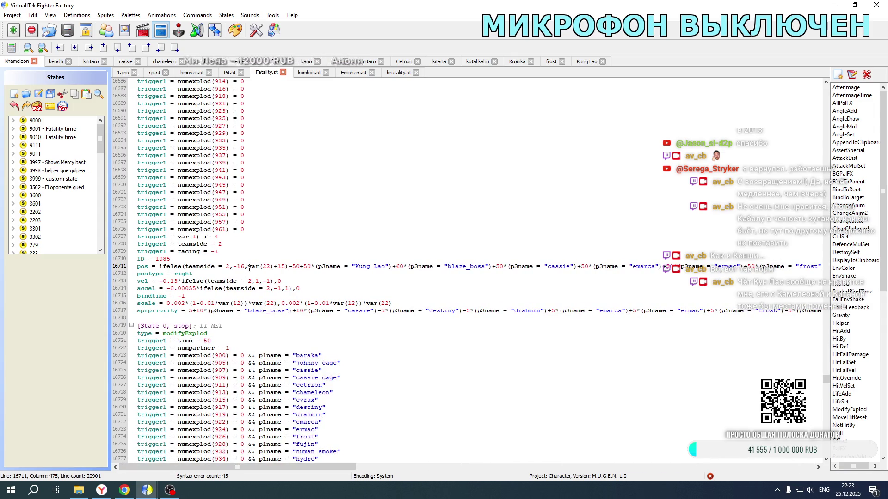
pyautogui.moveTo(288, 266)
pyautogui.mouseDown()
pyautogui.moveTo(821, 267)
pyautogui.moveTo(826, 301)
pyautogui.moveTo(776, 301)
pyautogui.moveTo(674, 265)
pyautogui.mouseUp()
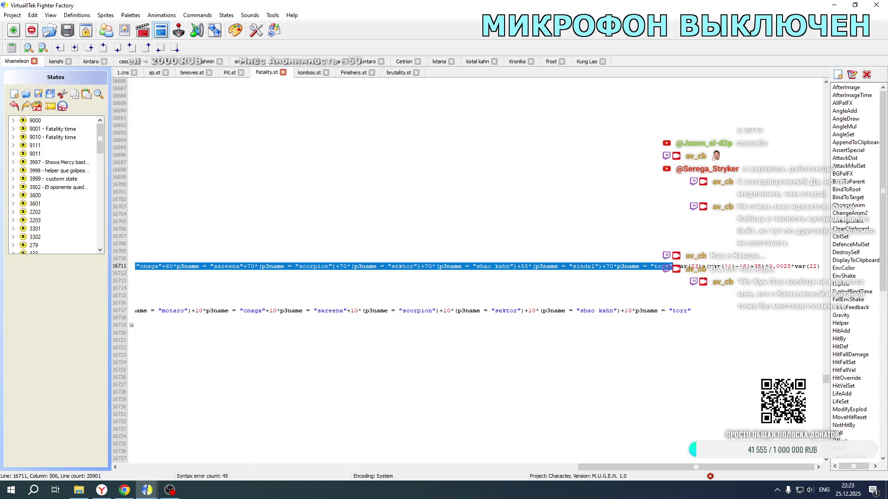
pyautogui.scroll(-20, 427, 284)
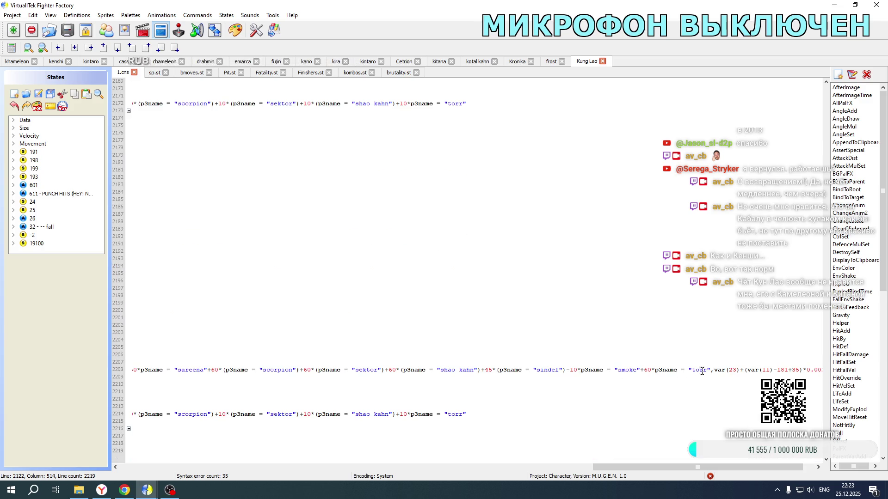
pyautogui.moveTo(713, 370)
pyautogui.mouseDown()
pyautogui.moveTo(12, 370)
pyautogui.moveTo(314, 370)
pyautogui.mouseUp()
pyautogui.press('End')
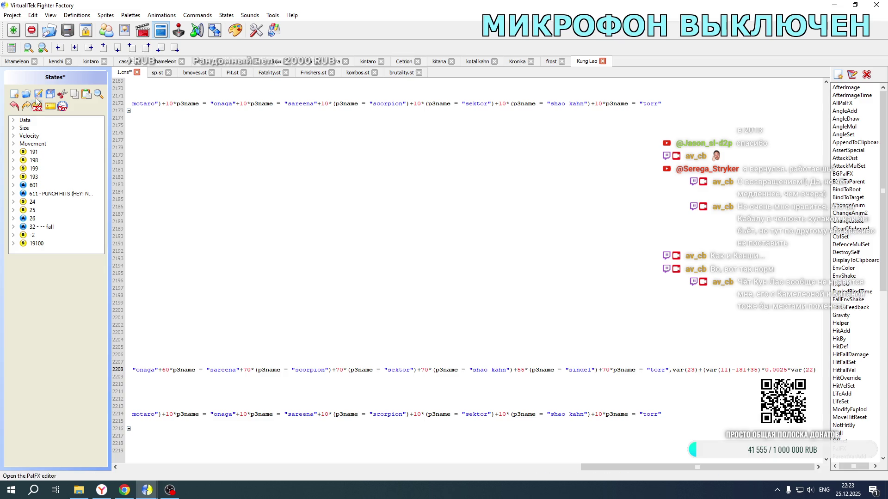
pyautogui.moveTo(629, 467); pyautogui.dragTo(168, 467)
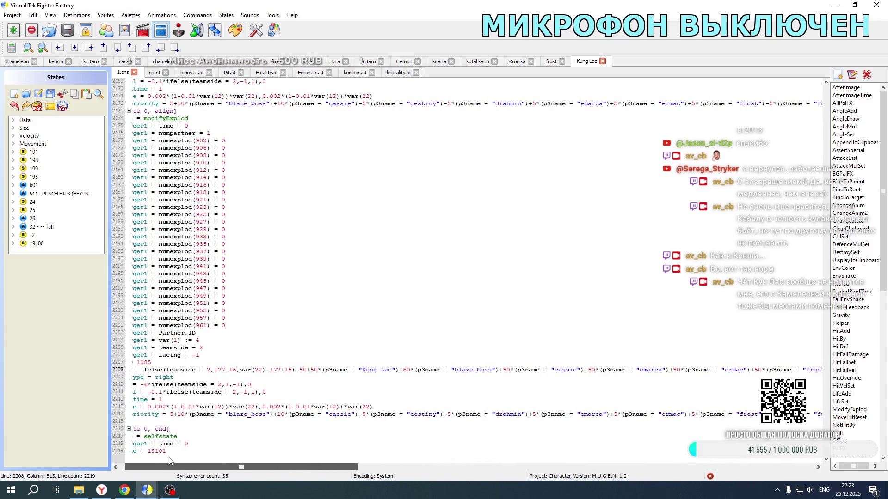
pyautogui.click(79, 490)
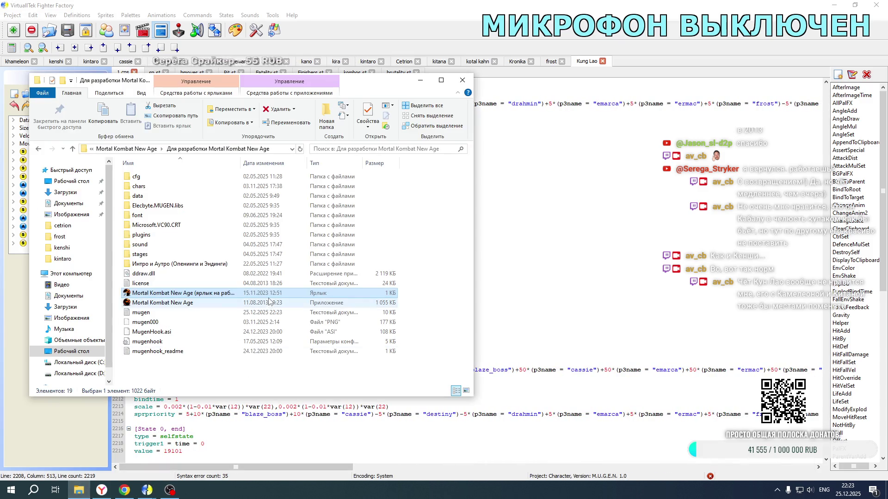
pyautogui.doubleClick(236, 298)
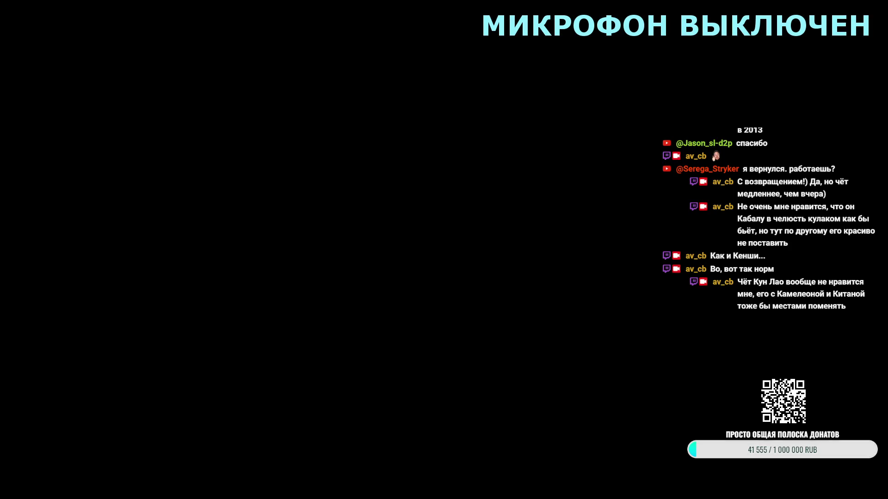